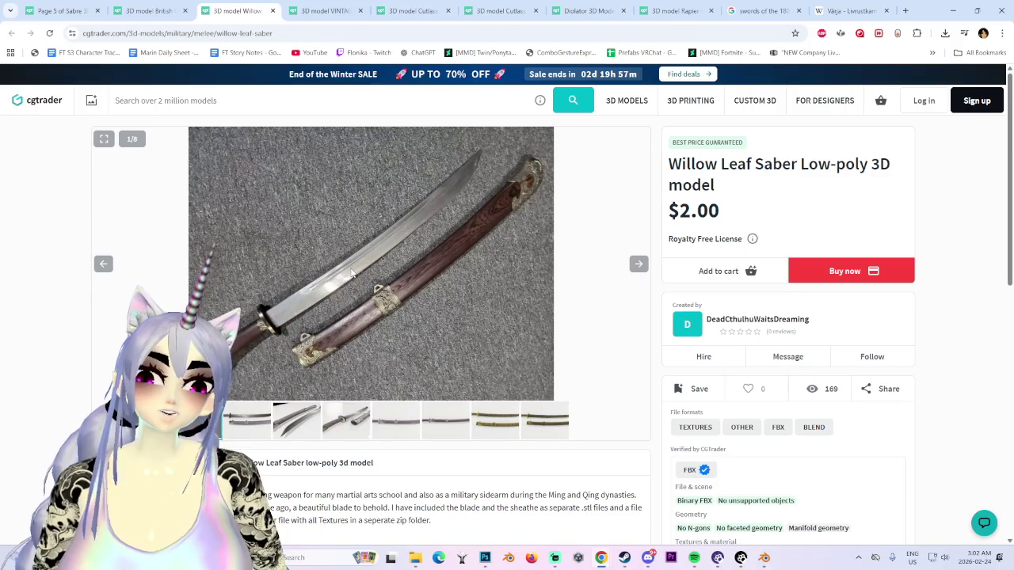
Step: Step through the Willow Leaf Saber gallery to its wireframe render, then back to the first photo
left_click(247, 418)
left_click(297, 418)
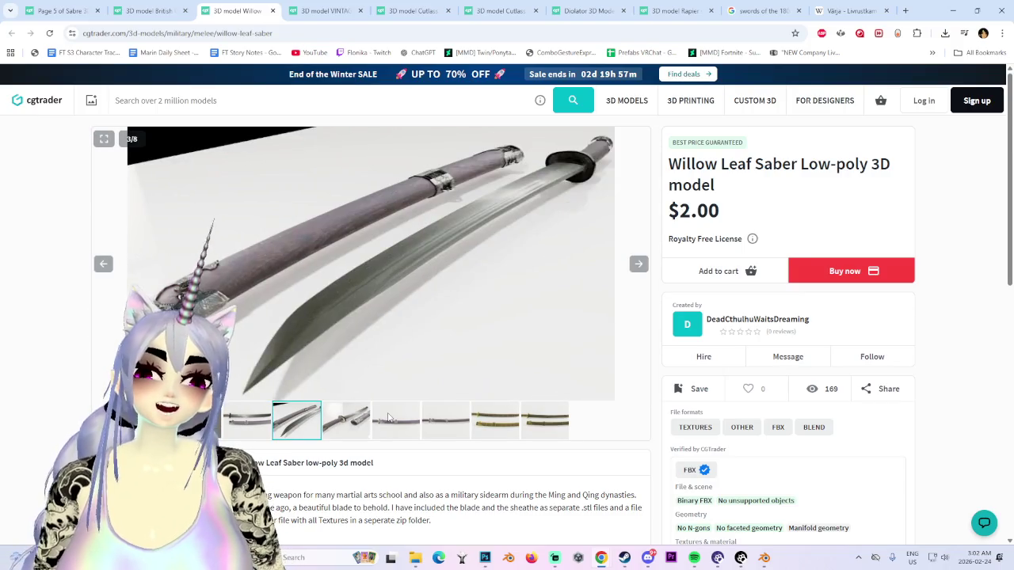
left_click(396, 419)
left_click(445, 420)
left_click(540, 427)
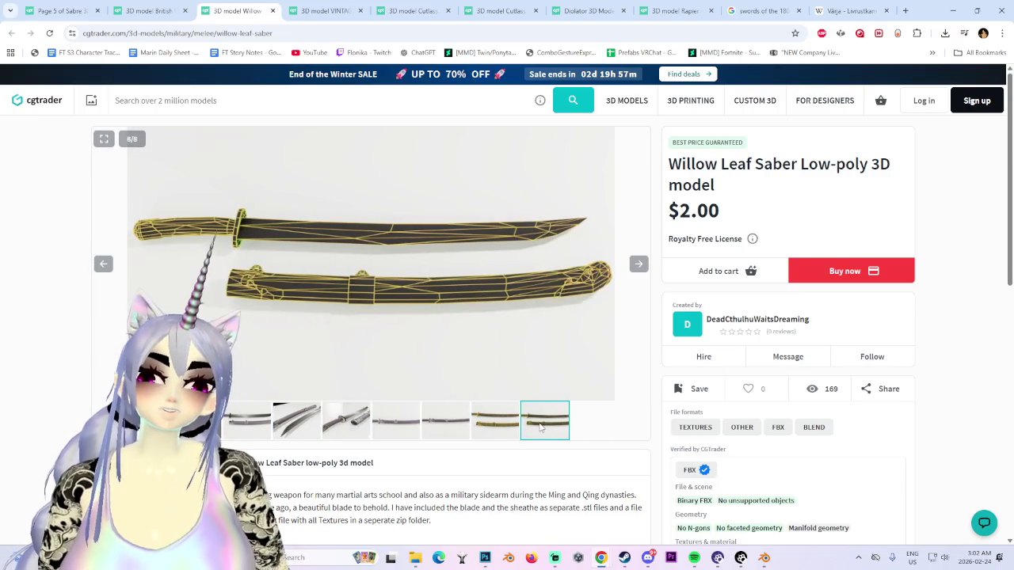
left_click(638, 263)
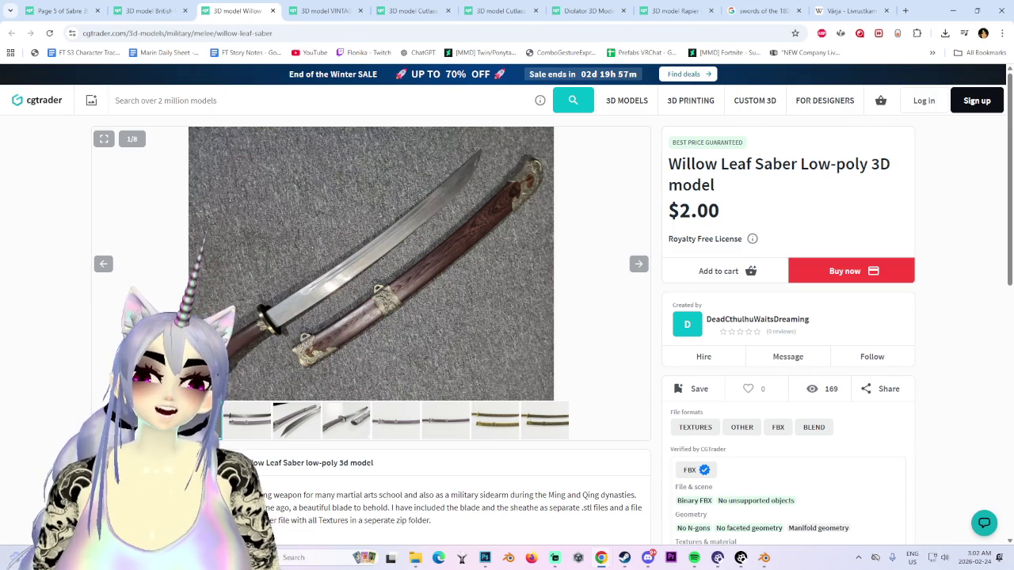
Step: Reread the saber description, browse its gallery again, then switch to the British Officer Sword listing
triple_click(459, 495)
left_click(459, 495)
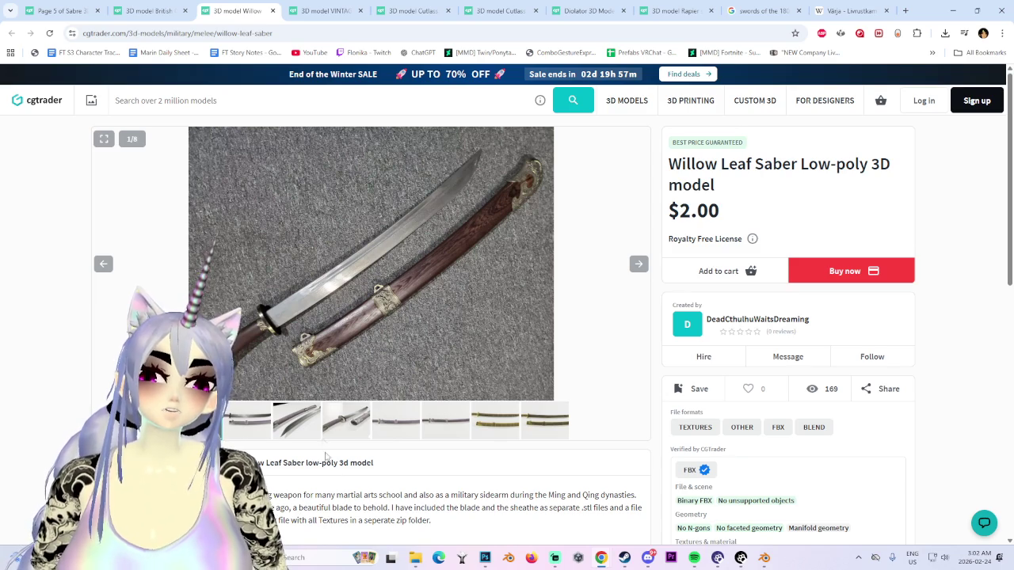
left_click(345, 411)
left_click(396, 419)
left_click(472, 421)
left_click(547, 422)
left_click(396, 421)
left_click(345, 421)
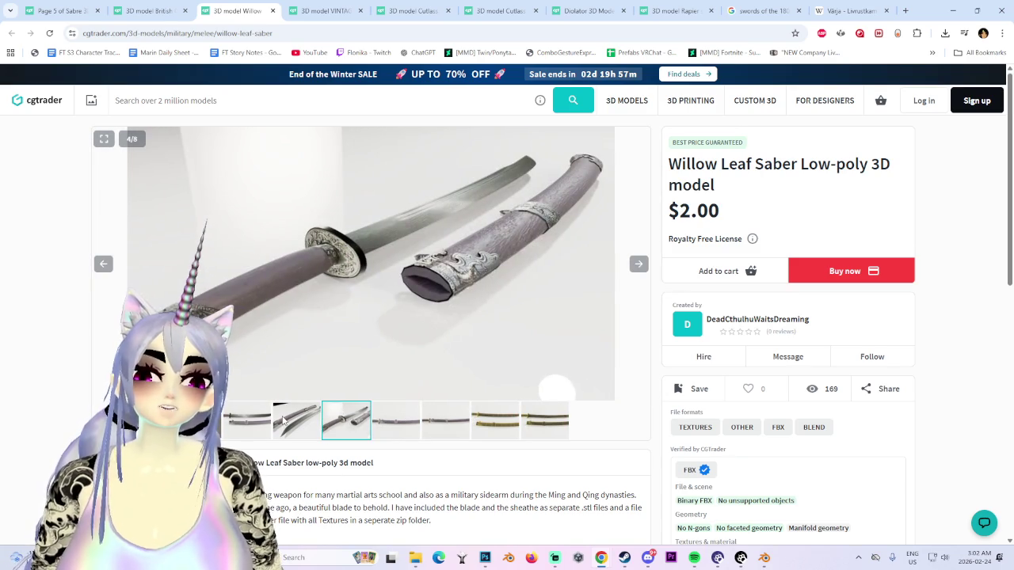
left_click(284, 421)
left_click(233, 419)
left_click(198, 419)
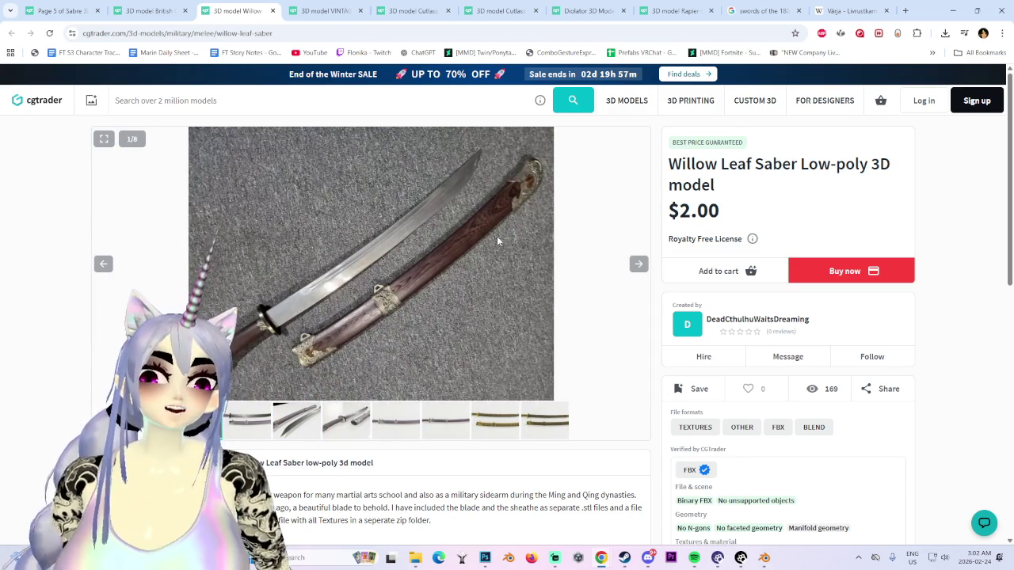
left_click(159, 10)
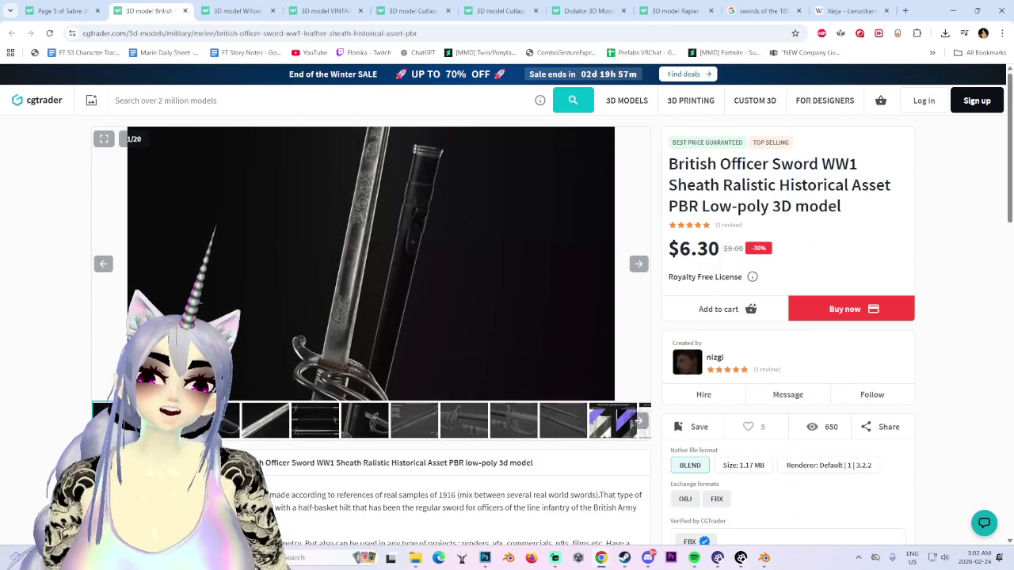
Step: View the British Officer Sword's hilt close-up, blade close-up and wireframe render
left_click(166, 420)
left_click(216, 419)
left_click(274, 429)
left_click(319, 426)
left_click(264, 426)
left_click(380, 432)
Step: View the sword's geometry stats and texture sets, then return to the Willow Leaf Saber listing
left_click(434, 434)
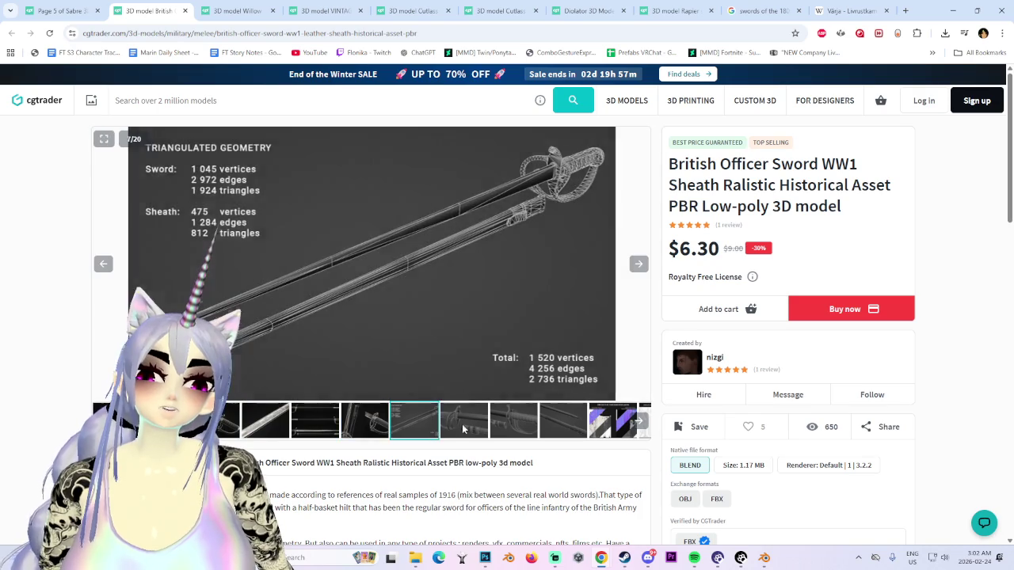
left_click(485, 428)
left_click(514, 420)
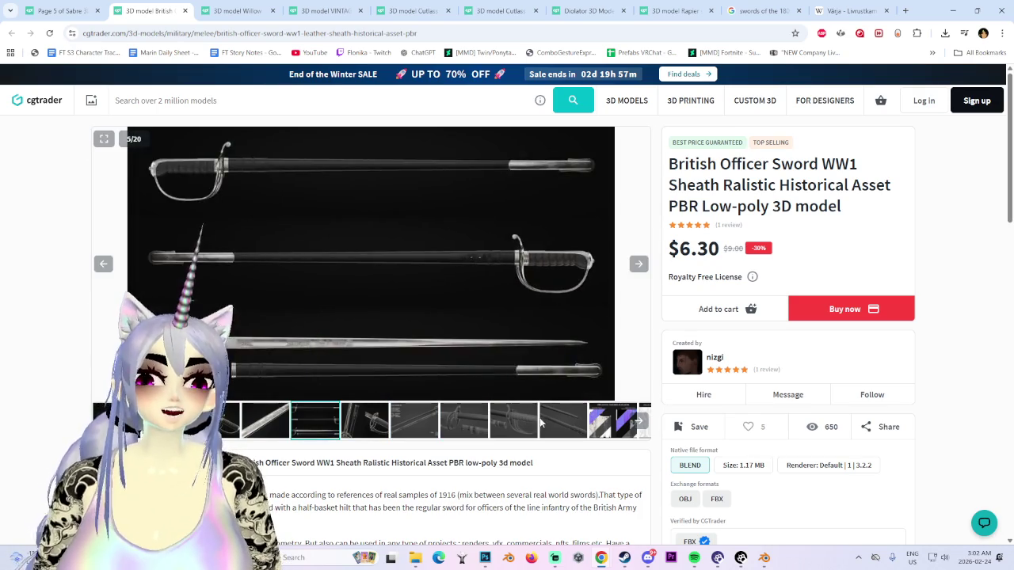
left_click(563, 420)
left_click(612, 420)
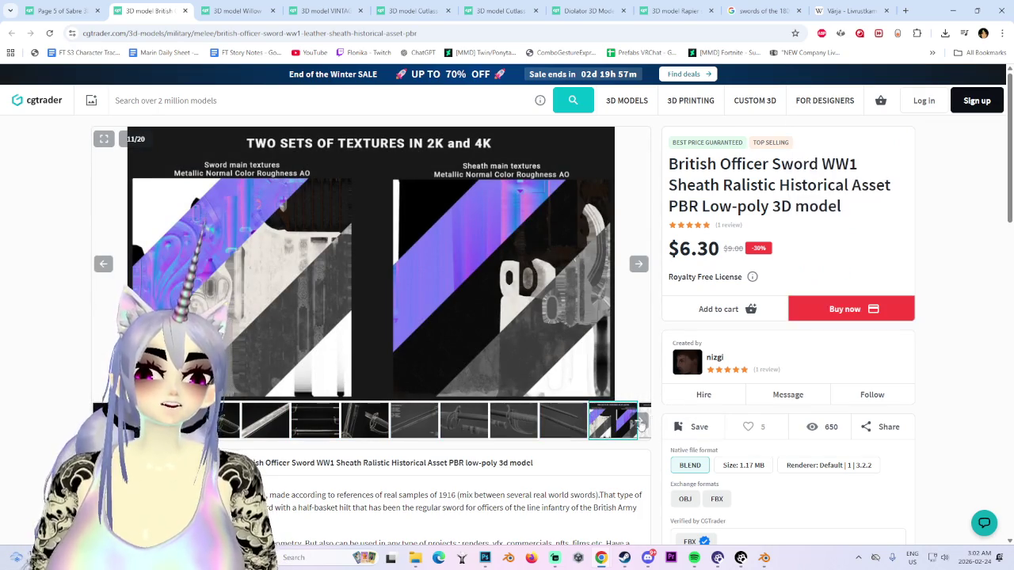
left_click(640, 421)
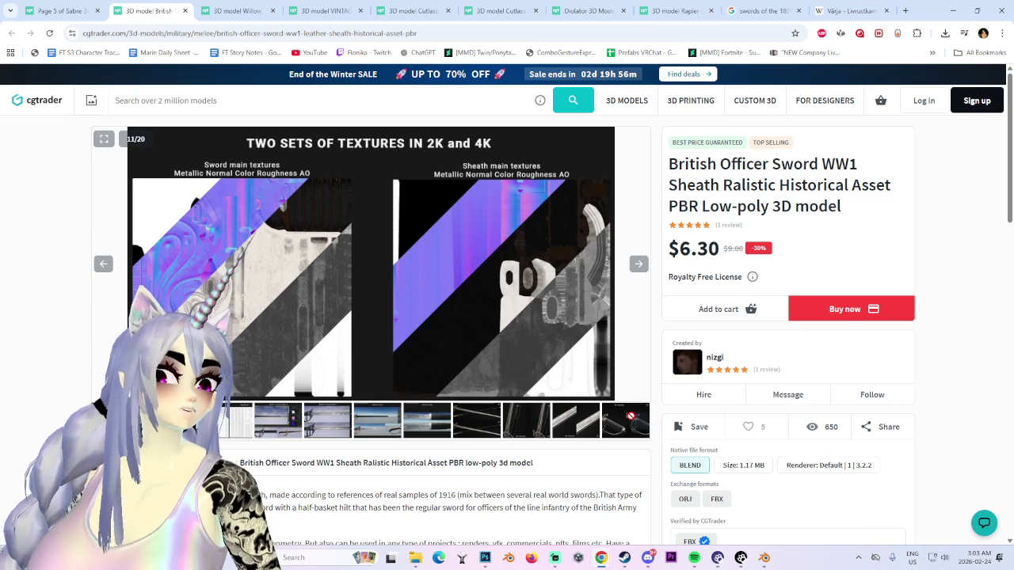
left_click(238, 11)
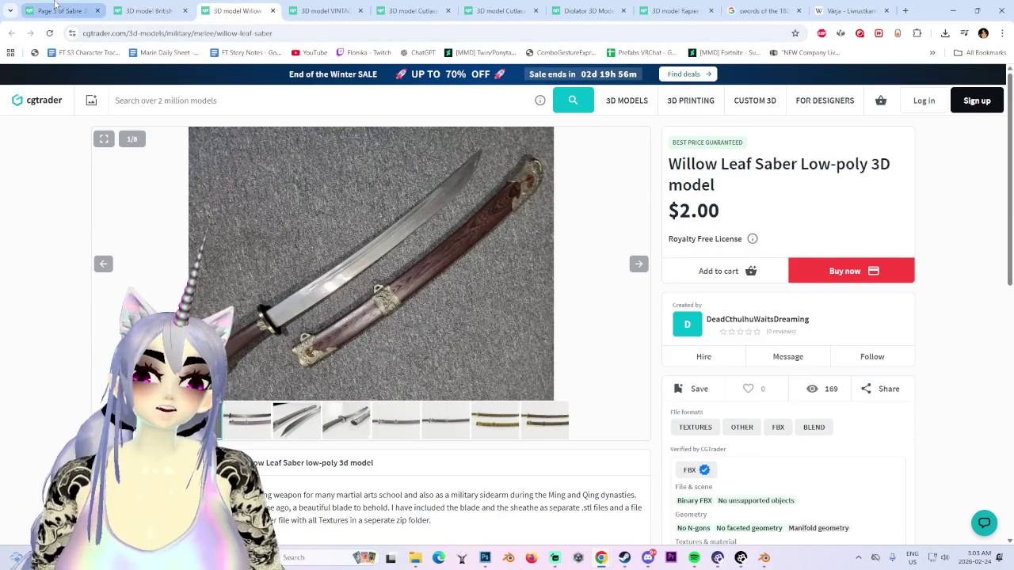
Step: Switch to the sabre search results and scroll through them
left_click(57, 8)
scroll(773, 425, "up", 3)
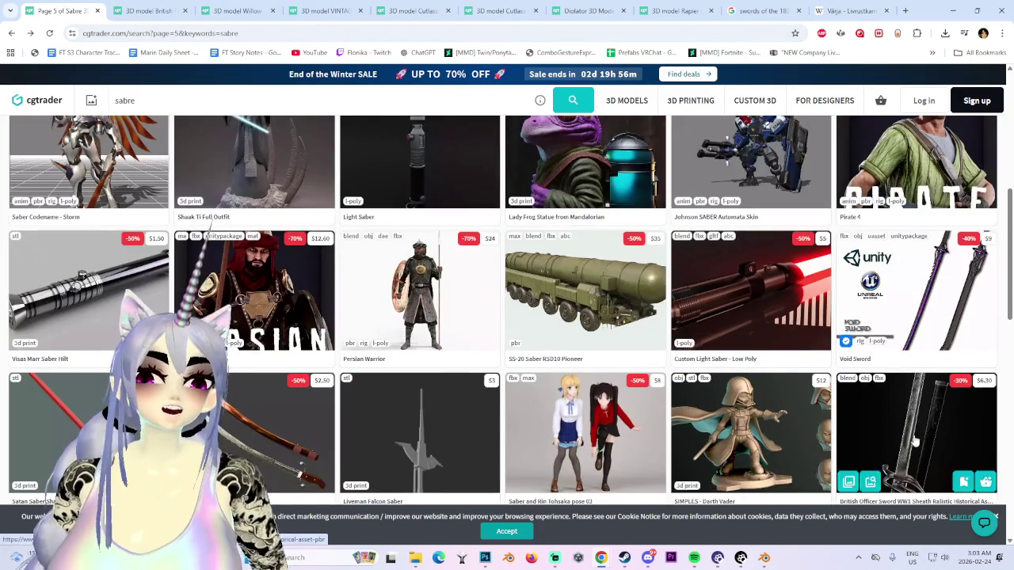
scroll(873, 400, "up", 2)
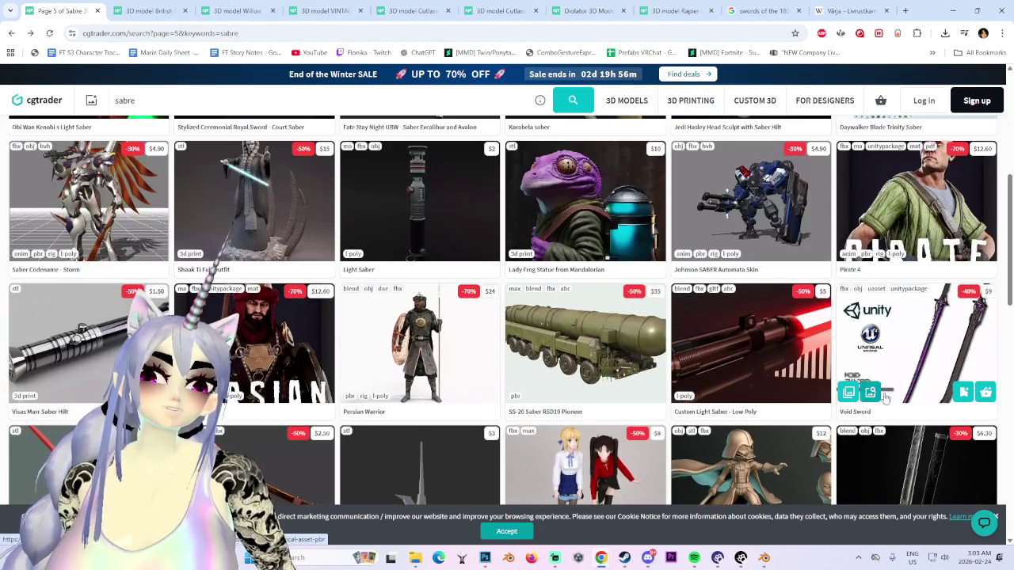
scroll(302, 368, "down", 2)
scroll(302, 369, "up", 3)
scroll(302, 369, "down", 1)
scroll(301, 369, "up", 2)
scroll(301, 369, "up", 2)
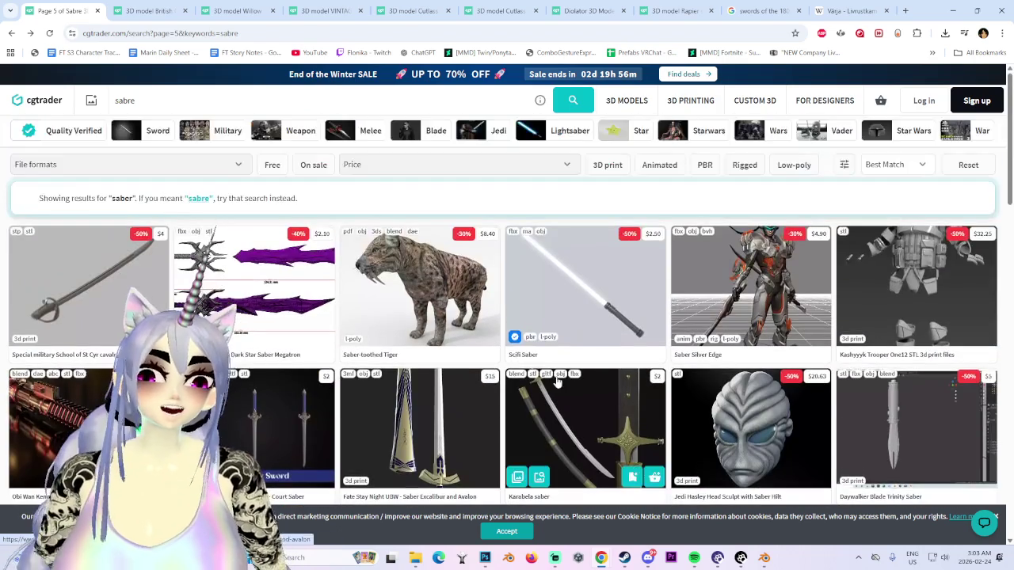
scroll(646, 400, "down", 1)
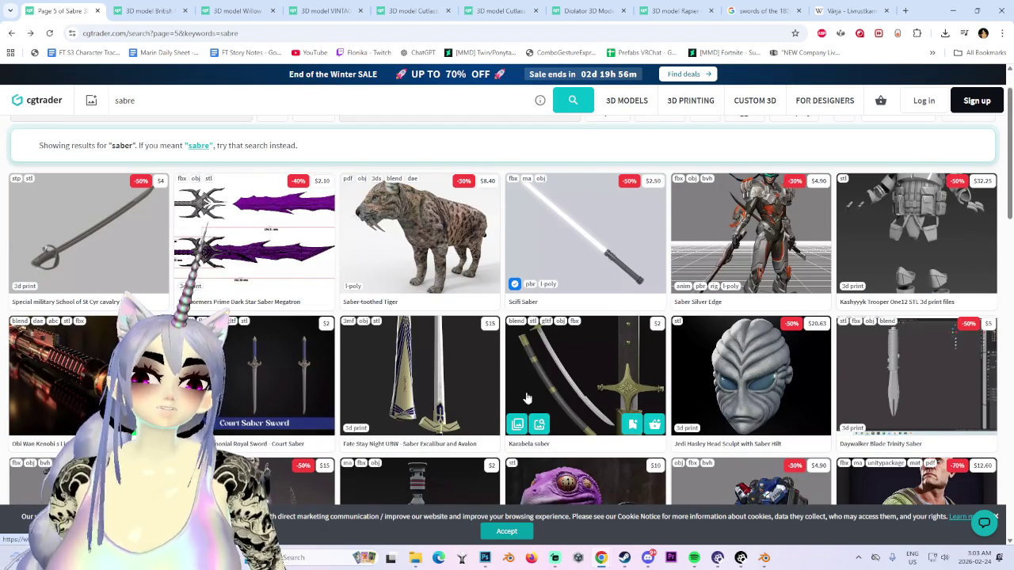
Step: Preview the St Cyr cavalry saber in a new tab, close it, and return to the results
middle_click(125, 263)
left_click(295, 11)
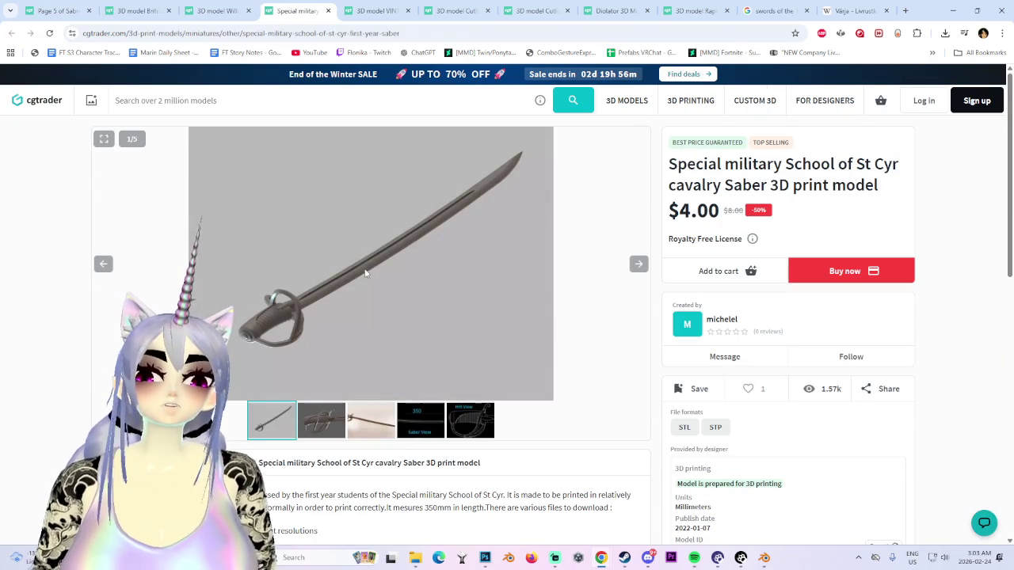
key("ctrl+w")
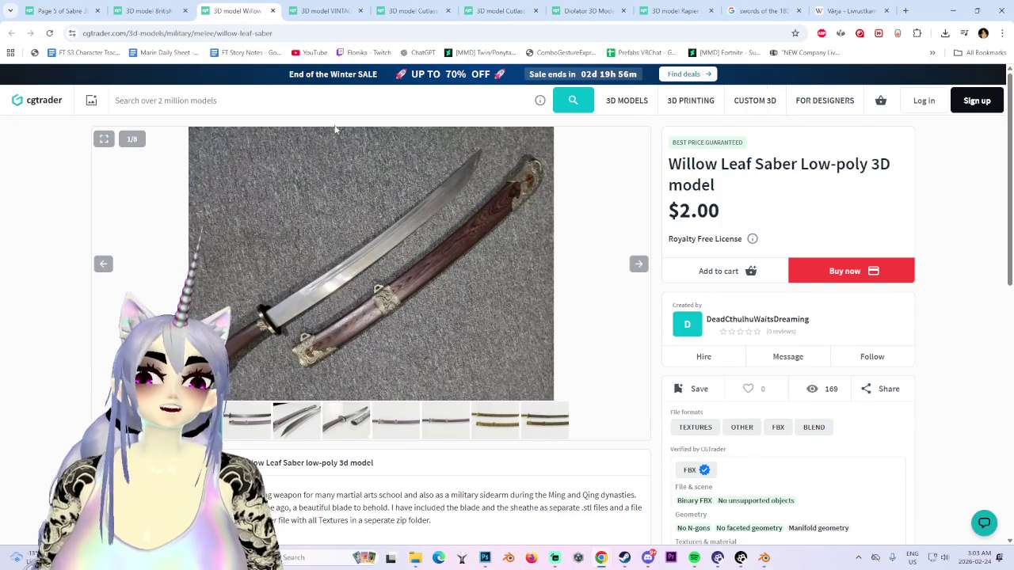
left_click(146, 10)
left_click(47, 7)
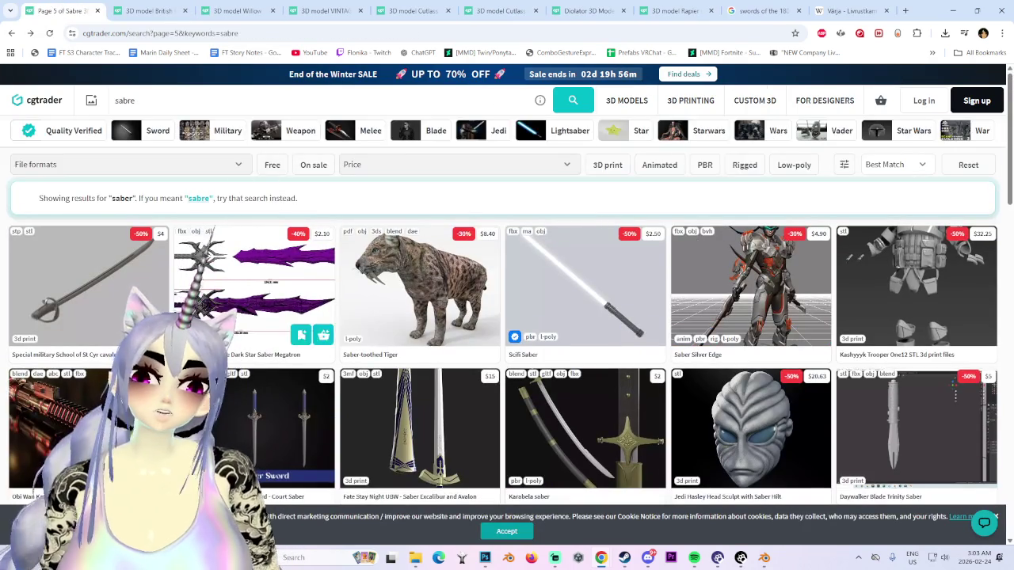
Step: Go to the next results page and open the Patton Saber listing
scroll(498, 379, "down", 5)
scroll(498, 379, "down", 5)
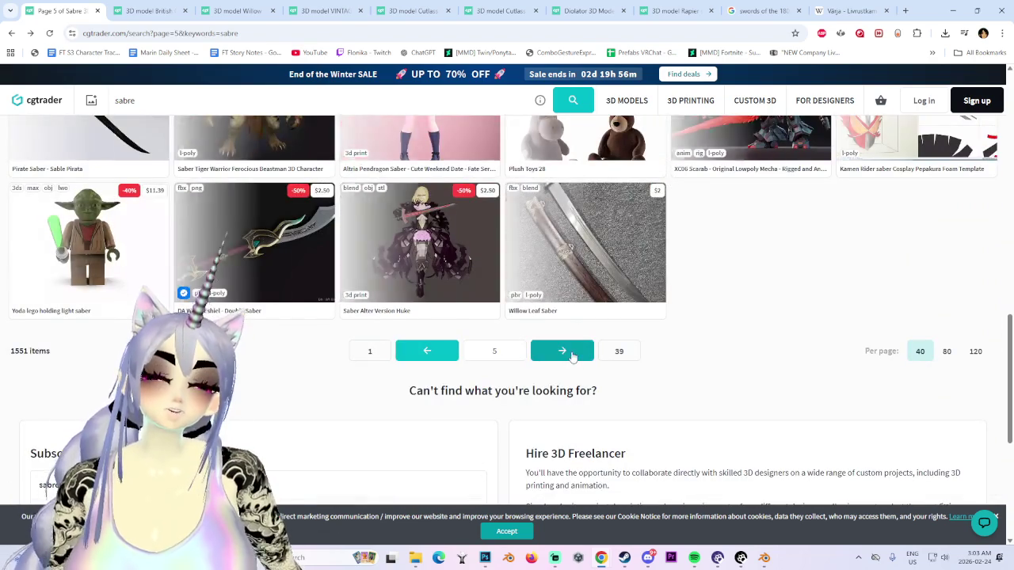
left_click(561, 351)
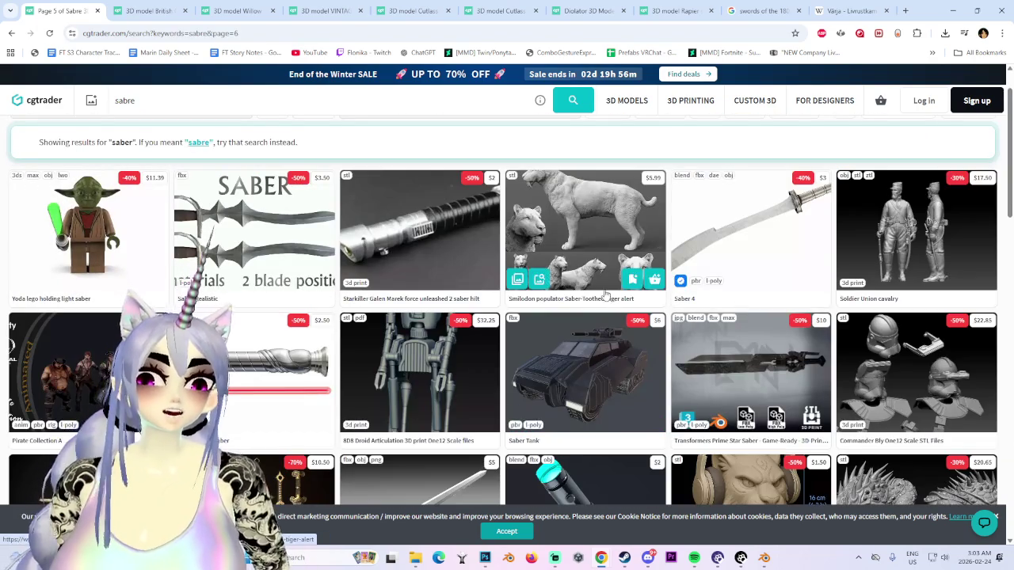
scroll(507, 325, "down", 2)
scroll(491, 307, "down", 2)
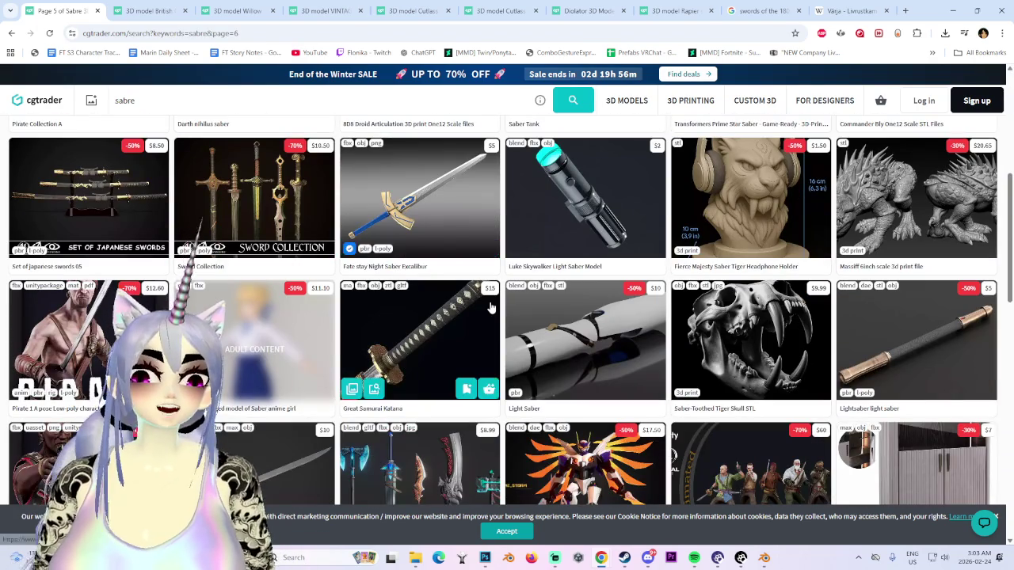
scroll(624, 387, "down", 3)
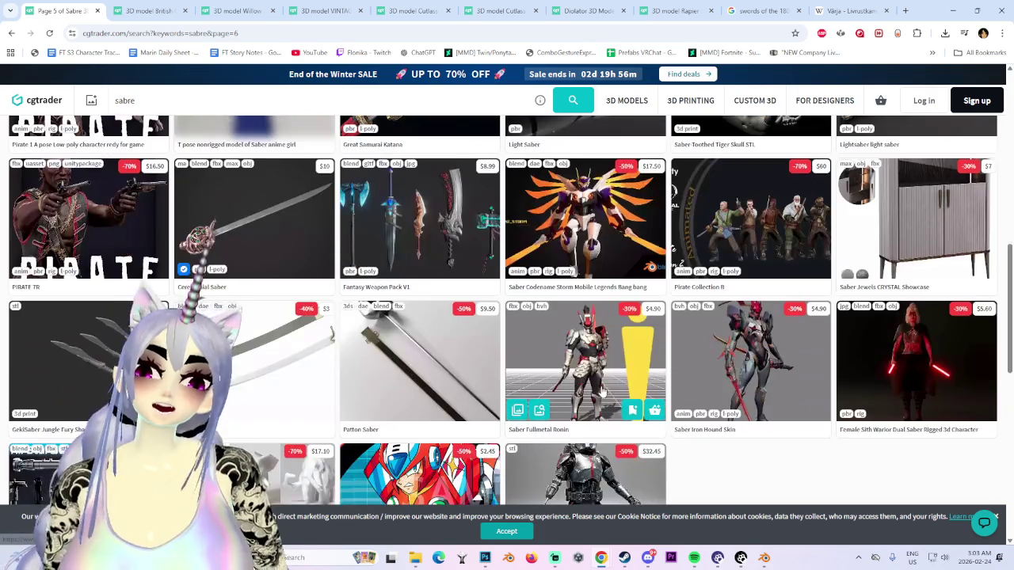
mouse_move(420, 360)
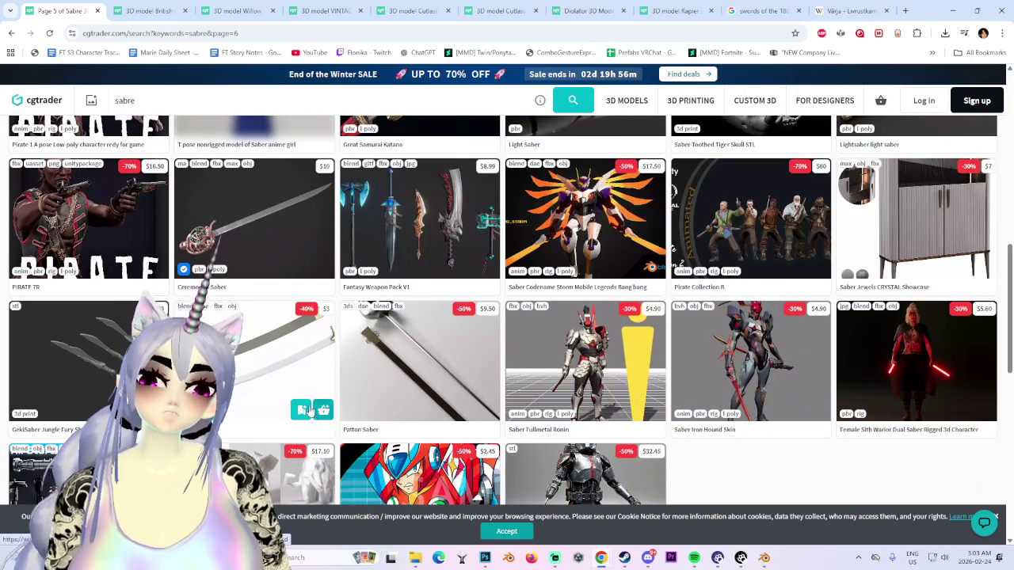
left_click(437, 339)
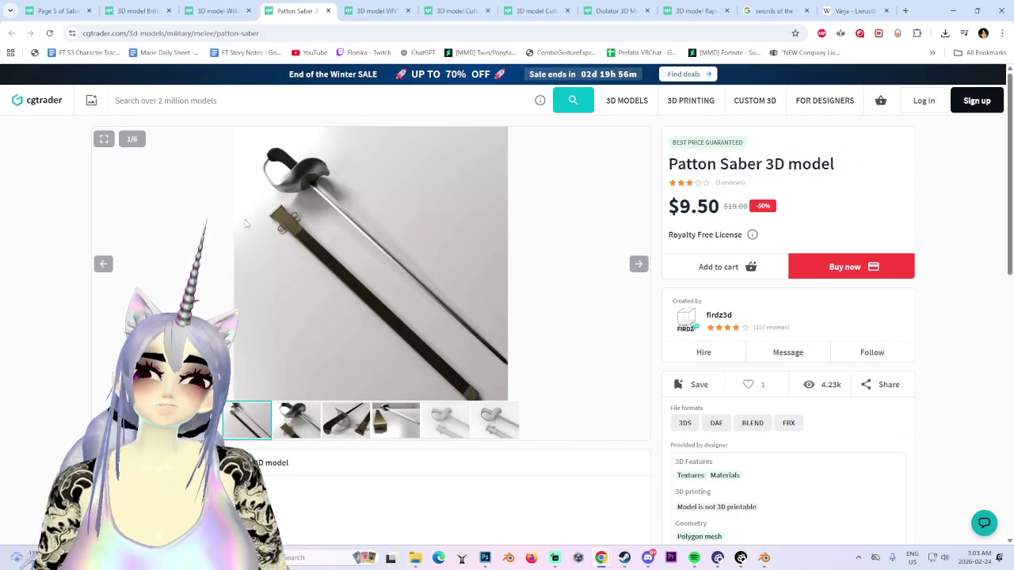
left_click(637, 261)
left_click(636, 261)
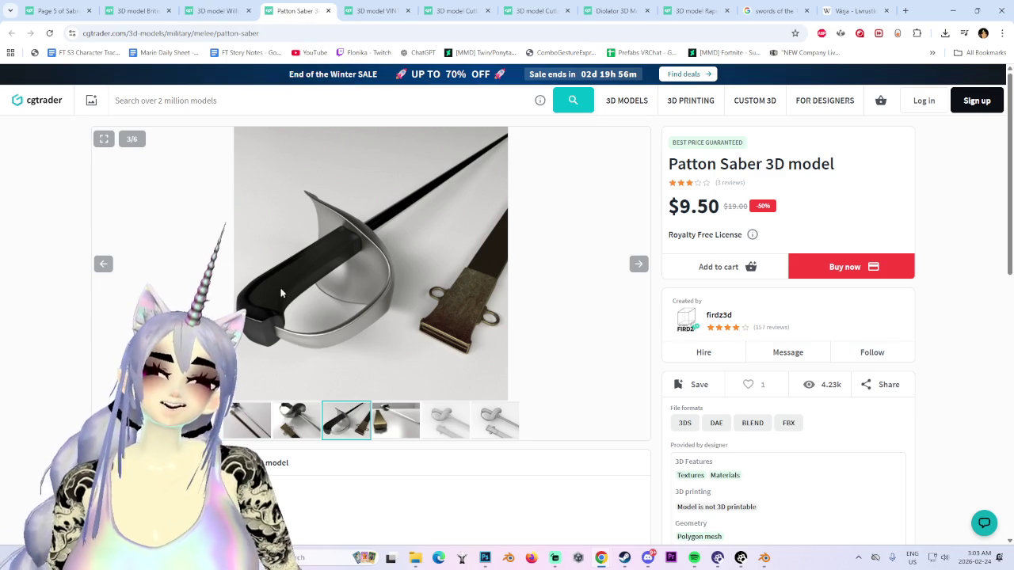
middle_click(314, 4)
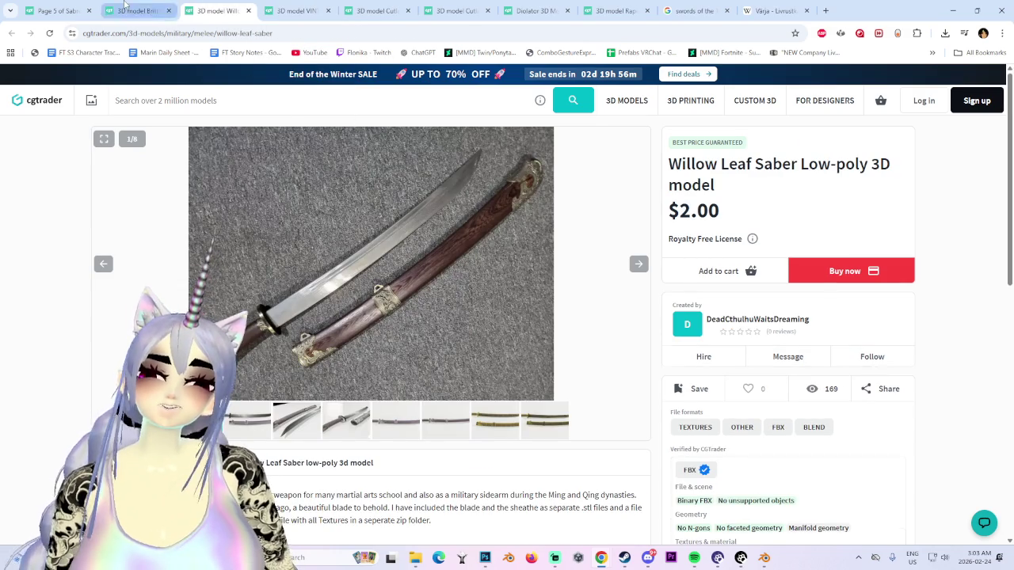
left_click(125, 4)
left_click(14, 7)
left_click(59, 10)
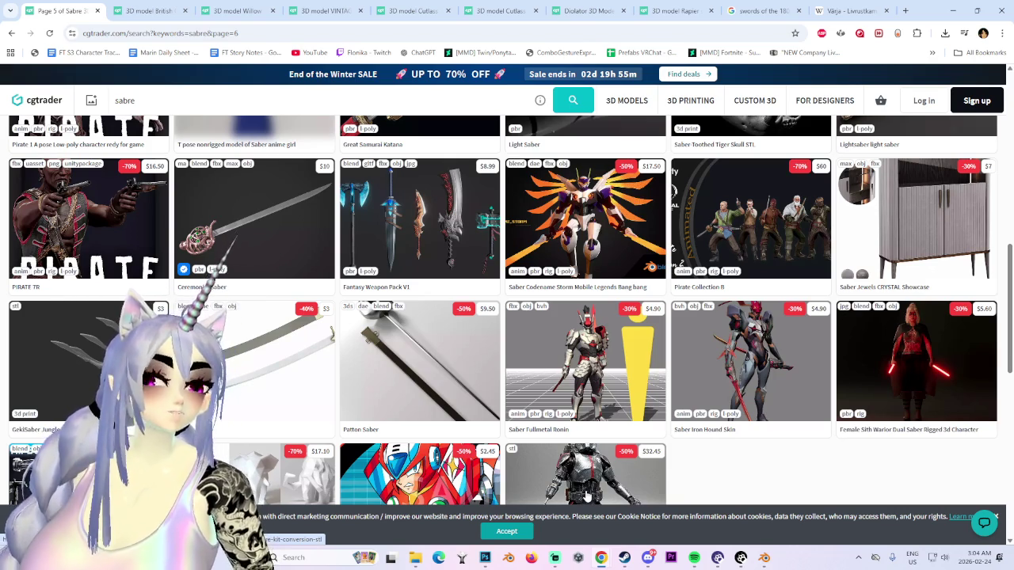
scroll(475, 317, "up", 5)
scroll(179, 108, "up", 5)
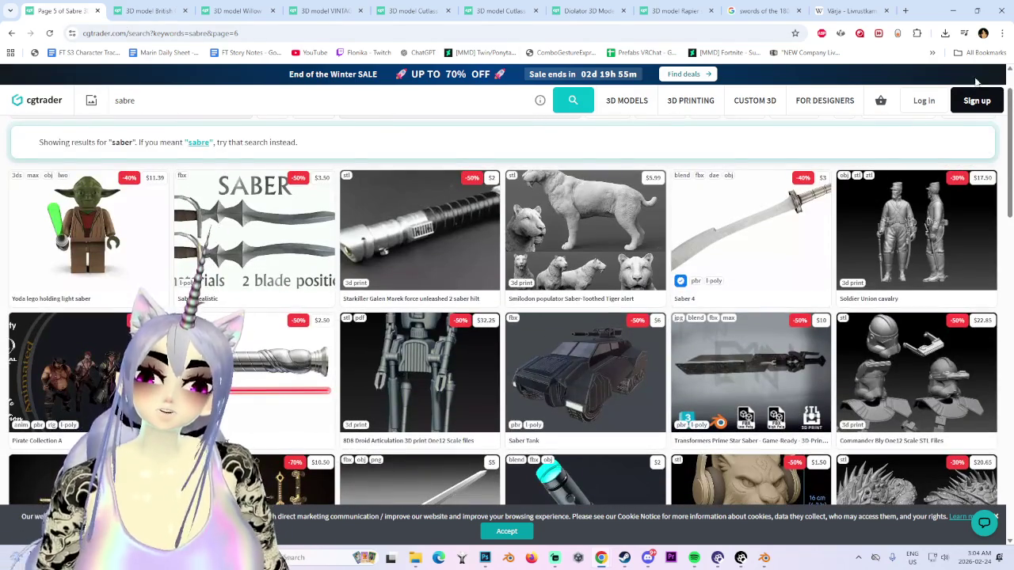
left_click(953, 7)
mouse_move(741, 558)
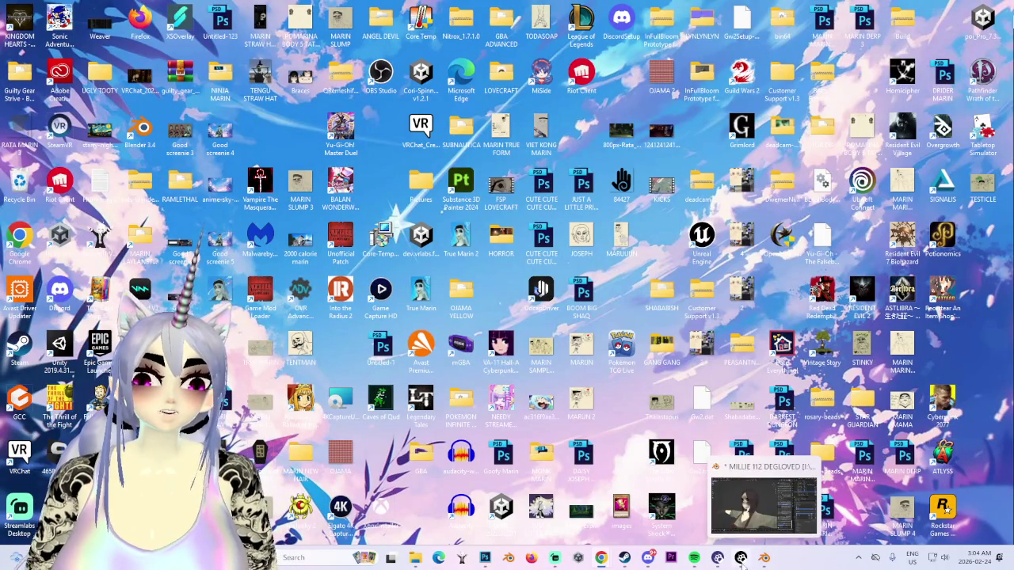
Step: Show and hide Blender from the taskbar, then bring Photoshop to the front
left_click(741, 561)
left_click(741, 561)
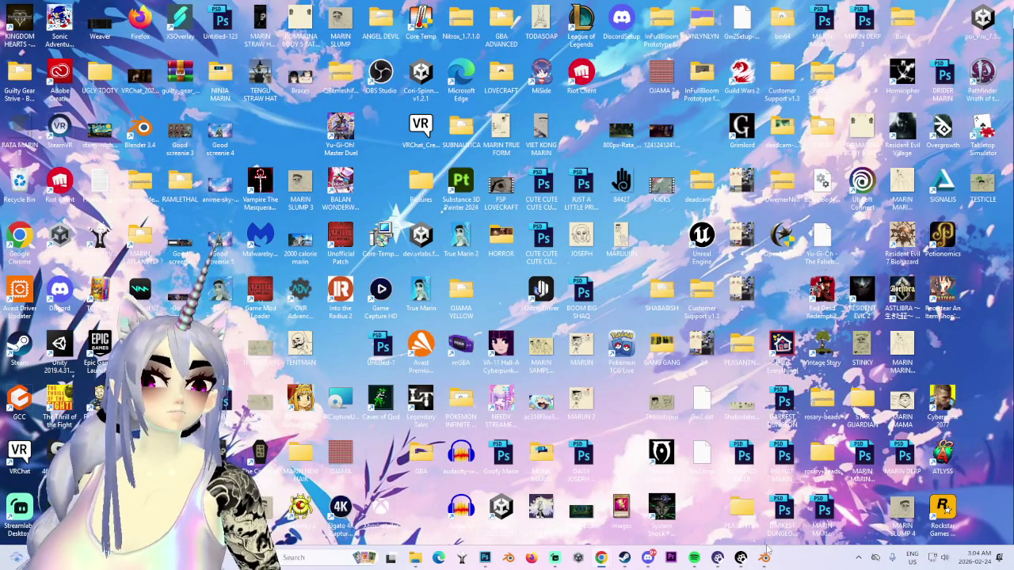
left_click(484, 558)
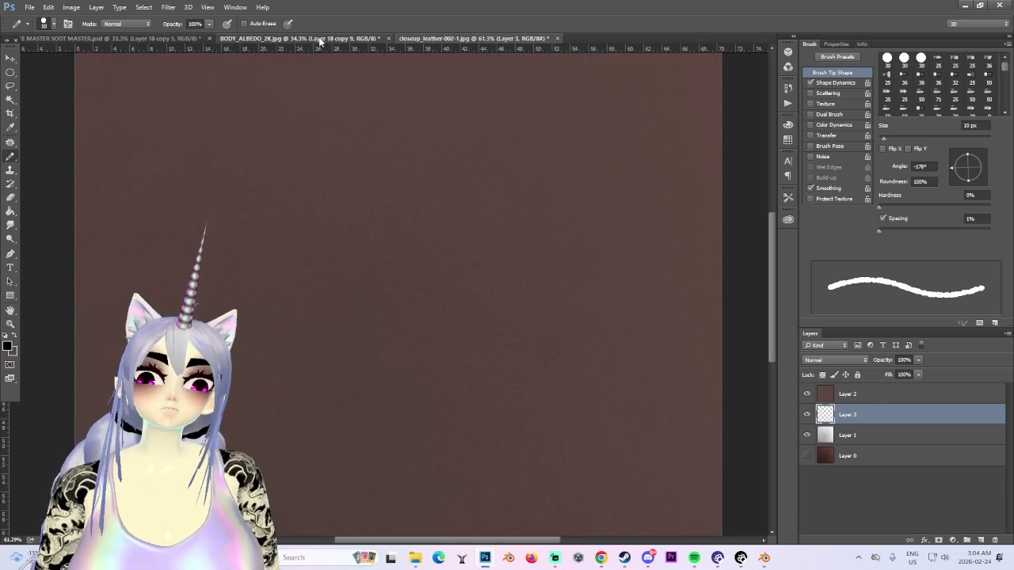
Step: Close the leather close-up and BODY_ALBEDO documents without saving, leaving the face texture open
left_click(320, 38)
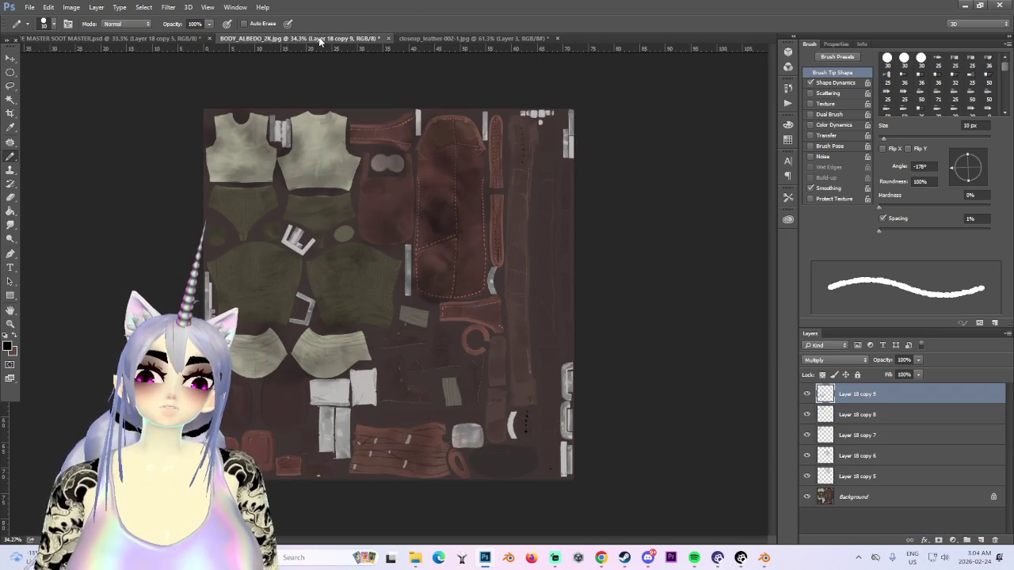
left_click(558, 39)
left_click(511, 210)
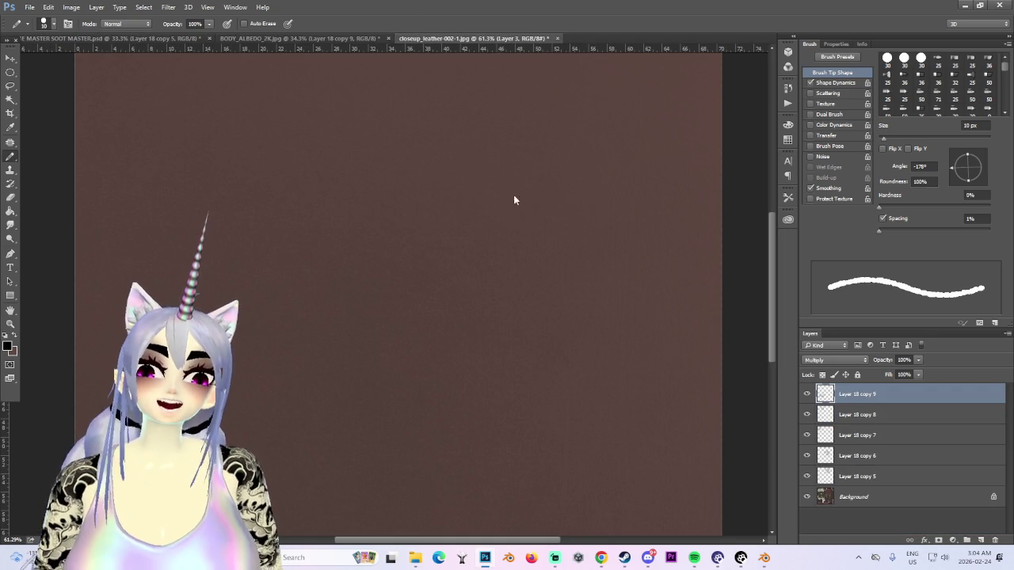
left_click(387, 38)
left_click(509, 212)
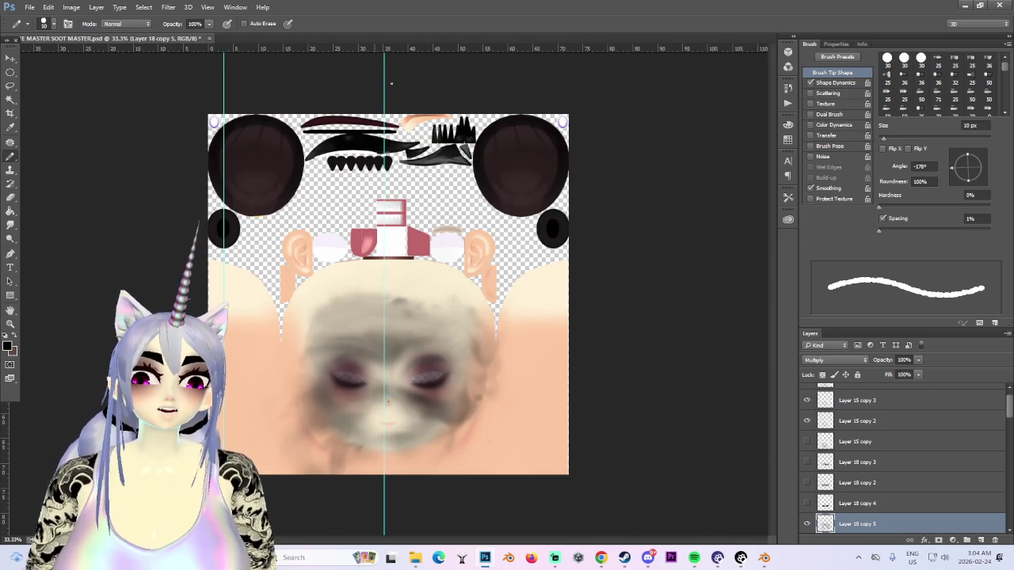
left_click(964, 6)
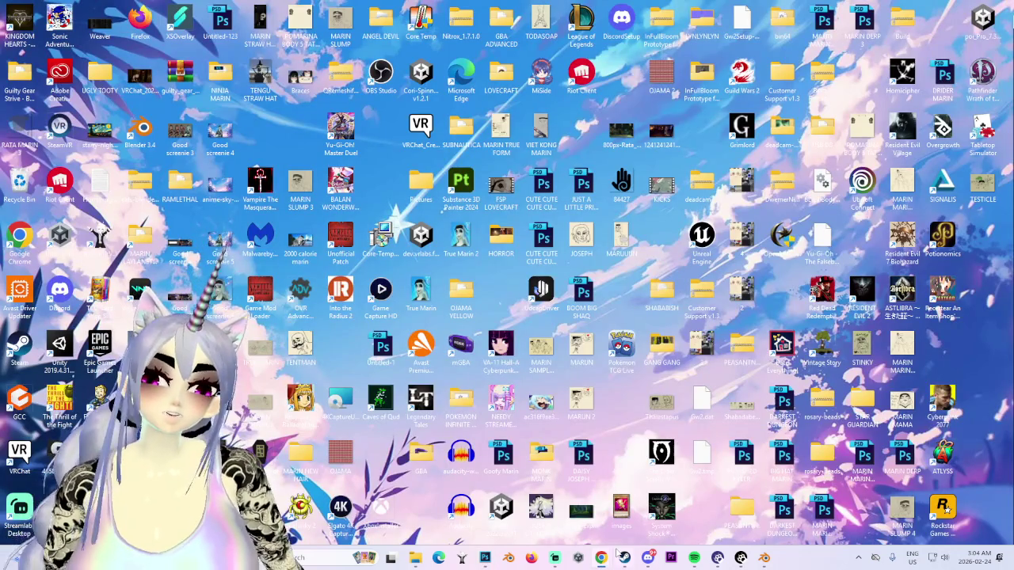
left_click(487, 557)
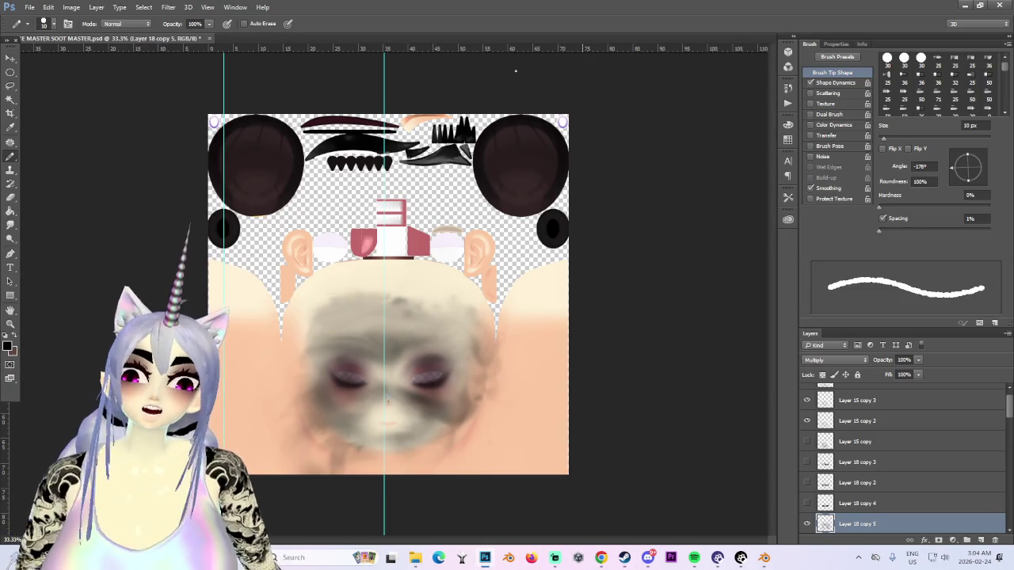
scroll(397, 192, "up", 3, "alt")
scroll(396, 193, "down", 2, "alt")
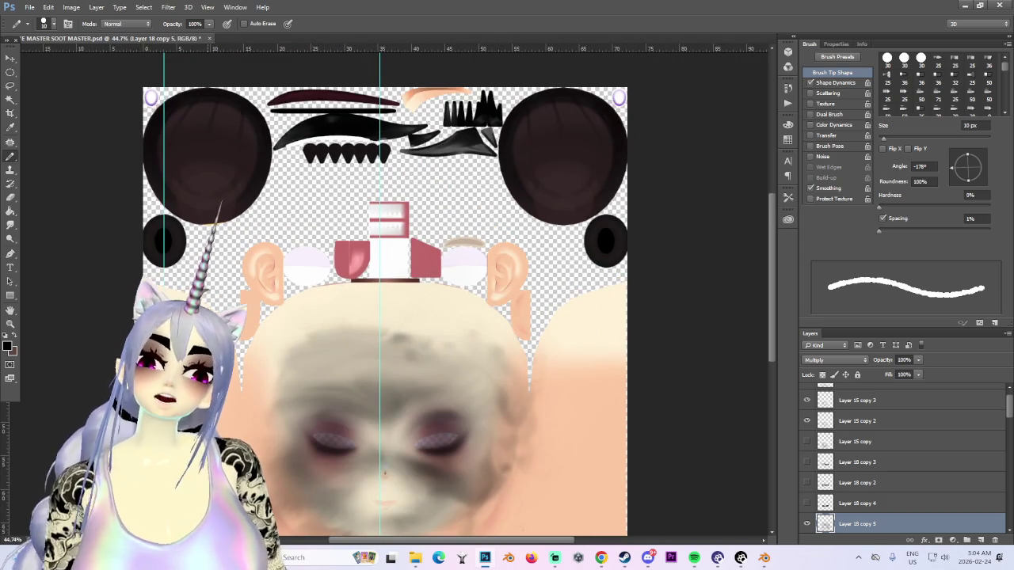
Step: Save the texture as a new PSD ending 'SOOT MASTER 3' with Maximize Compatibility, then close Photoshop
left_click(29, 7)
left_click(47, 125)
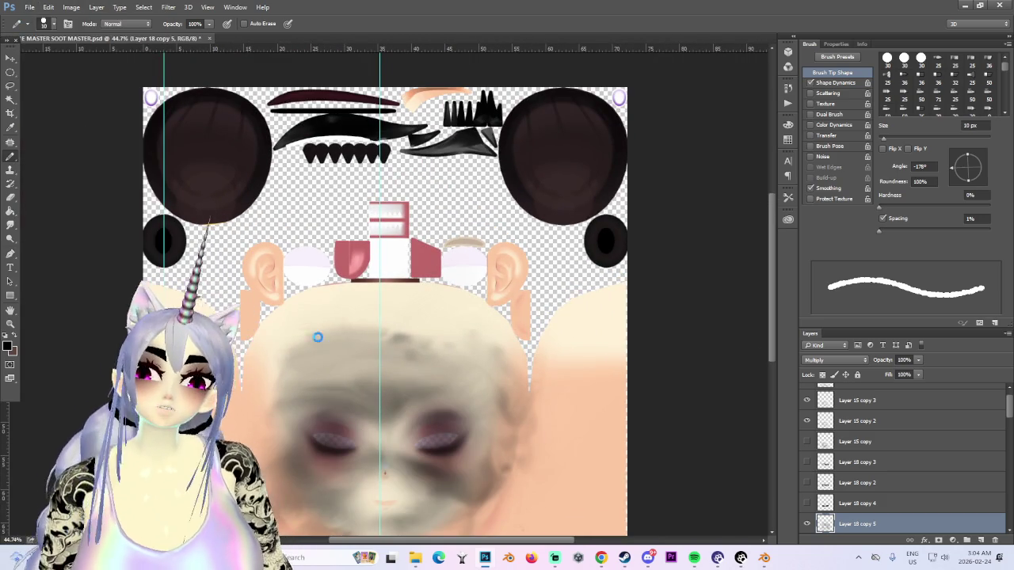
key("Down")
key("Return")
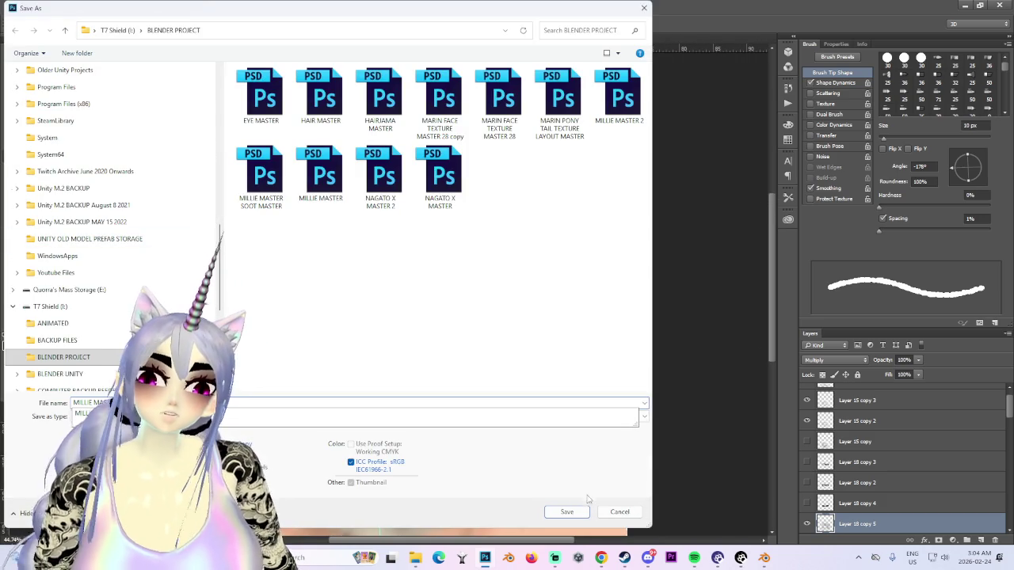
left_click(567, 512)
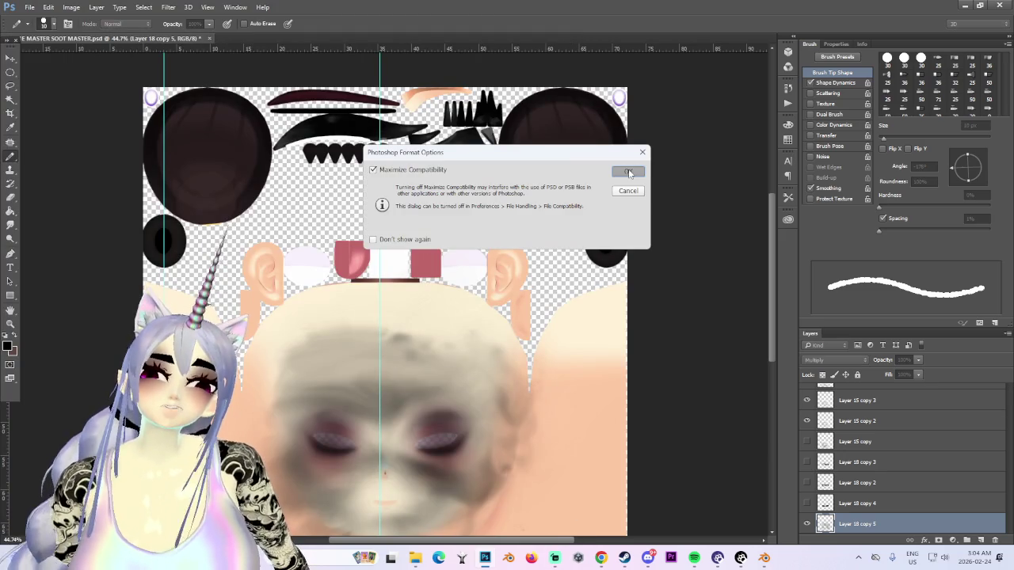
left_click(628, 172)
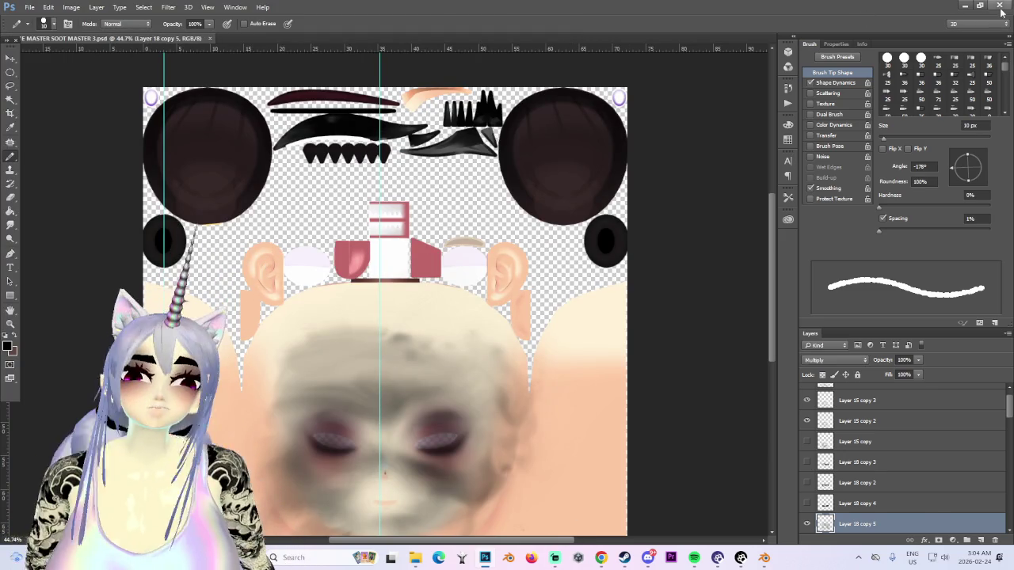
left_click(1001, 7)
left_click(763, 557)
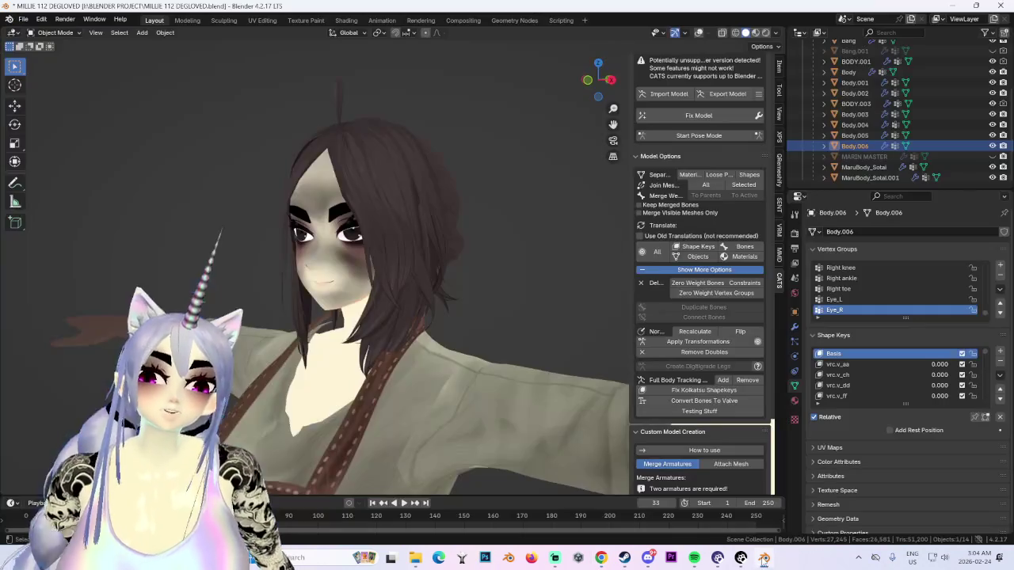
Step: Zoom out and orbit to a full-body view of the character, then minimize Blender and open Windows search
scroll(429, 298, "down", 5)
mouse_move(474, 345)
middle_mouse_down()
mouse_move(428, 275)
mouse_move(522, 305)
mouse_move(555, 301)
middle_mouse_up()
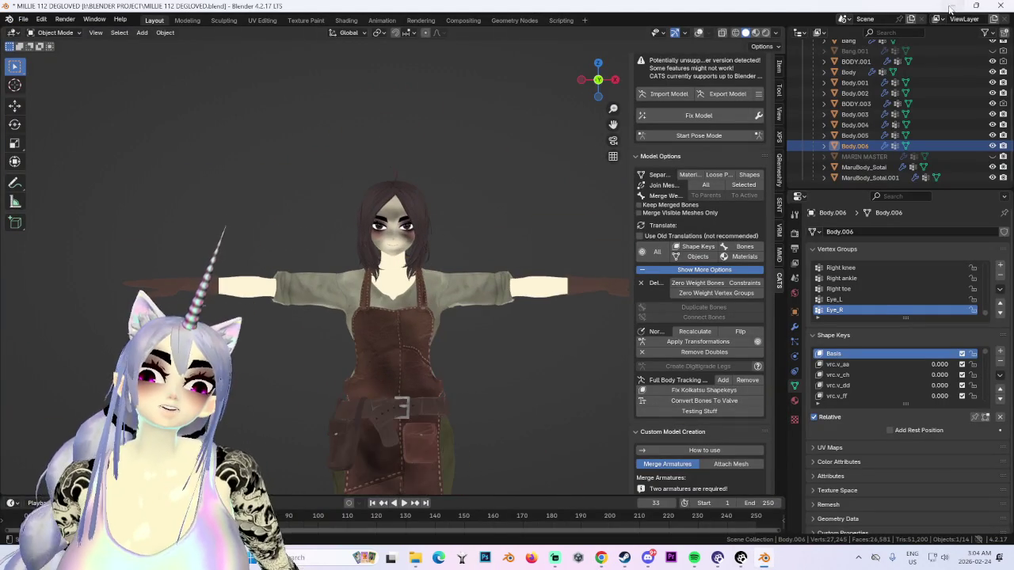
left_click(949, 8)
left_click(309, 559)
type("un")
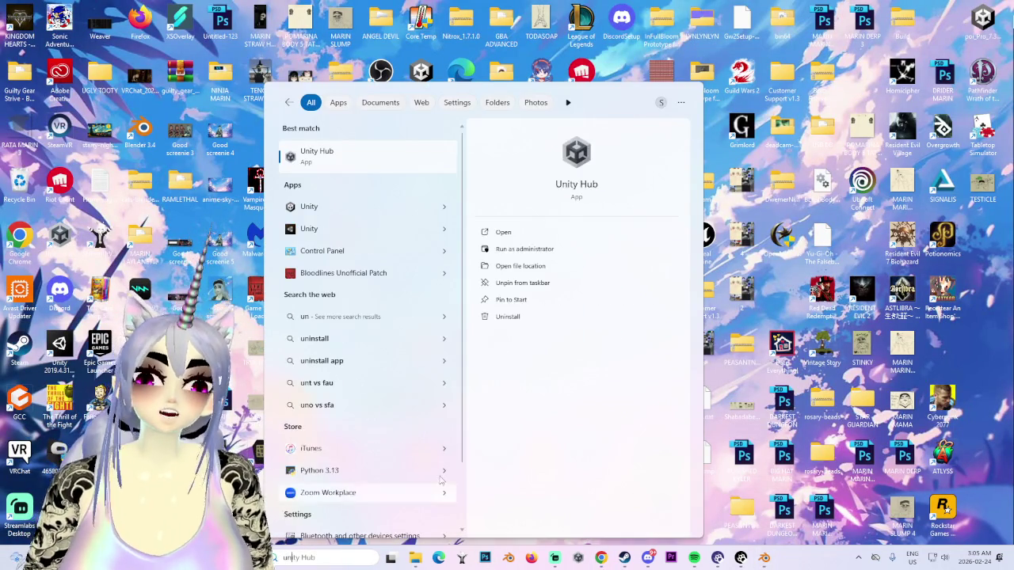
Step: Search Windows for 'unr', launch Unreal Engine, then return to the CGTrader browser
key("BackSpace")
key("BackSpace")
key("BackSpace")
type("rea")
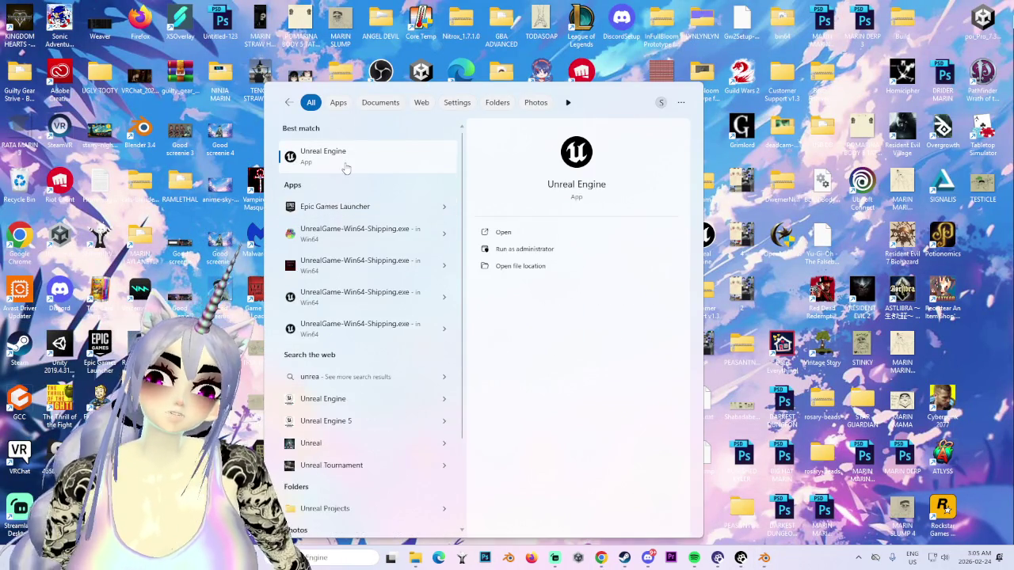
left_click(352, 157)
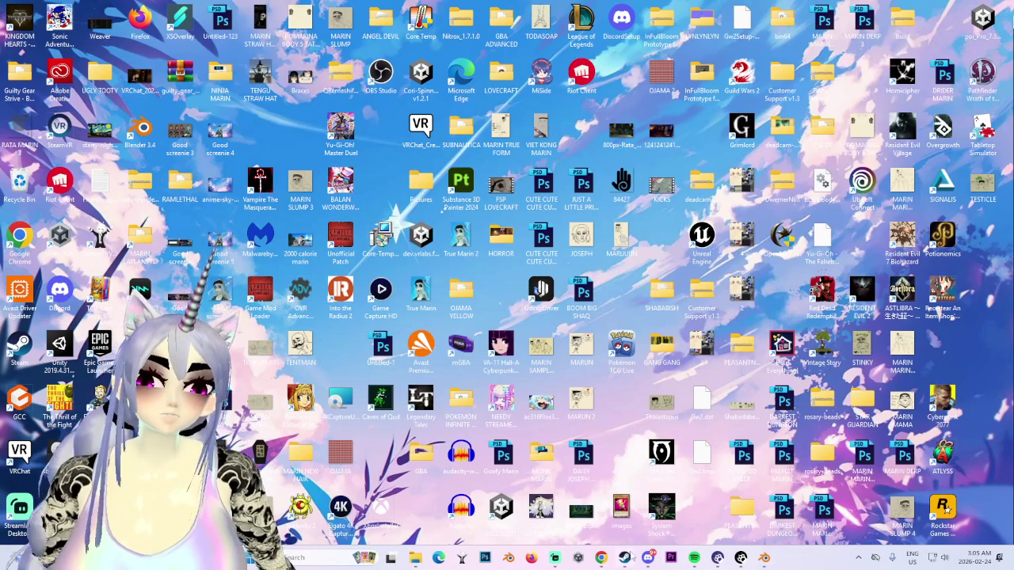
left_click(568, 499)
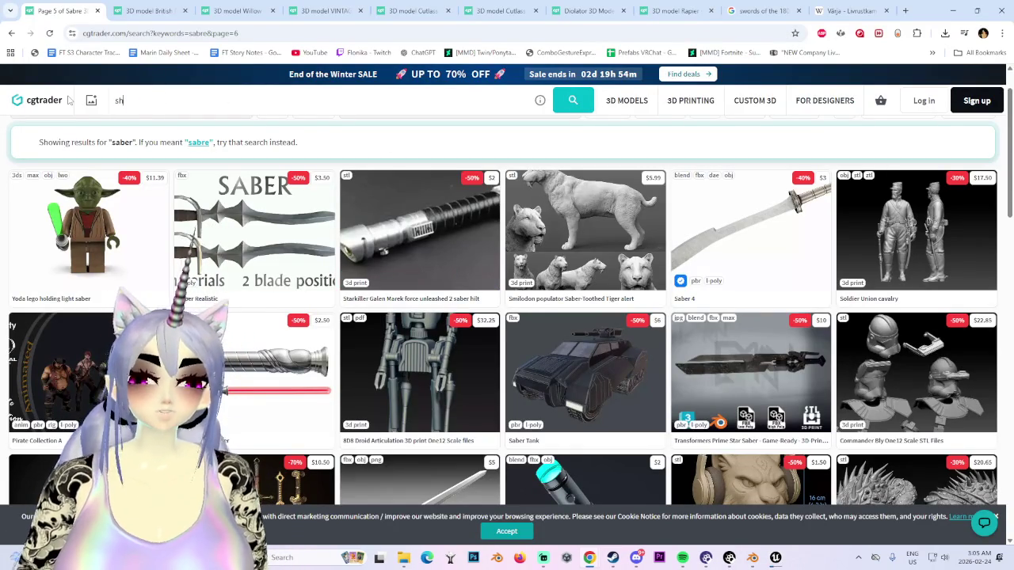
Step: Search CGTrader for 'short sword', view the Makoto Misumi Short Sword listing, and go back
type("ort sword")
key("Return")
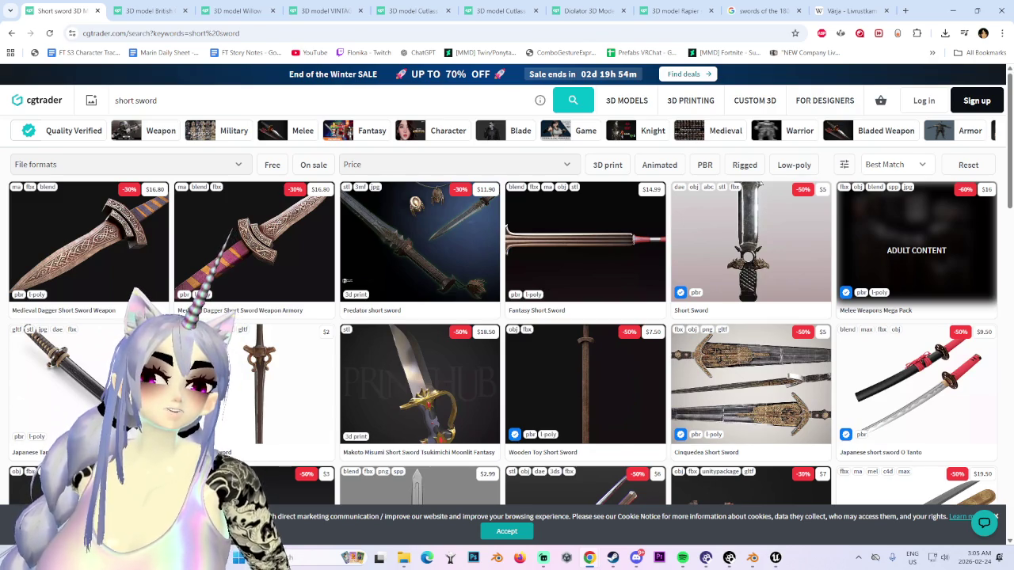
mouse_move(420, 384)
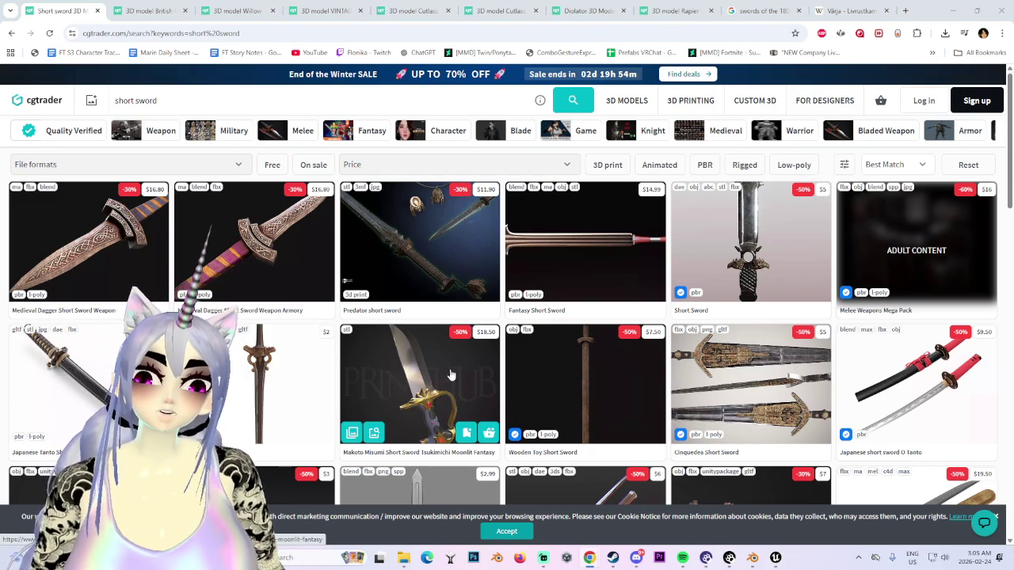
left_click(452, 371)
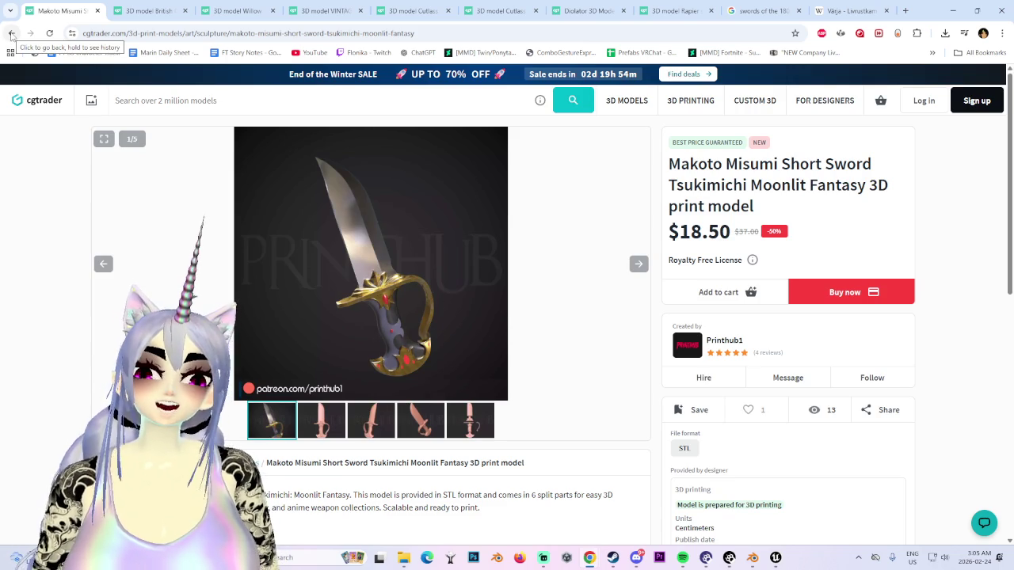
left_click(11, 32)
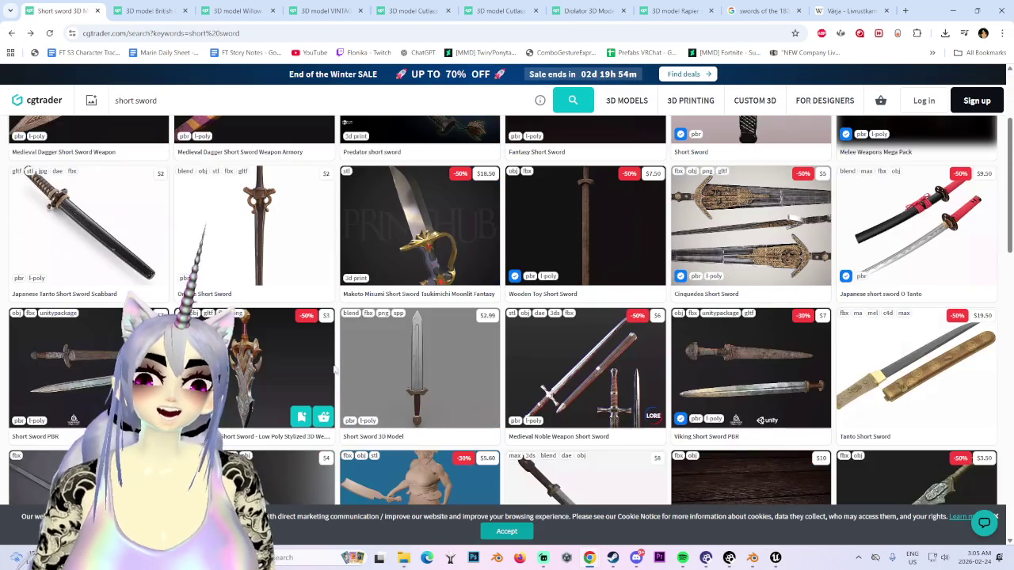
Step: Scroll the results, reopen the Makoto Misumi Short Sword listing, and go back again
scroll(396, 380, "down", 2)
scroll(439, 233, "down", 2)
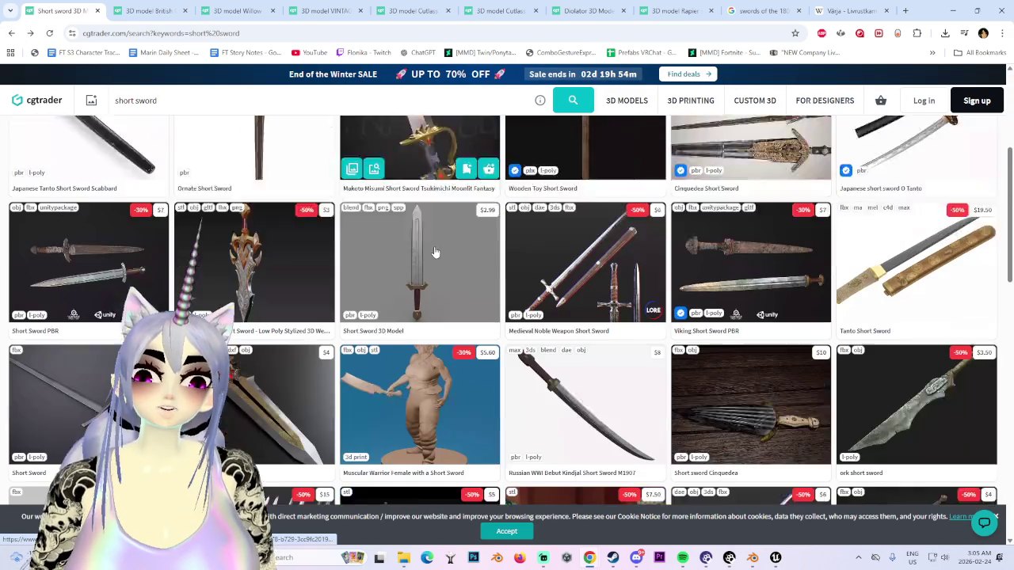
mouse_move(585, 210)
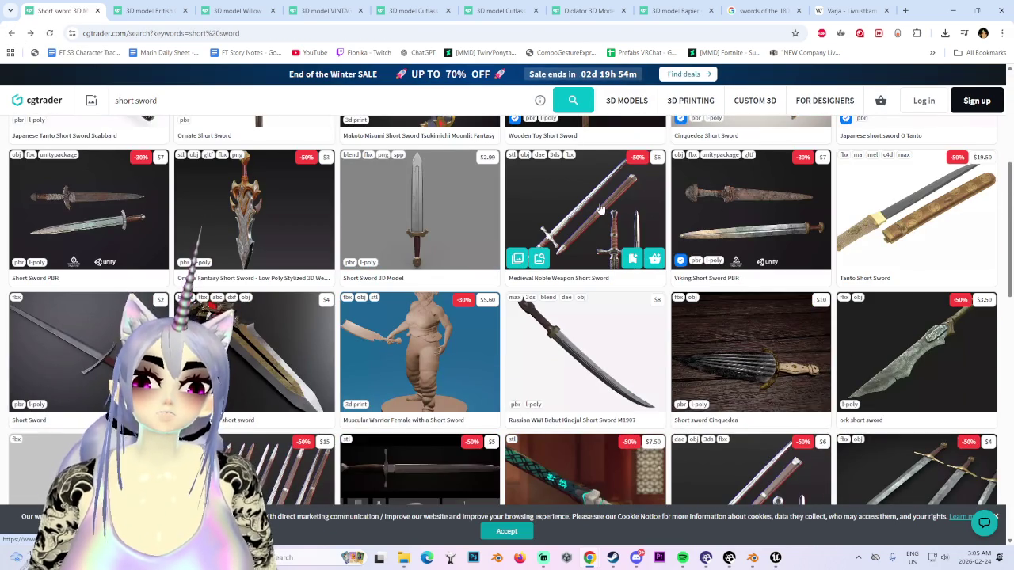
scroll(575, 273, "up", 1)
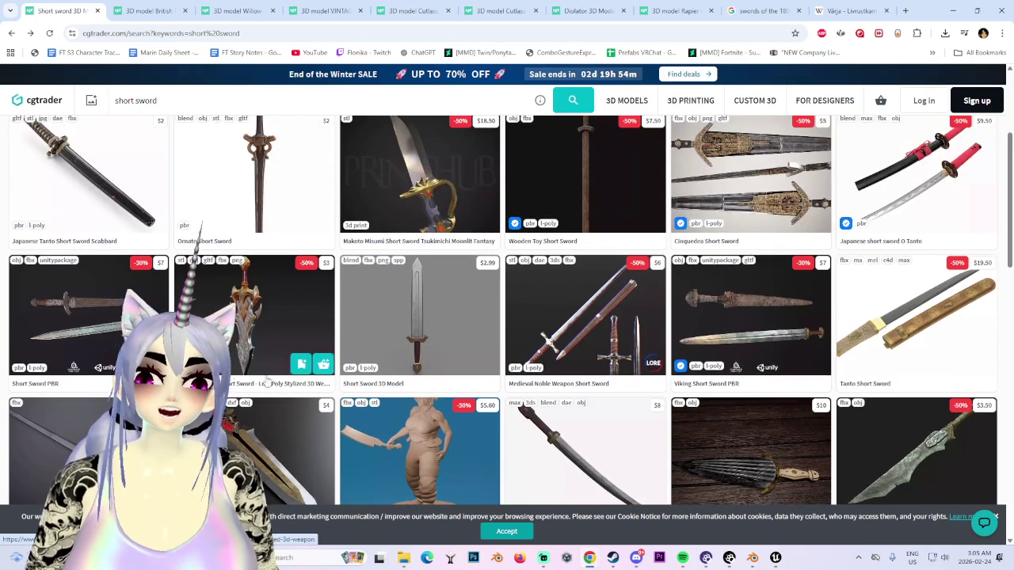
scroll(568, 282, "up", 1)
left_click(428, 250)
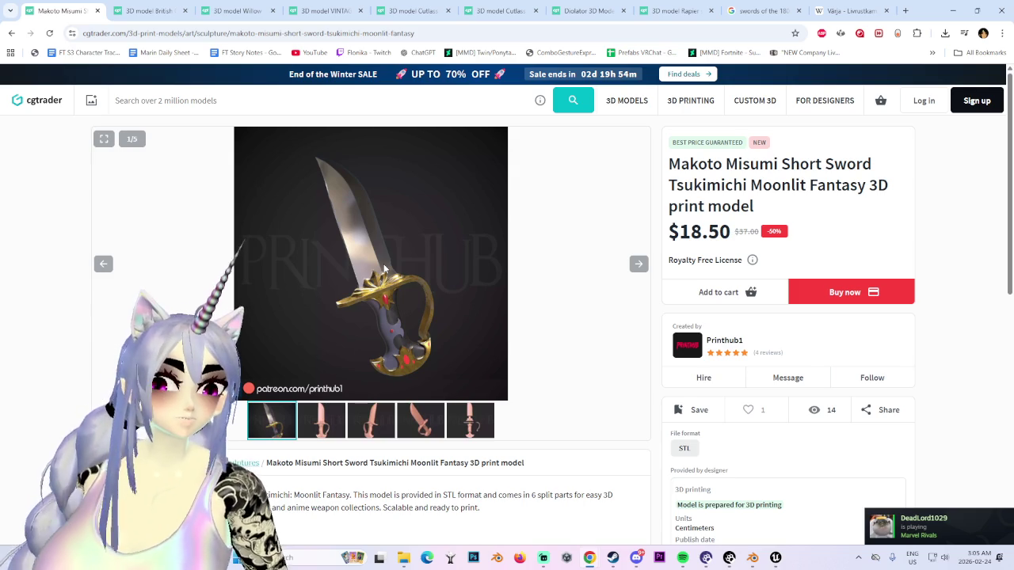
left_click(11, 33)
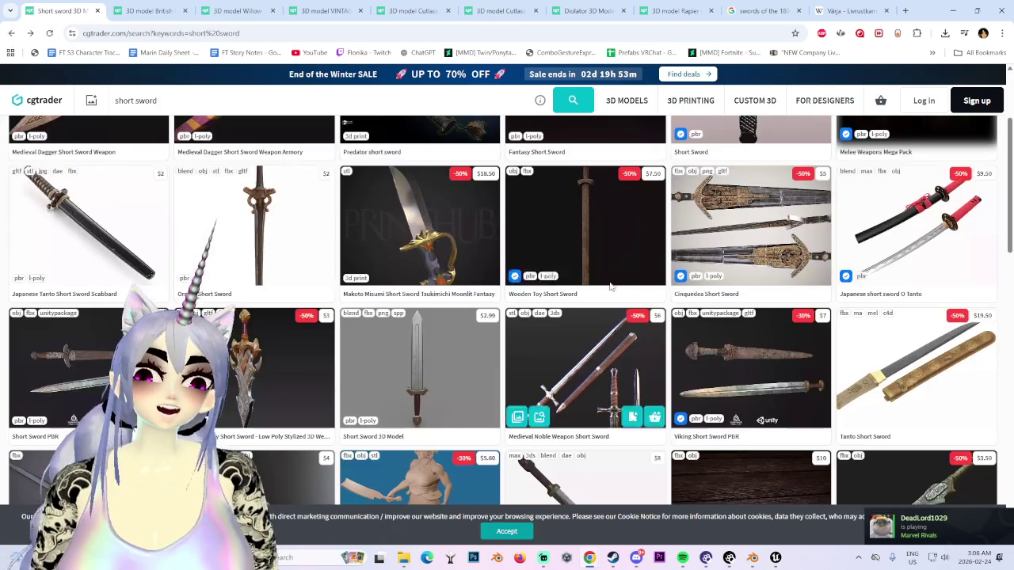
Step: Scroll up and down through the short sword search results
scroll(462, 384, "down", 2)
scroll(461, 385, "down", 2)
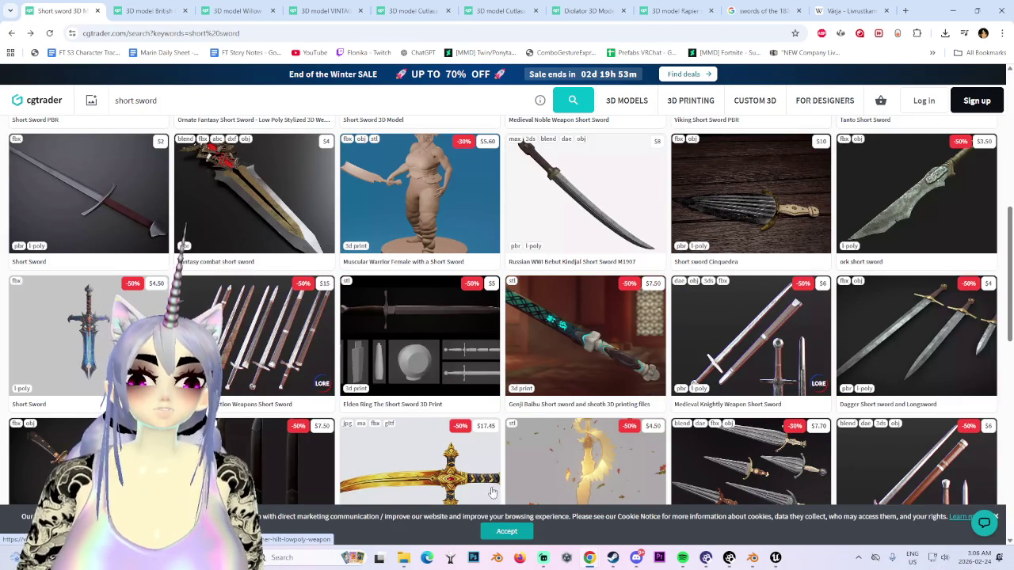
scroll(492, 491, "down", 3)
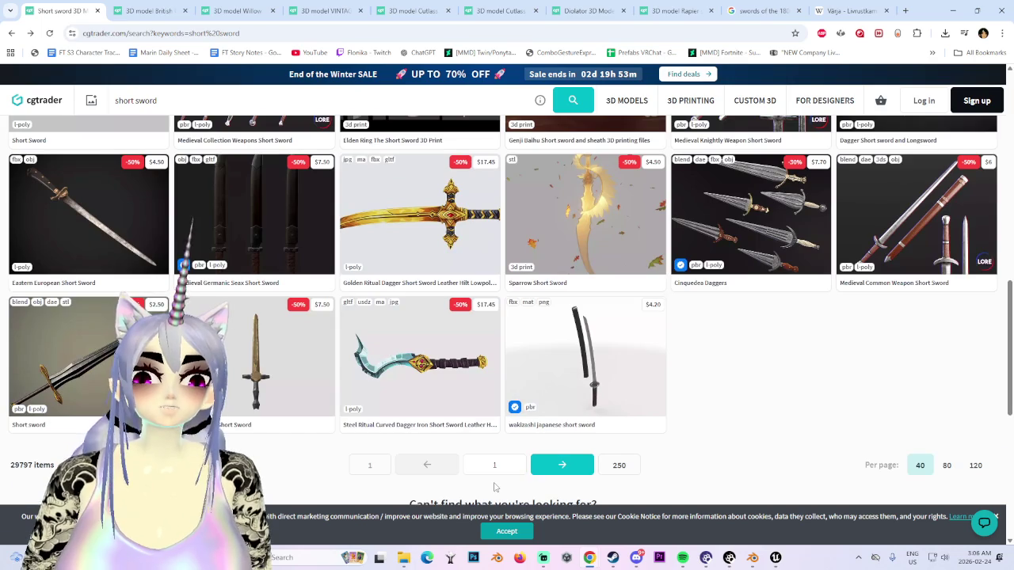
scroll(493, 486, "up", 2)
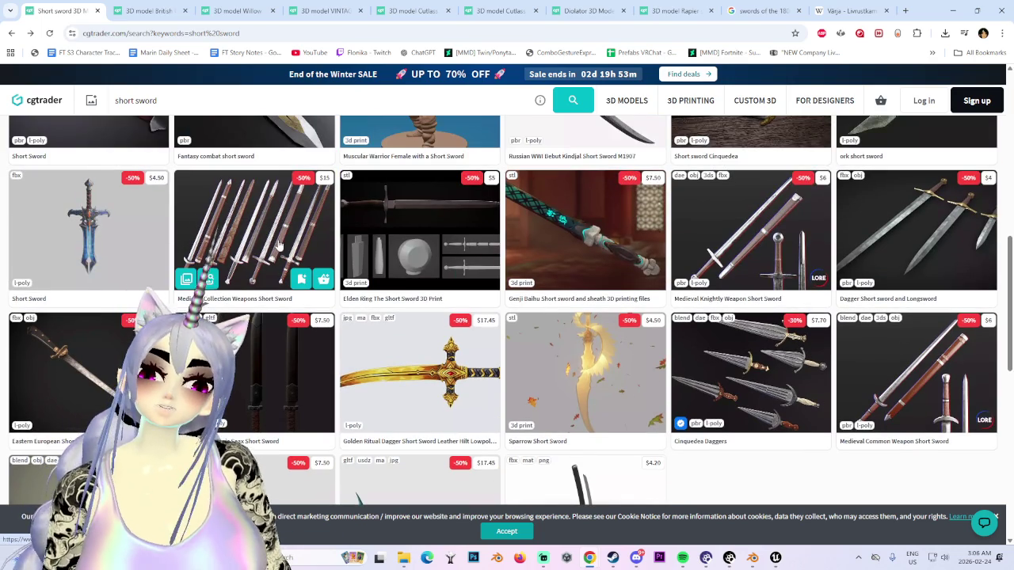
scroll(265, 414, "down", 3)
scroll(274, 349, "up", 2)
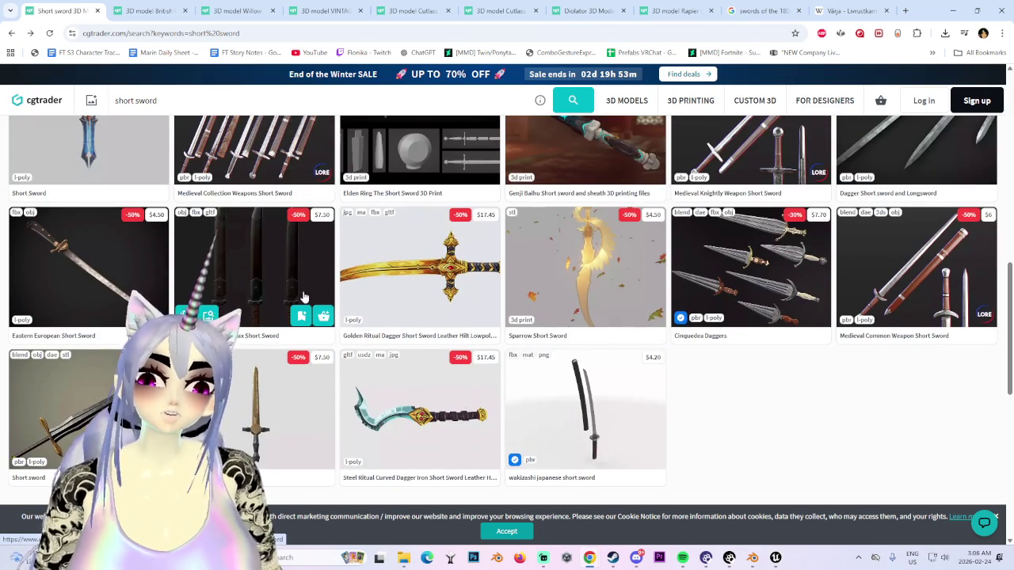
scroll(301, 295, "down", 1)
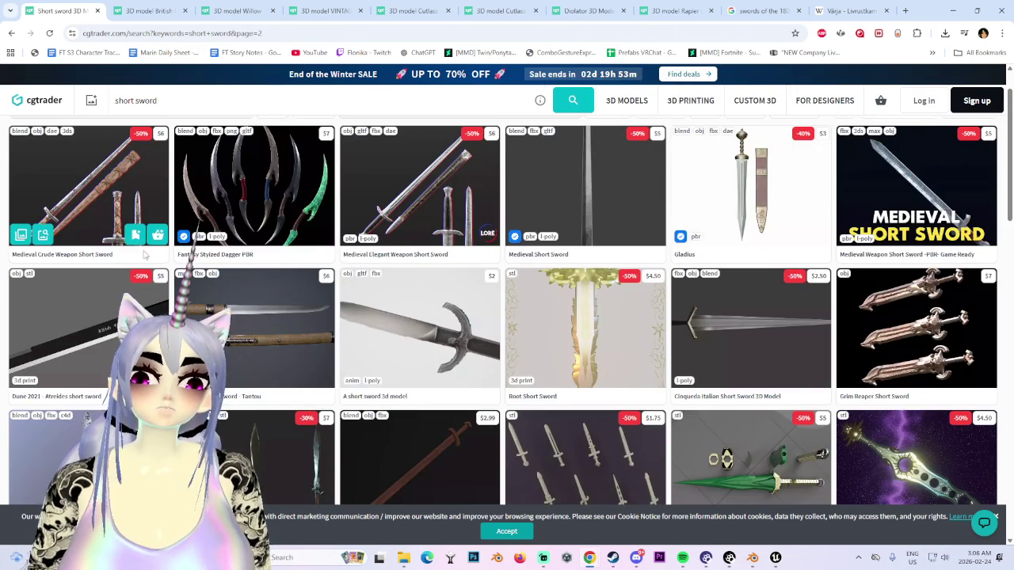
scroll(238, 356, "down", 3)
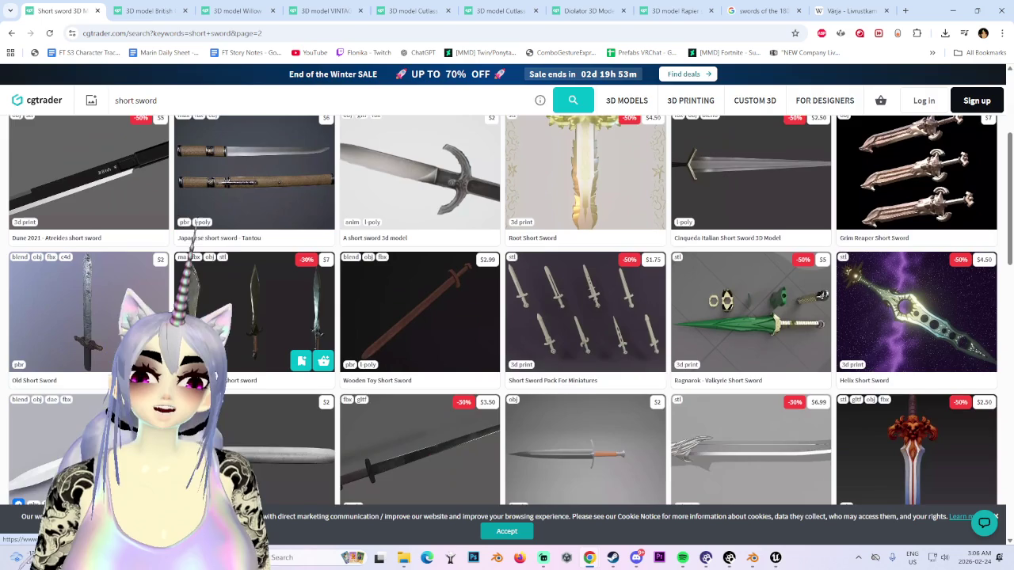
scroll(198, 332, "up", 2)
scroll(384, 313, "down", 2)
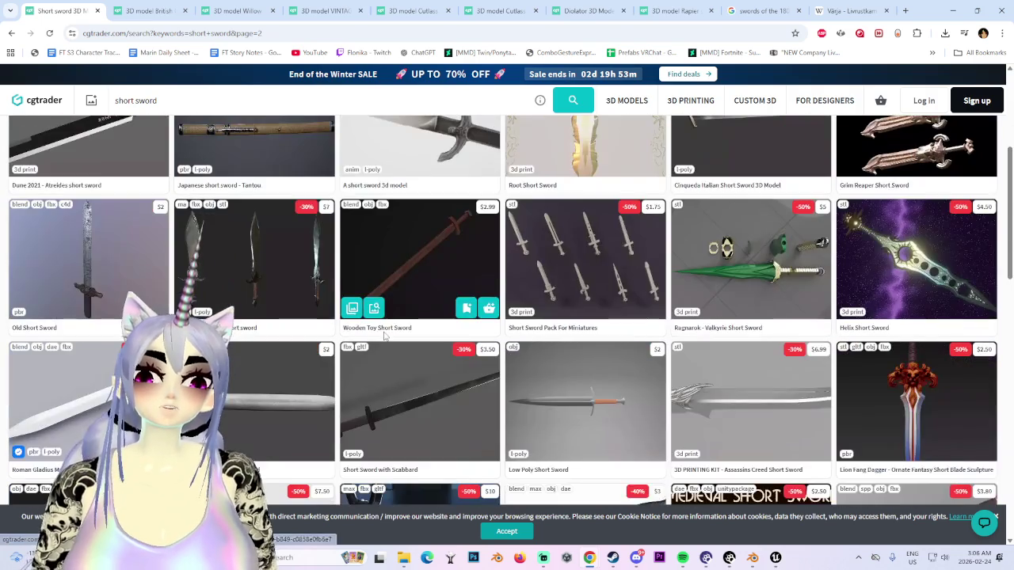
scroll(384, 316, "up", 1)
scroll(383, 332, "down", 1)
scroll(381, 347, "down", 2)
scroll(381, 348, "down", 2)
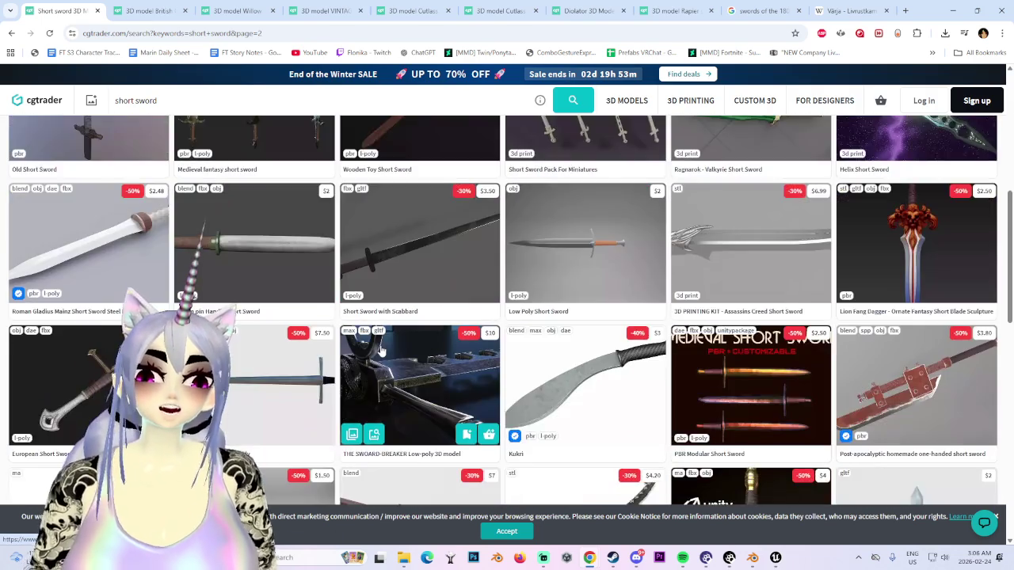
scroll(379, 355, "down", 3)
scroll(432, 371, "up", 4)
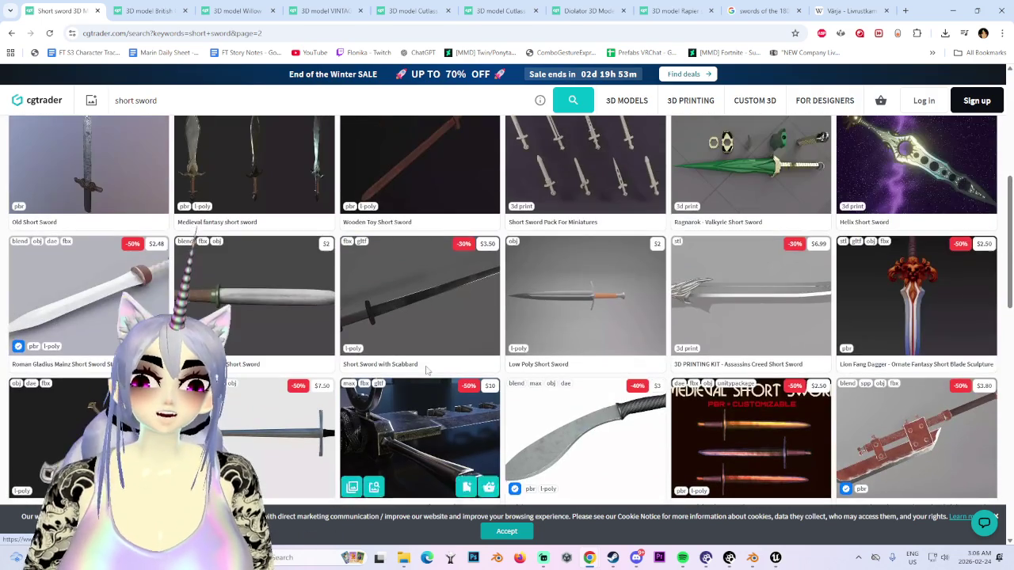
scroll(507, 317, "down", 2)
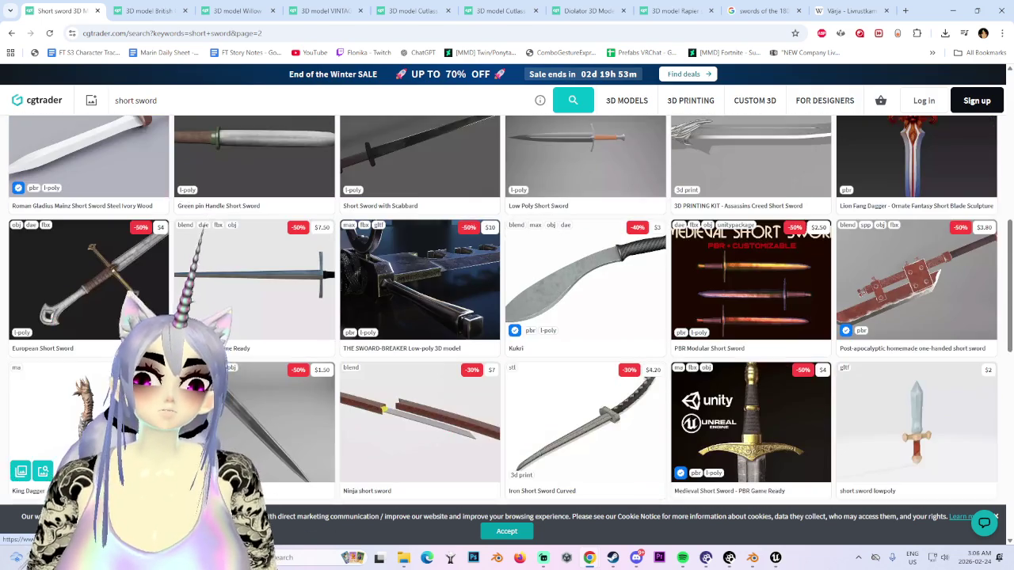
scroll(507, 317, "down", 2)
scroll(506, 317, "down", 2)
Step: Go to page 3 of the short sword results, browse it, then bring up Unreal's Project Browser
left_click(581, 410)
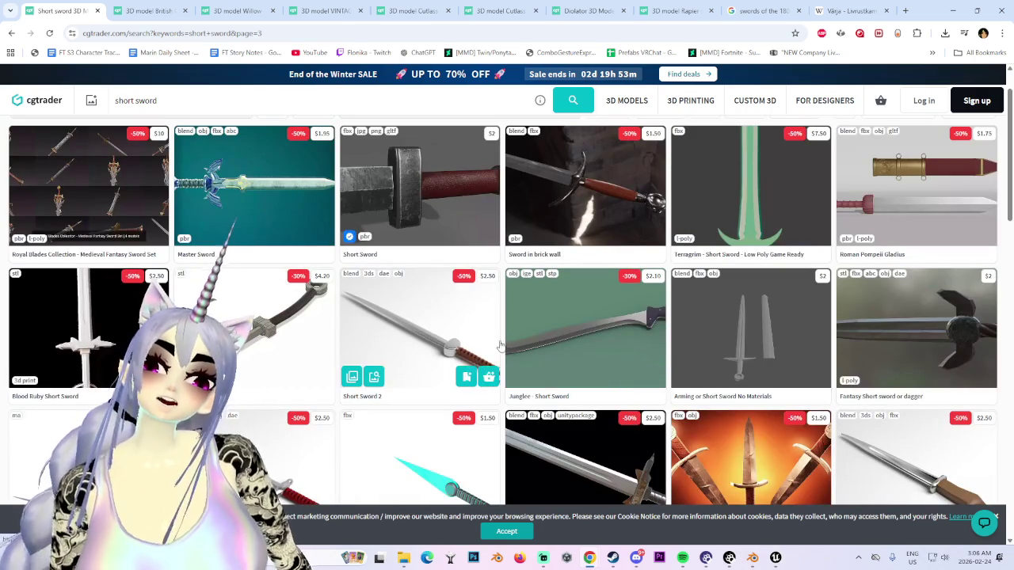
scroll(425, 418, "down", 2)
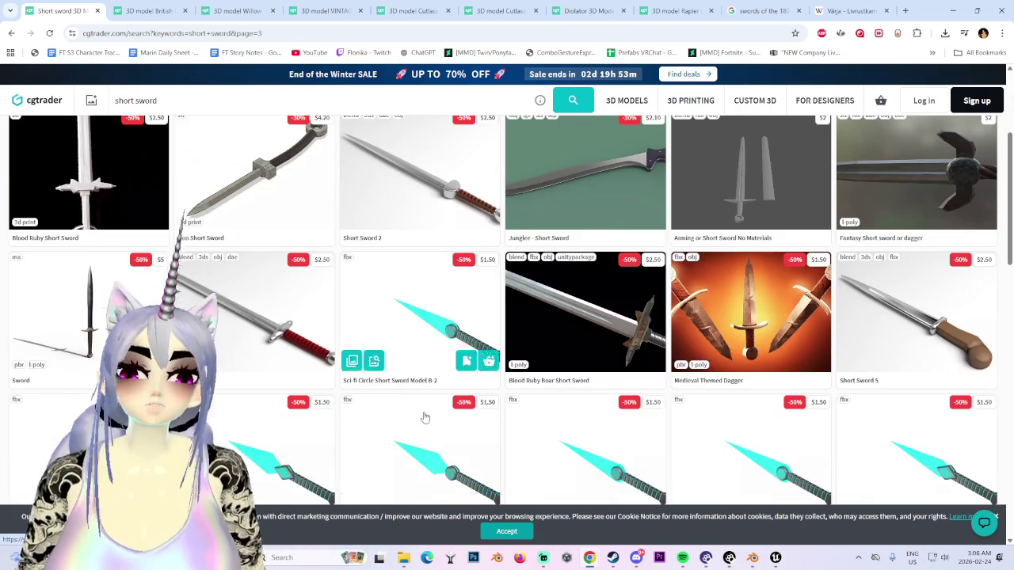
scroll(434, 396, "up", 2)
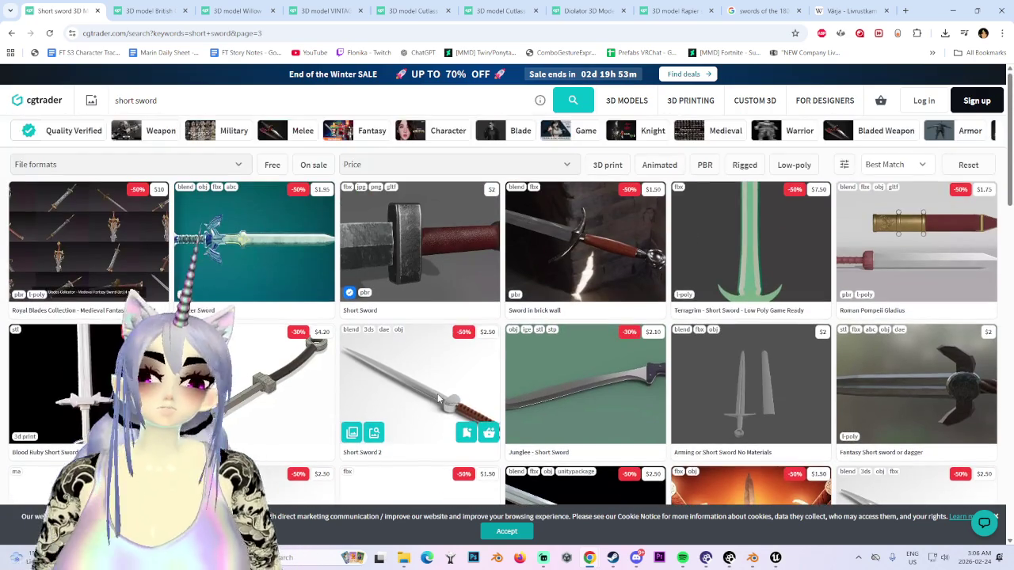
scroll(376, 398, "down", 3)
scroll(376, 397, "down", 3)
left_click(775, 558)
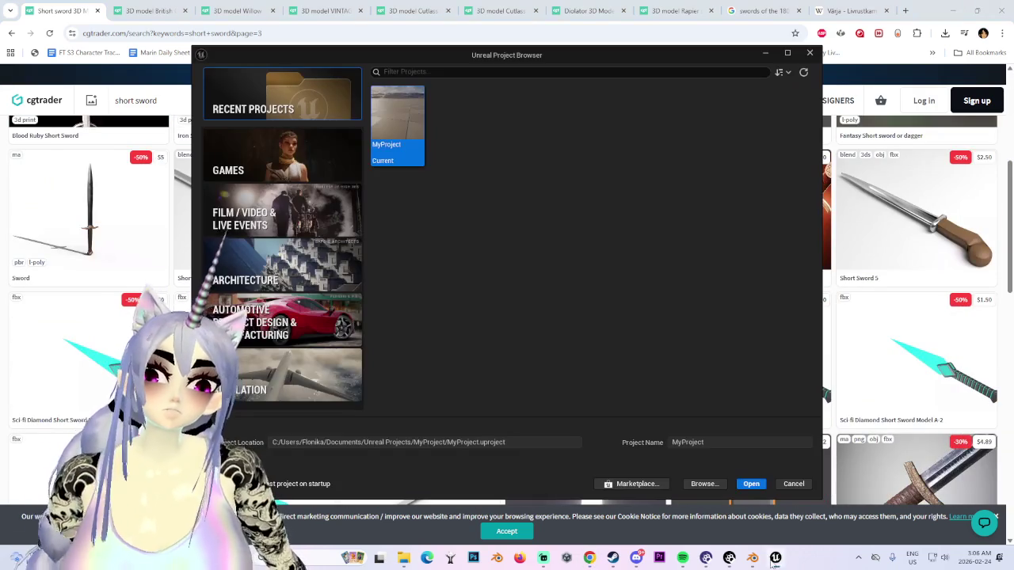
Step: Open MyProject from the Unreal Project Browser, then switch over to Blender
double_click(398, 102)
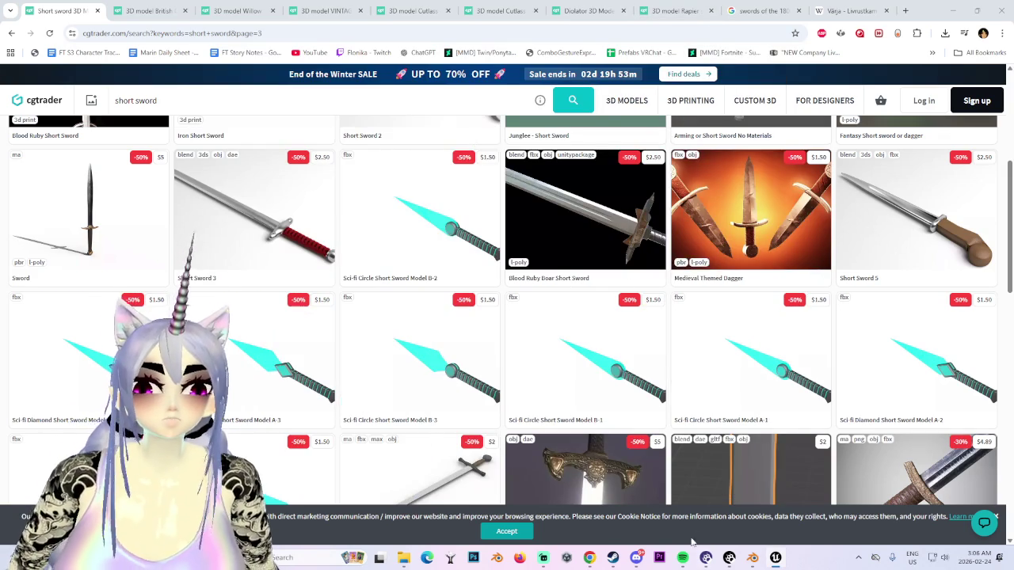
left_click(758, 560)
Step: Put Body.006 in Edit Mode in front view with the vrc.v_oh shape key active
scroll(407, 186, "up", 5)
scroll(399, 193, "up", 3)
scroll(399, 193, "up", 2)
left_click(51, 33)
left_click(47, 57)
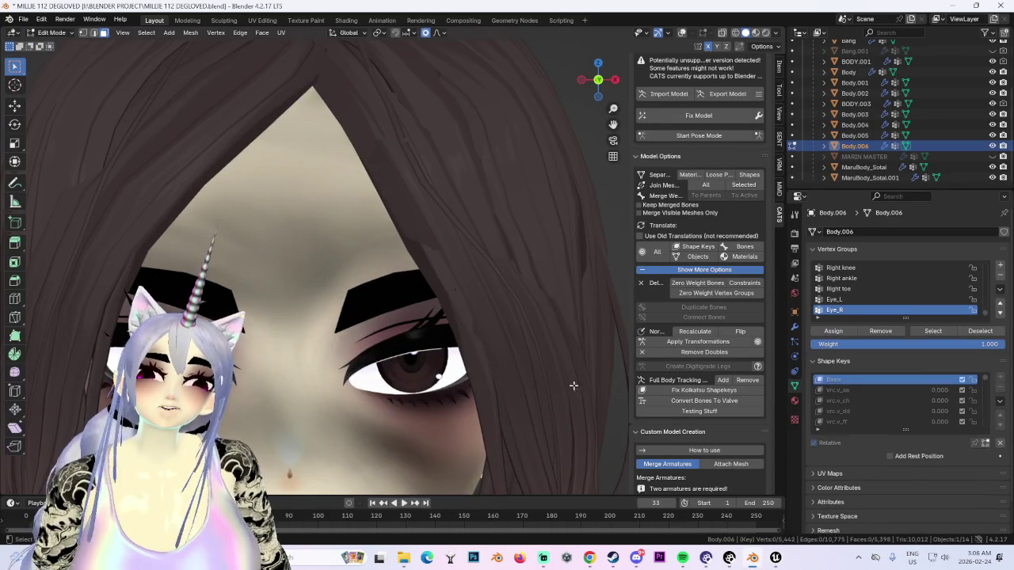
key("KP_1")
scroll(871, 412, "down", 2)
scroll(871, 412, "down", 1)
scroll(862, 412, "down", 1)
left_click(856, 401)
Step: Enlarge the vrc.v_oh mouth with a proportional grab, undoing a later cheek-stretch attempt
key("g")
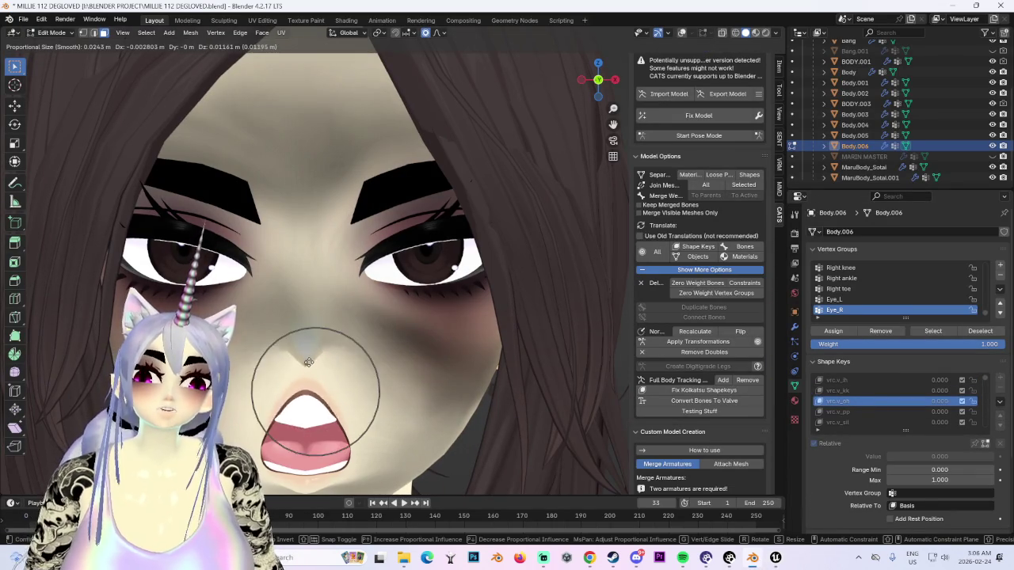
scroll(309, 362, "down", 12)
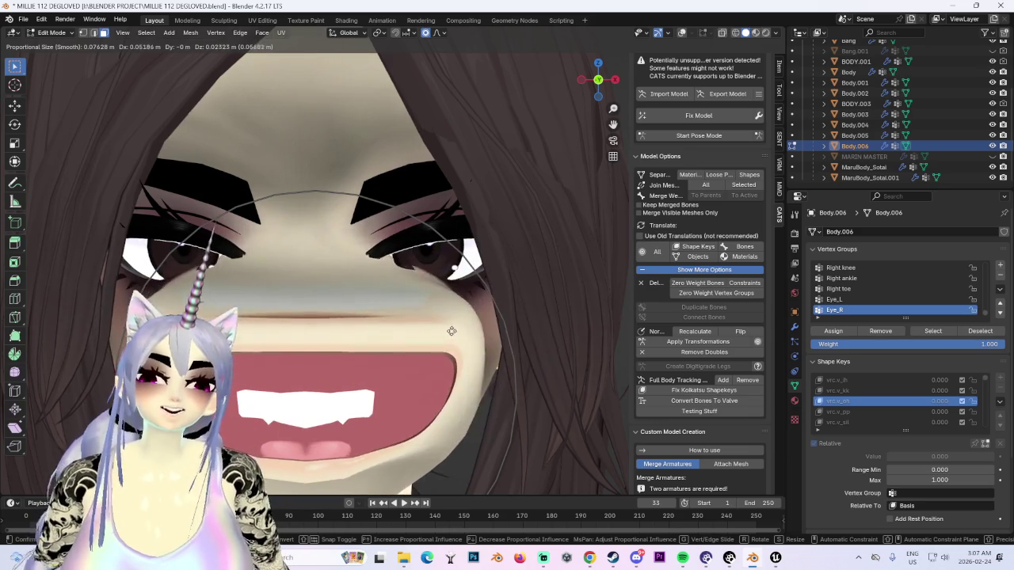
left_click(453, 331)
mouse_move(453, 331)
middle_mouse_down()
mouse_move(405, 328)
mouse_move(444, 322)
middle_mouse_up()
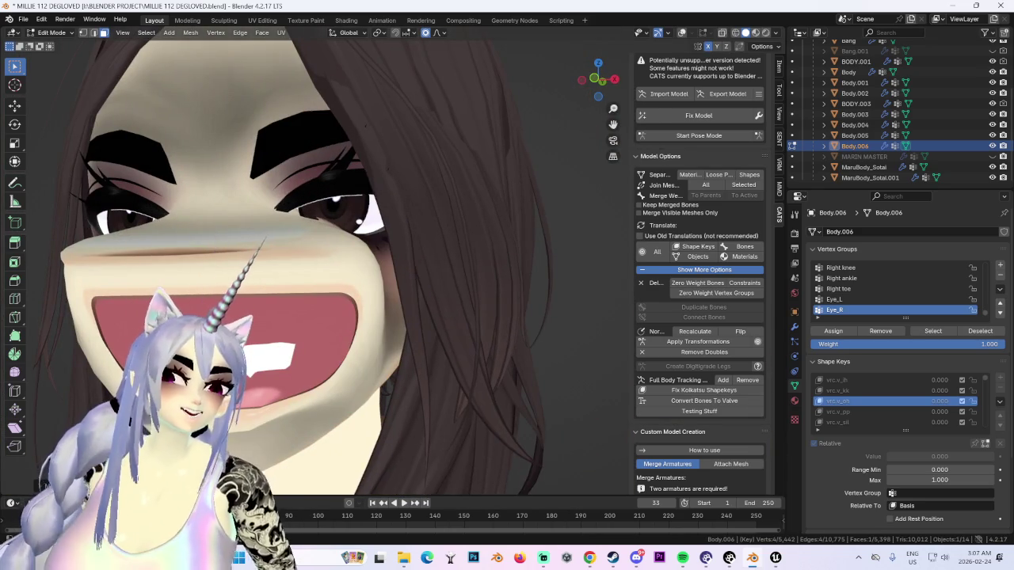
mouse_move(536, 217)
middle_mouse_down()
mouse_move(473, 211)
mouse_move(430, 163)
middle_mouse_up()
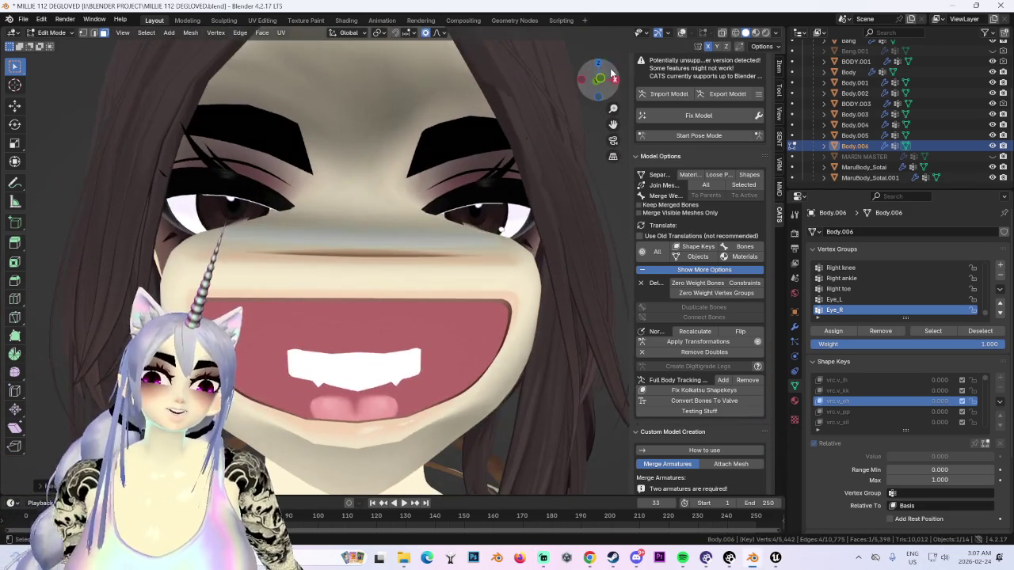
left_click(600, 78)
scroll(495, 171, "up", 2)
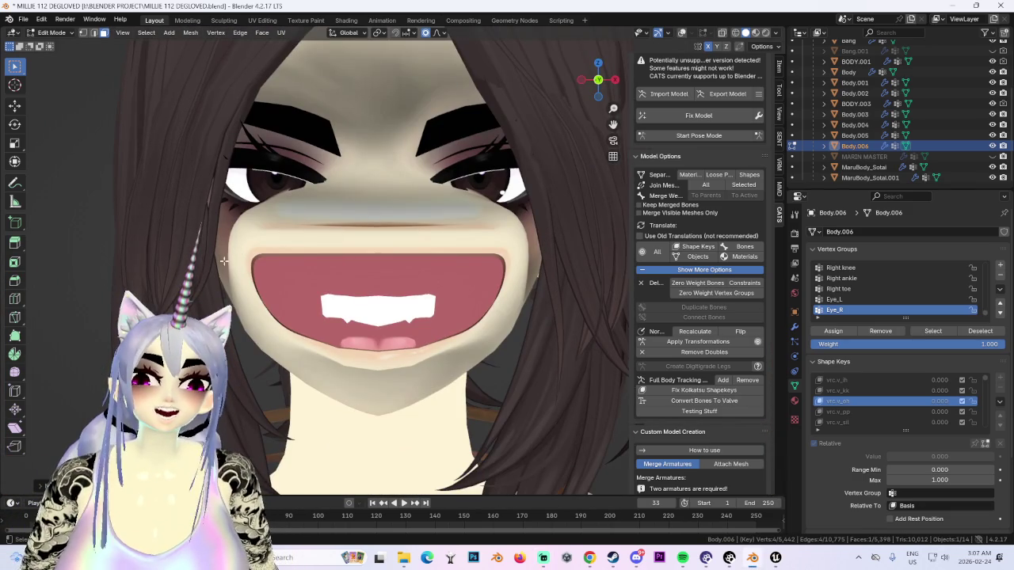
key("g")
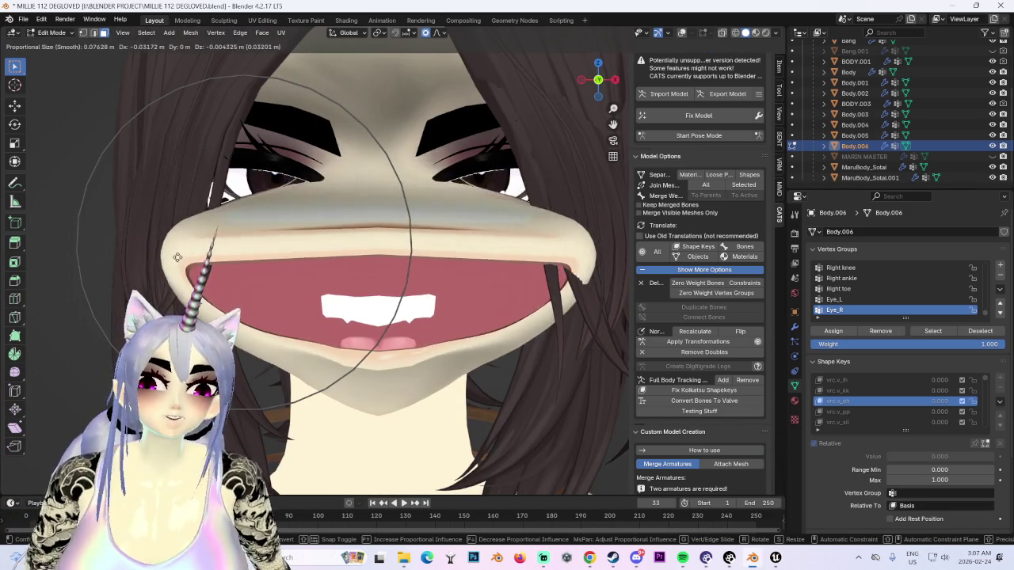
left_click(182, 253)
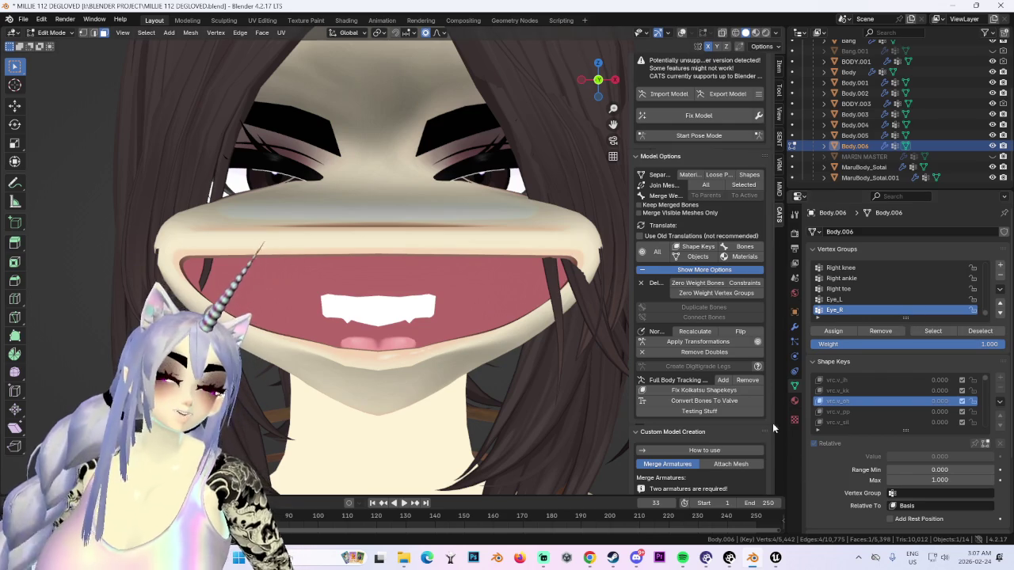
key("ctrl+z")
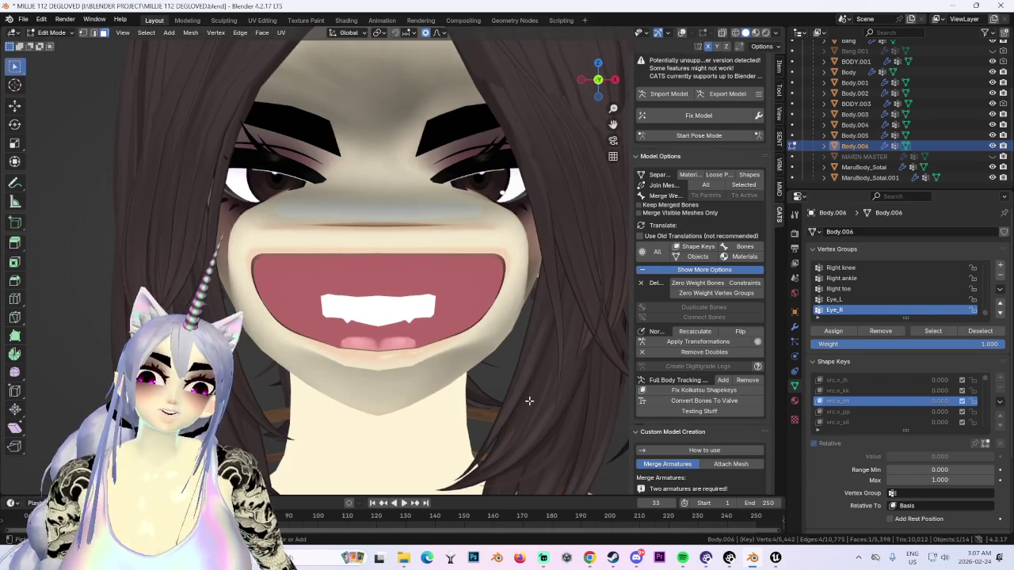
key("ctrl+z")
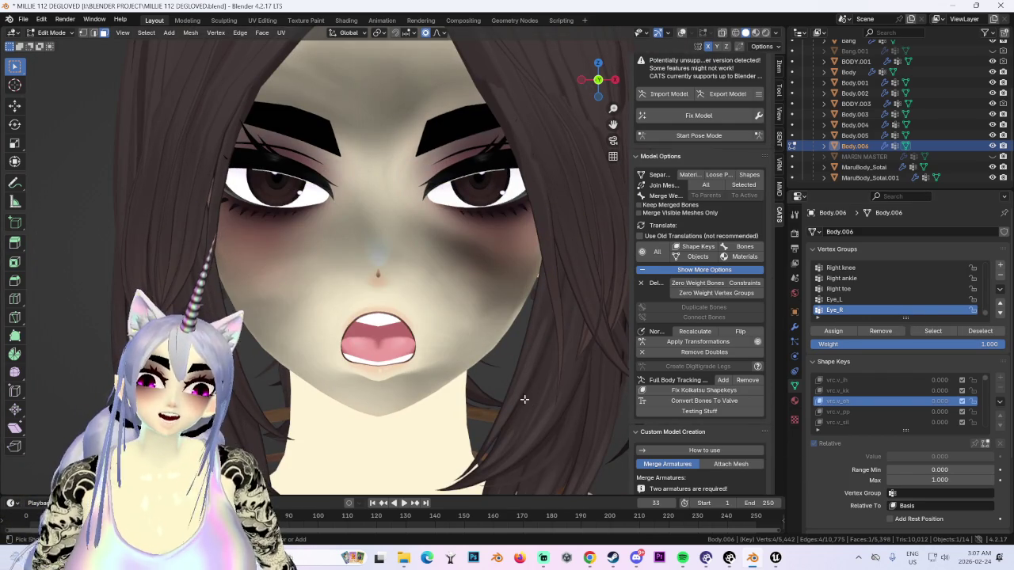
Step: Pull the mouth down and reshape the lips into a wide, round open mouth
key("g")
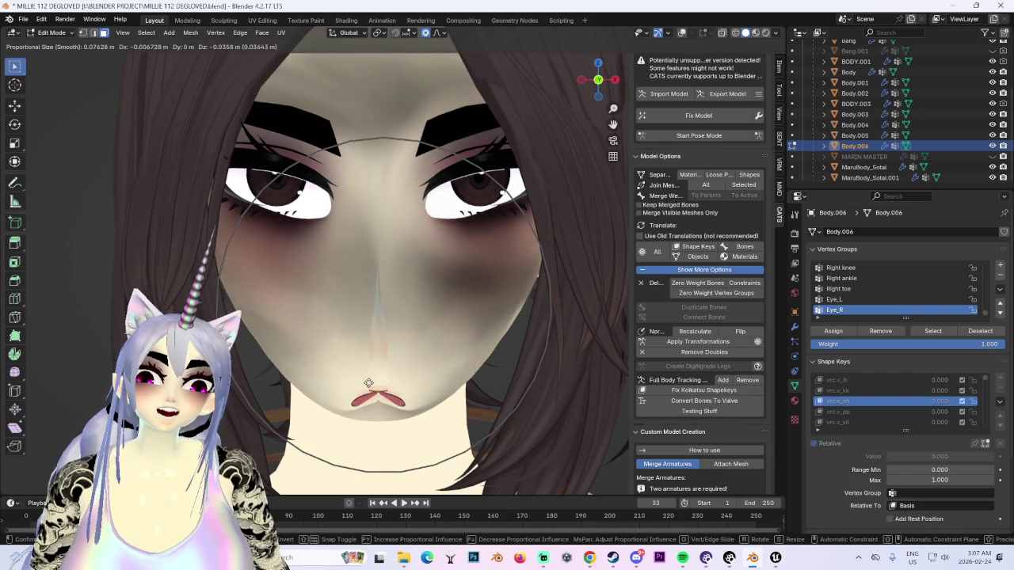
scroll(388, 396, "up", 3)
left_click(403, 404)
scroll(409, 401, "down", 2)
mouse_move(418, 393)
middle_mouse_down()
mouse_move(373, 389)
mouse_move(423, 398)
middle_mouse_up()
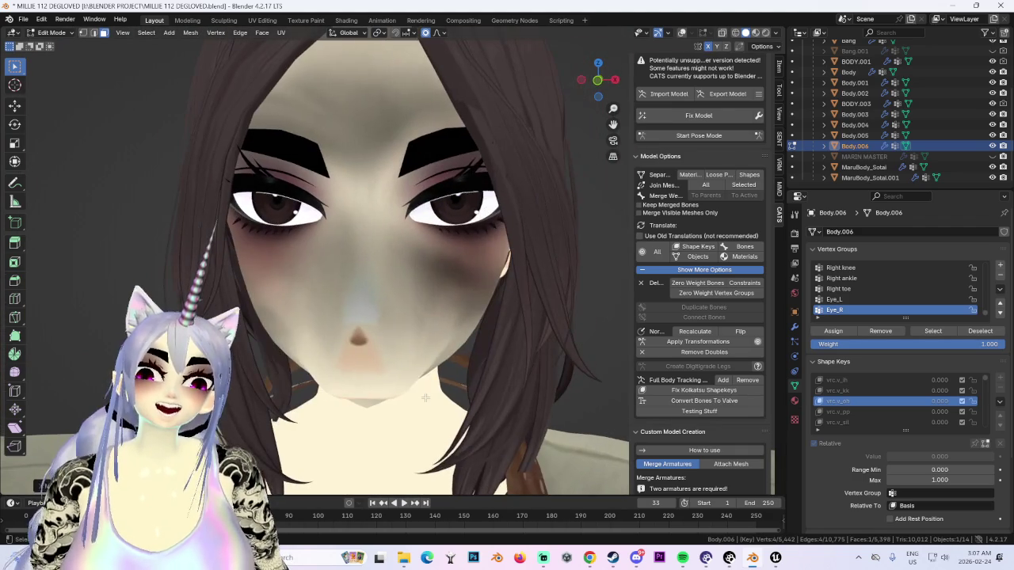
scroll(560, 167, "down", 2)
scroll(476, 290, "up", 2)
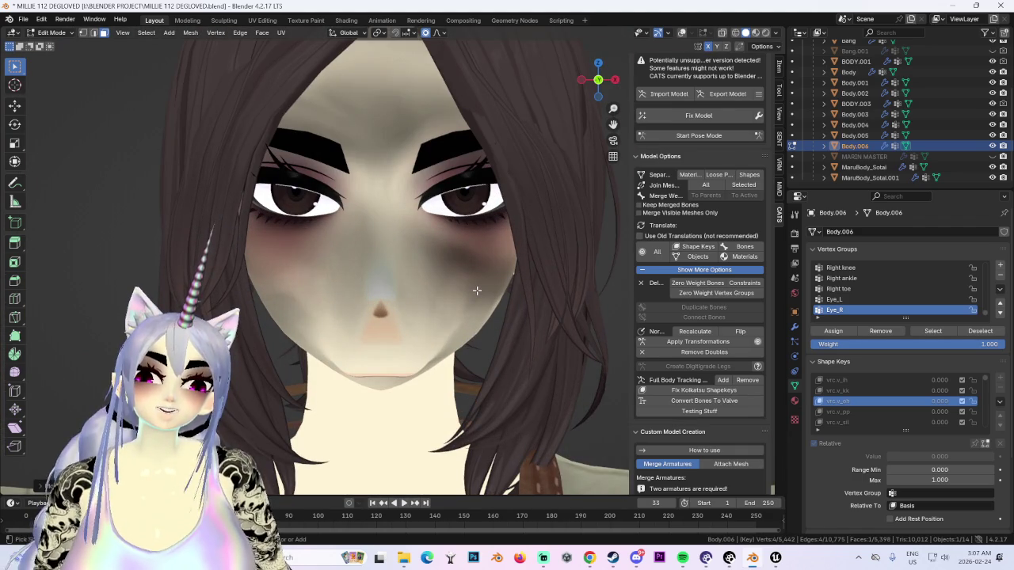
key("ctrl+z")
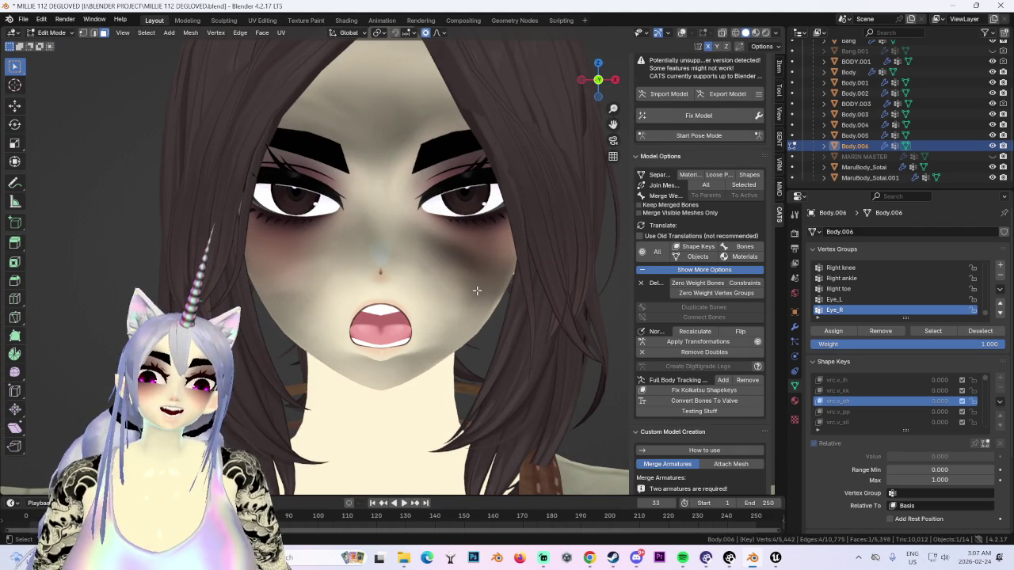
key("g")
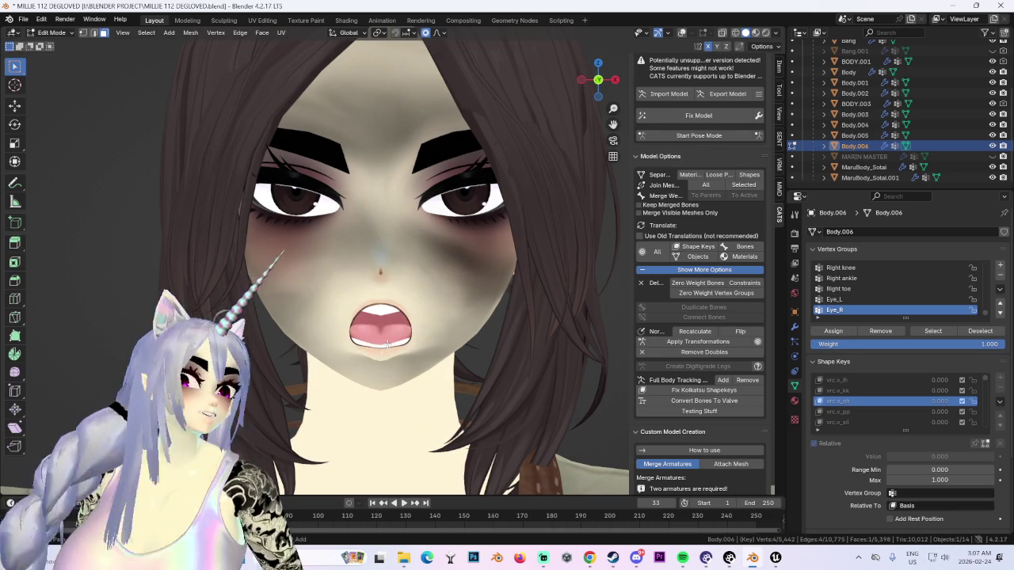
scroll(390, 316, "down", 8)
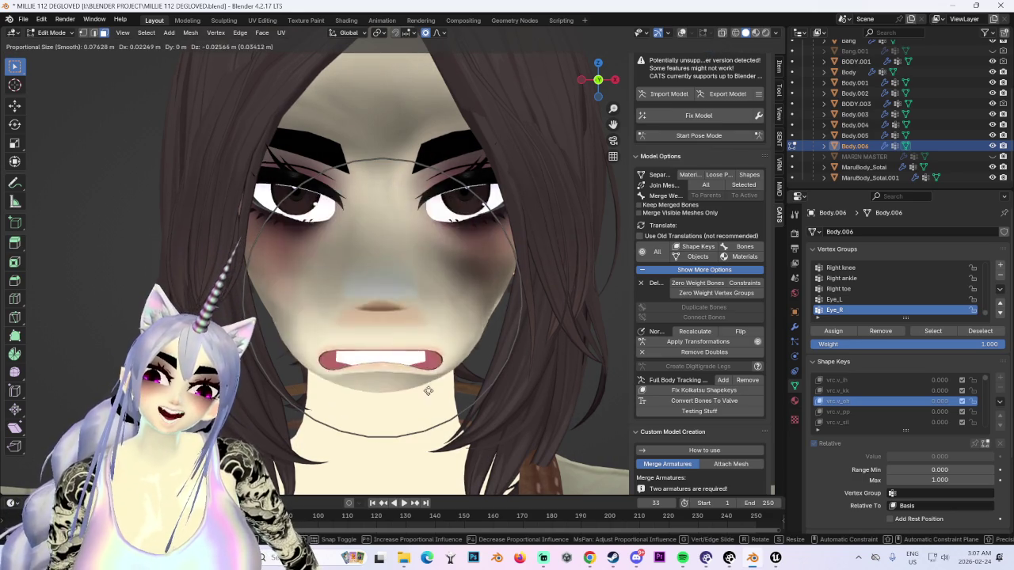
scroll(434, 349, "up", 5)
scroll(415, 390, "up", 2)
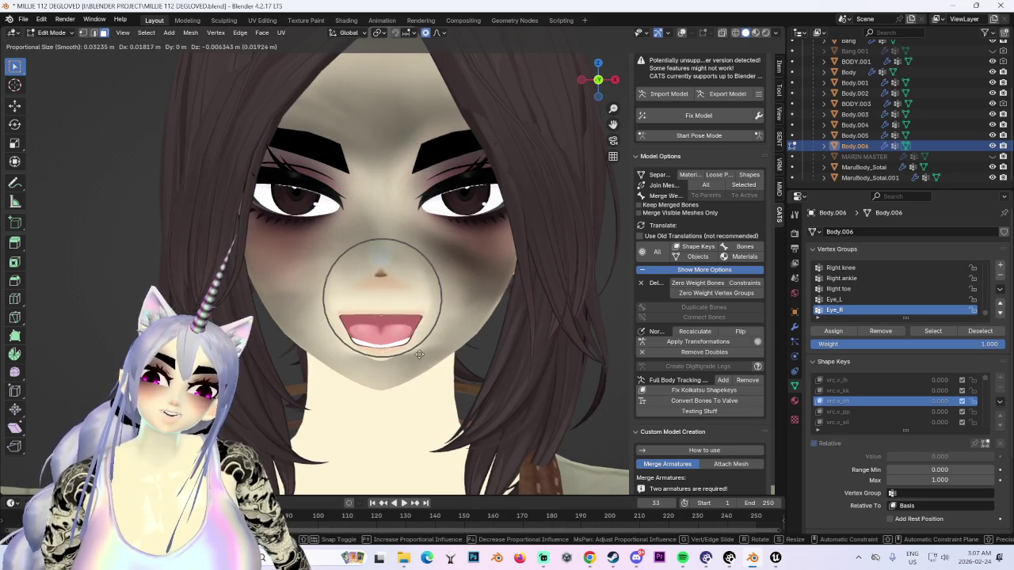
left_click(453, 303)
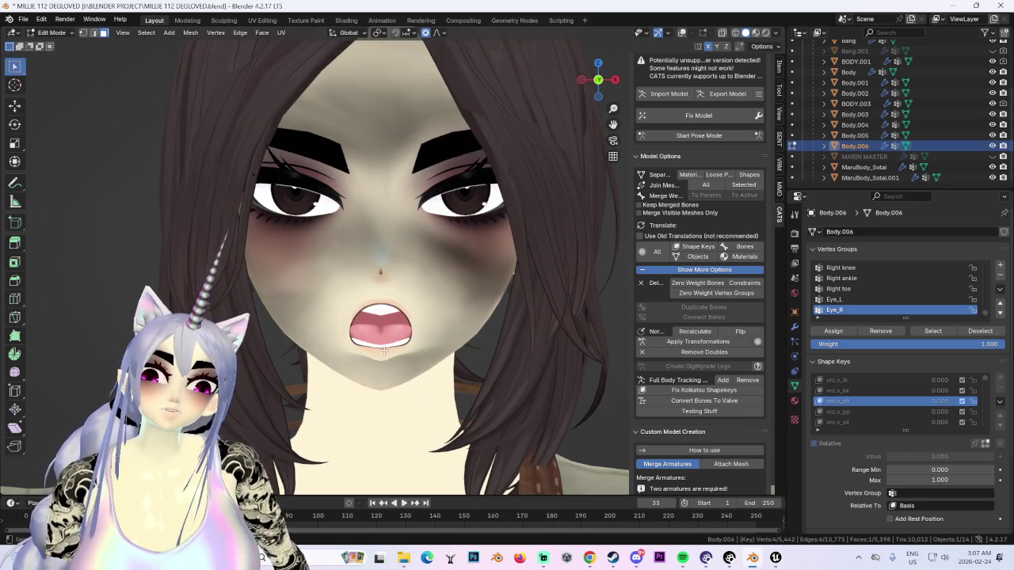
Step: Close and widen the mouth with several proportional grabs, lowering its corners
key("g")
left_click(389, 316)
mouse_move(388, 317)
middle_mouse_down()
mouse_move(406, 357)
mouse_move(391, 344)
mouse_move(430, 338)
mouse_move(451, 313)
middle_mouse_up()
key("g")
left_click(390, 342)
key("g")
left_click(418, 306)
key("g")
left_click(483, 268)
mouse_move(483, 268)
middle_mouse_down()
mouse_move(420, 274)
mouse_move(475, 237)
middle_mouse_up()
left_click_drag(600, 85, 610, 80)
scroll(391, 347, "up", 3)
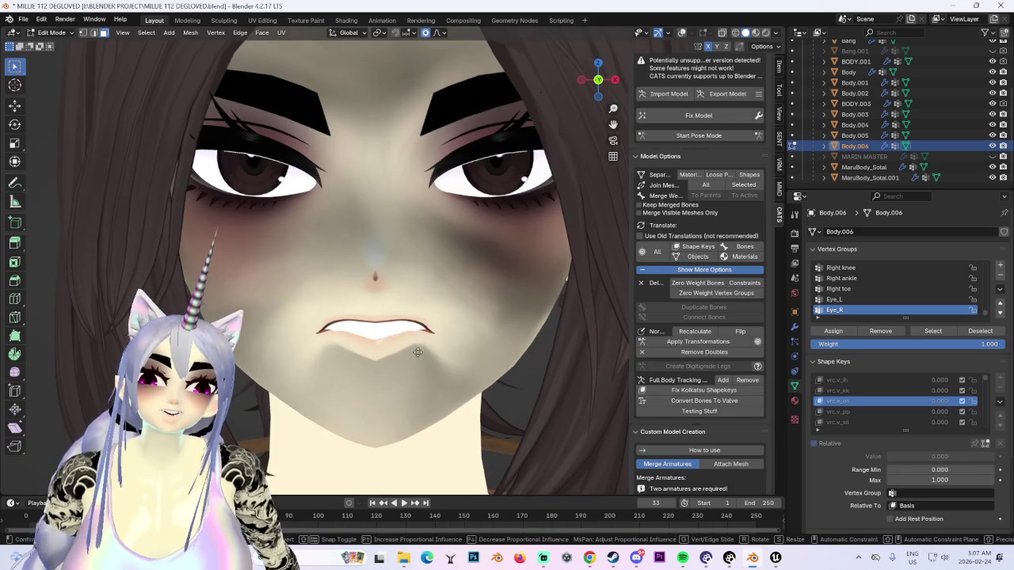
key("g")
left_click(404, 346)
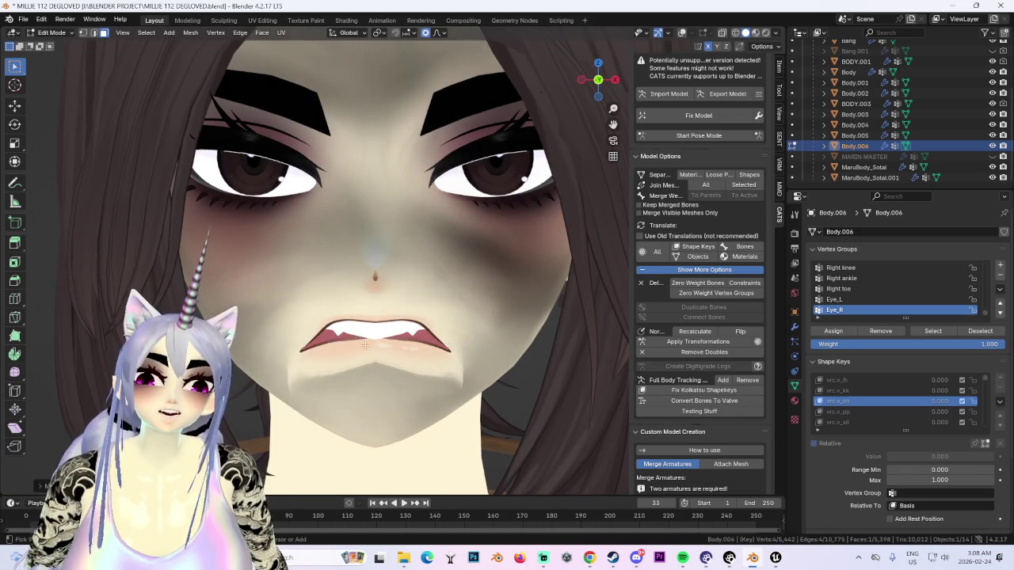
Step: Reshape the lips into a frowning mouth, keeping the edit after an undo and redo
key("g")
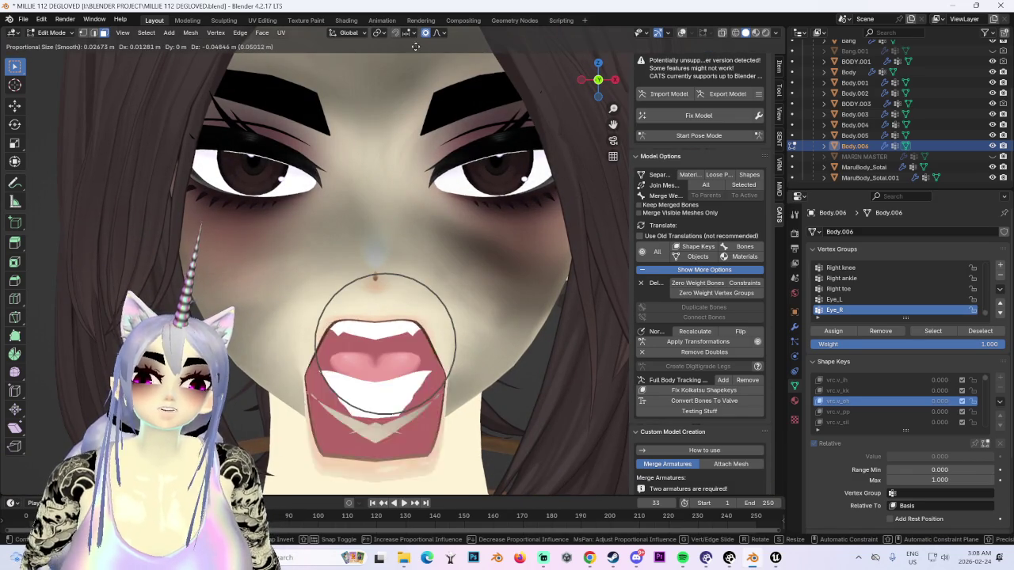
scroll(396, 354, "up", 1)
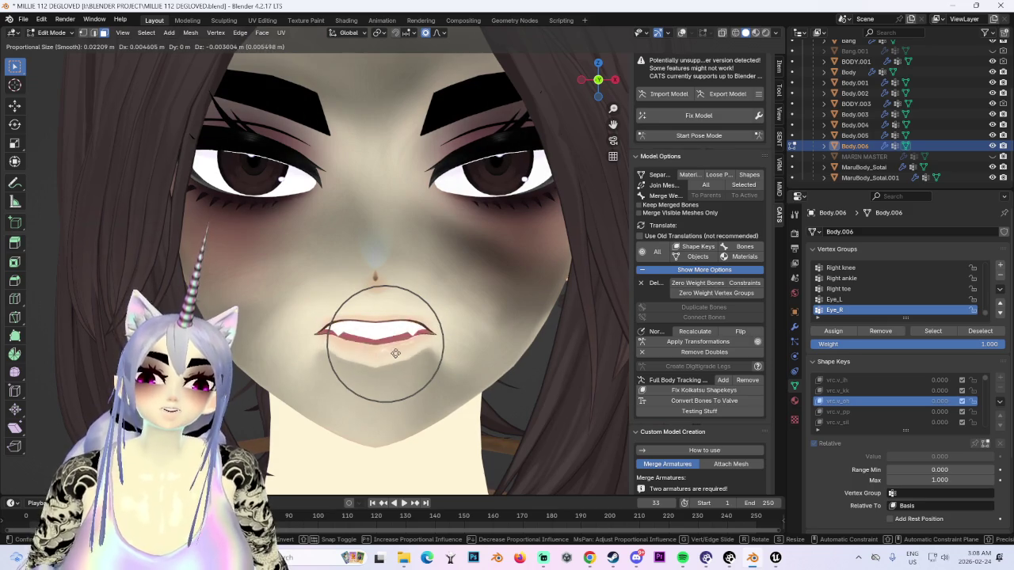
scroll(400, 377, "down", 2)
scroll(400, 377, "up", 3)
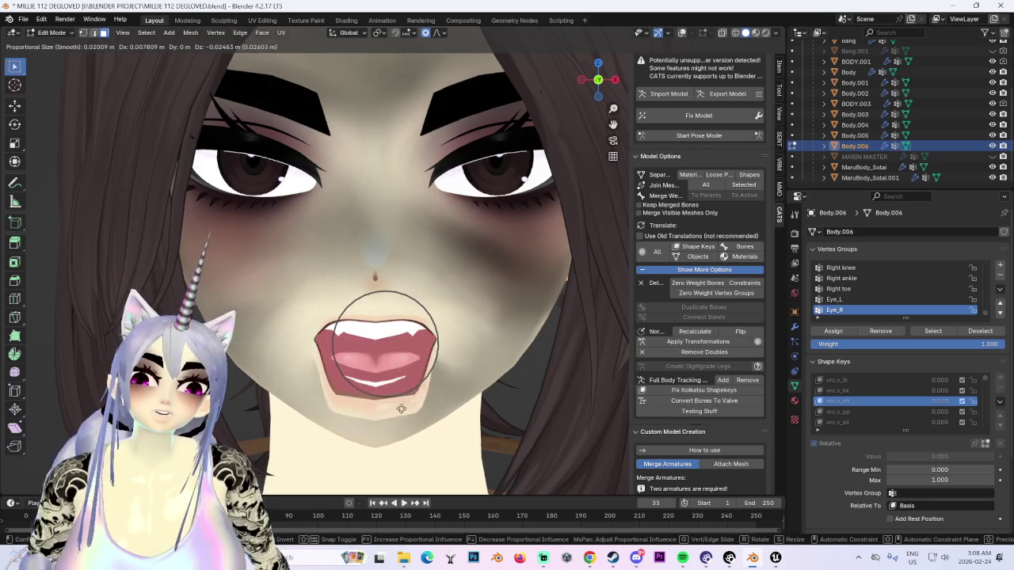
scroll(420, 347, "down", 4)
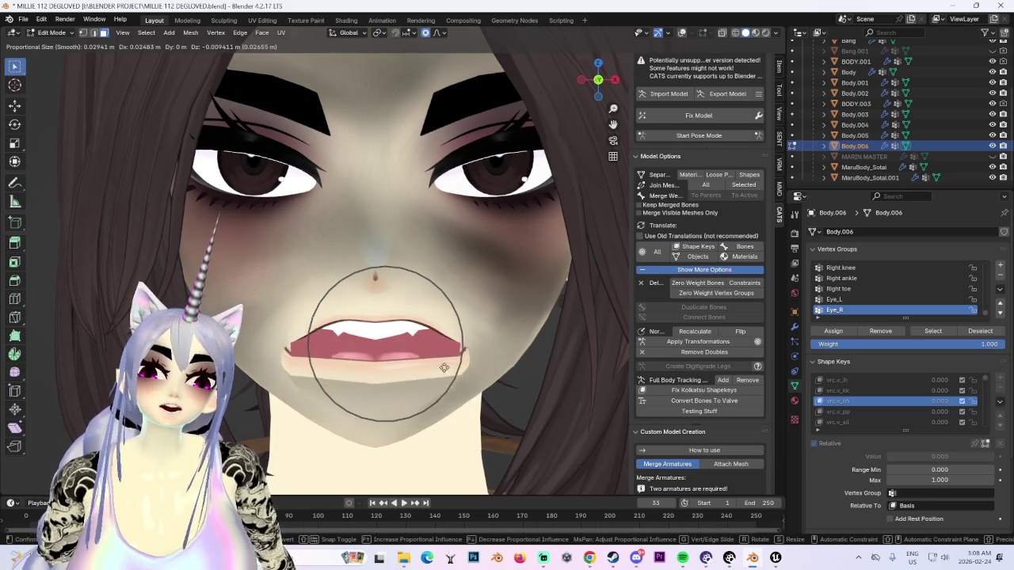
middle_click_drag(446, 363, 436, 385)
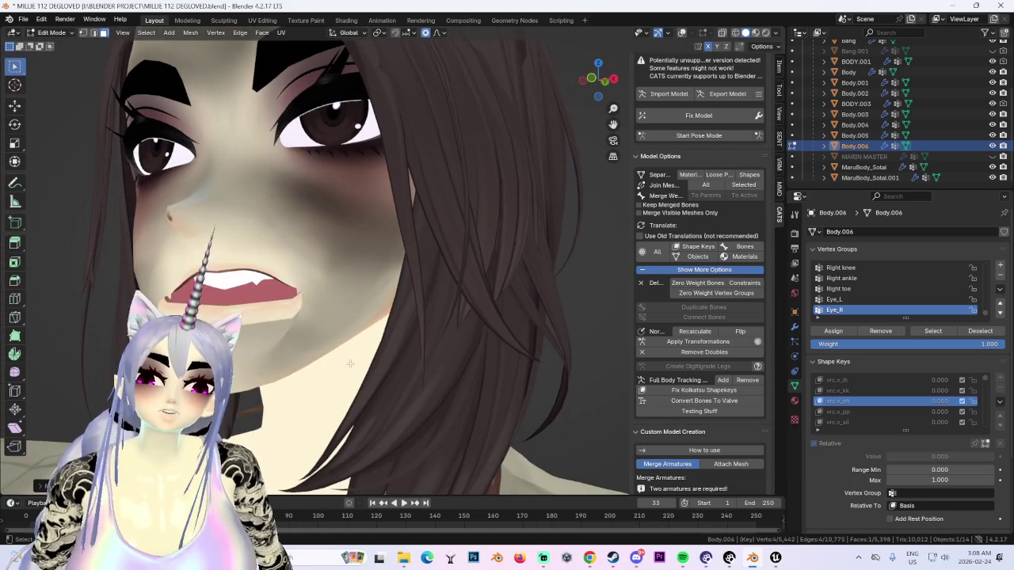
scroll(338, 400, "up", 4)
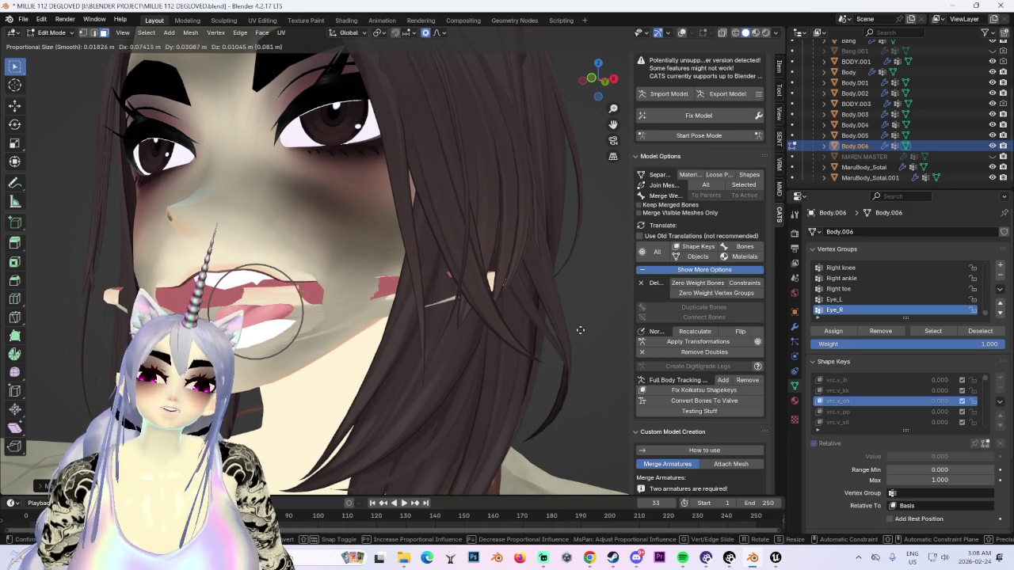
left_click(457, 381)
mouse_move(457, 381)
middle_mouse_down()
mouse_move(420, 352)
mouse_move(429, 315)
middle_mouse_up()
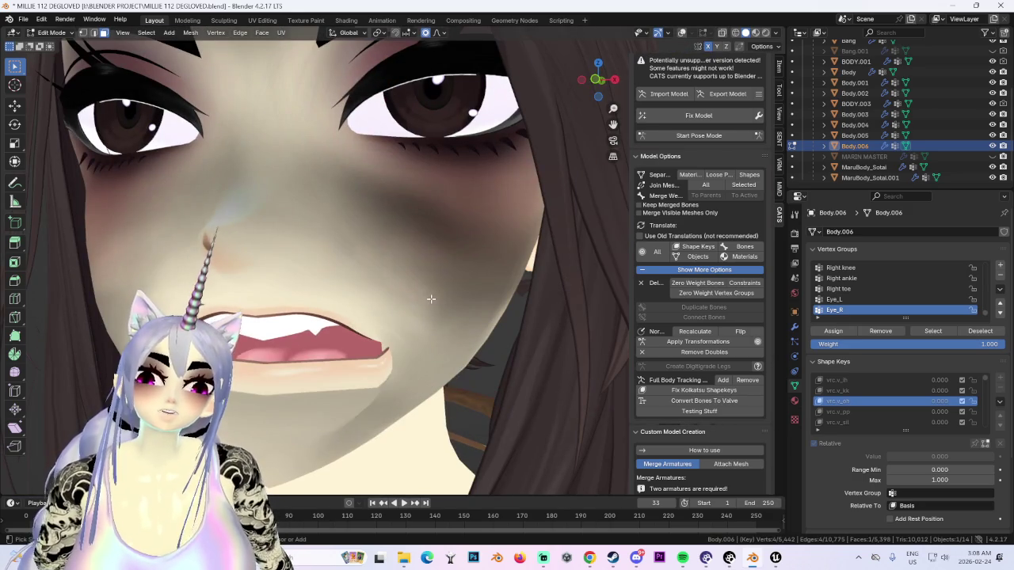
key("ctrl+z")
scroll(427, 312, "down", 2)
scroll(423, 325, "down", 2)
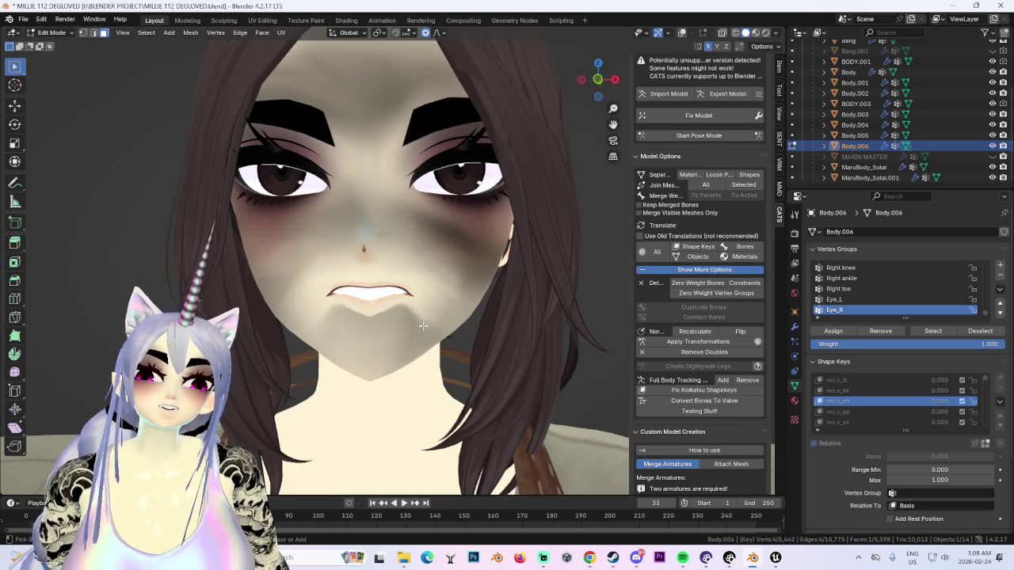
key("ctrl+shift+z")
key("ctrl+shift+z")
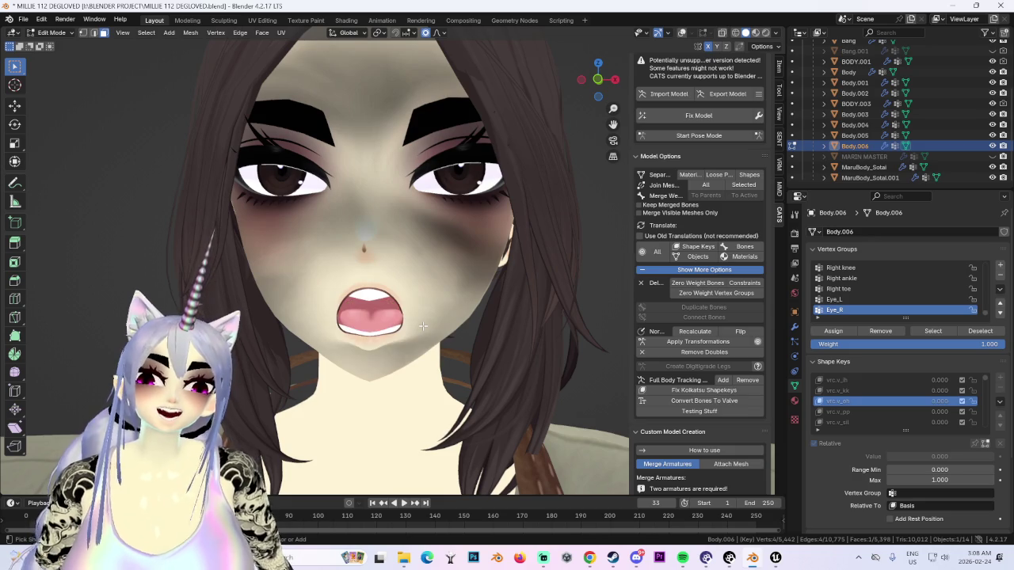
Step: Close the mouth further with soft moves, abandoning a Y-constrained attempt
scroll(411, 356, "up", 2)
key("g")
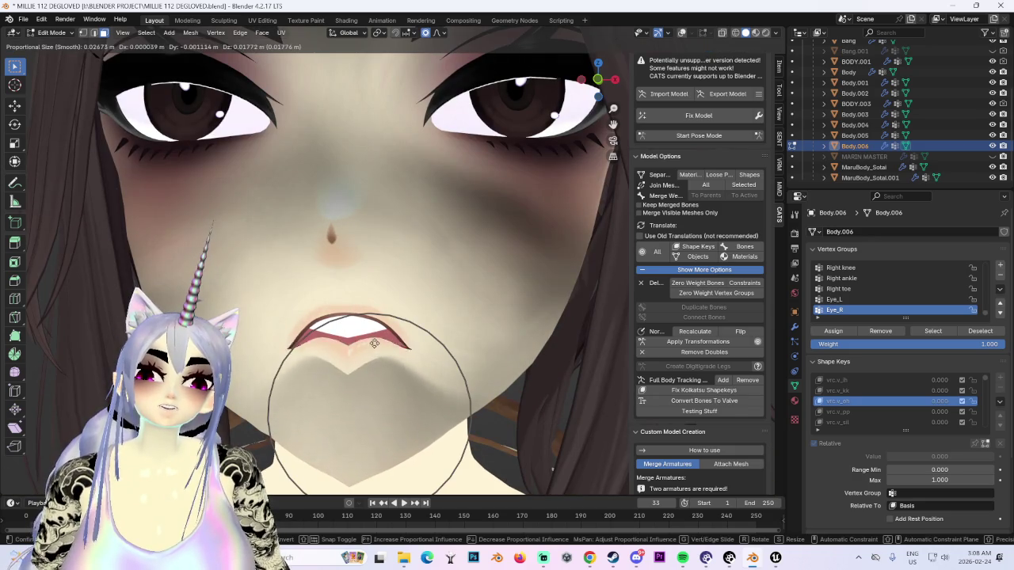
left_click(367, 390)
middle_click_drag(367, 390, 401, 342)
key("g")
key("y")
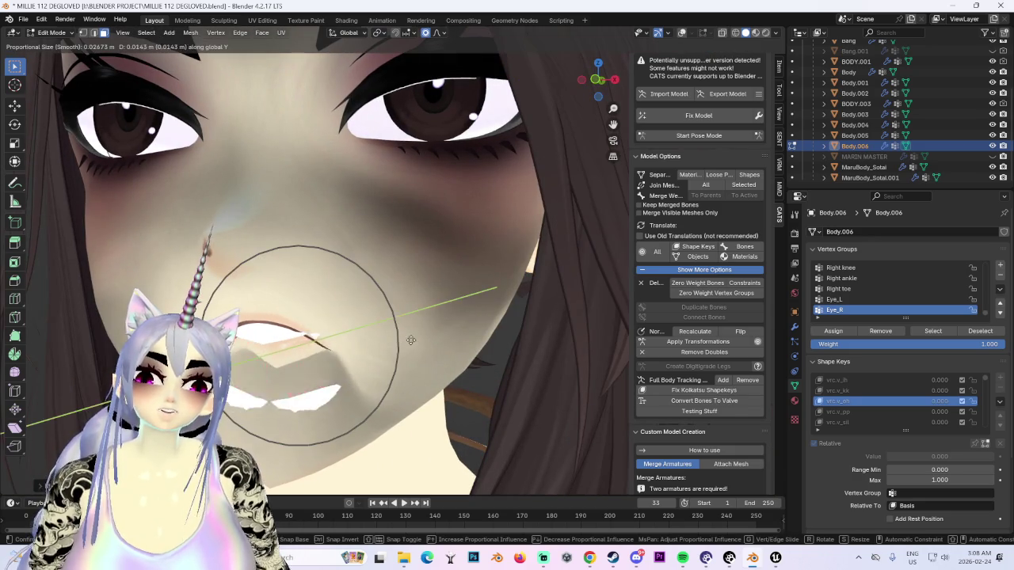
right_click(390, 351)
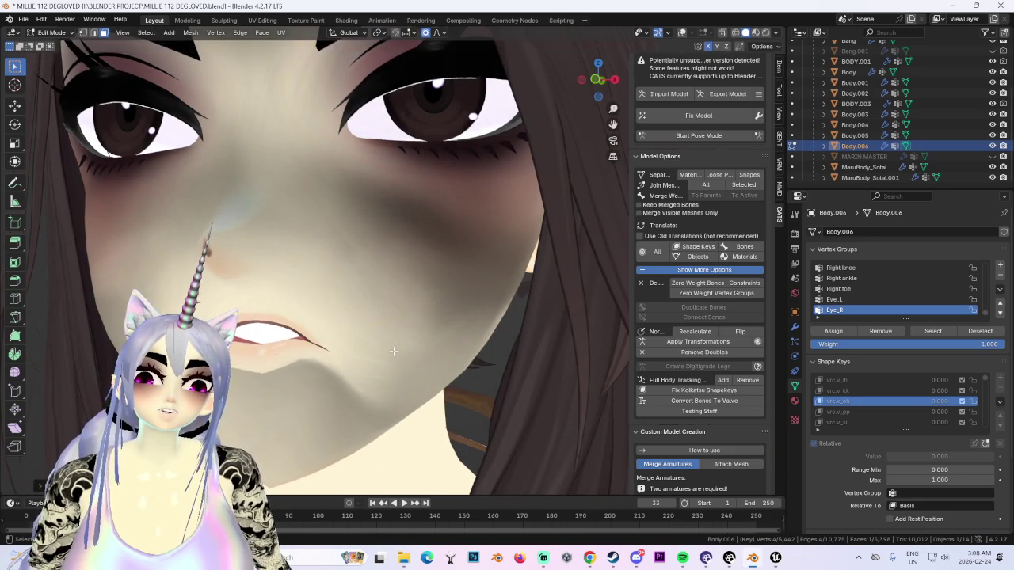
scroll(332, 378, "down", 3)
key("ctrl+z")
scroll(335, 361, "up", 3)
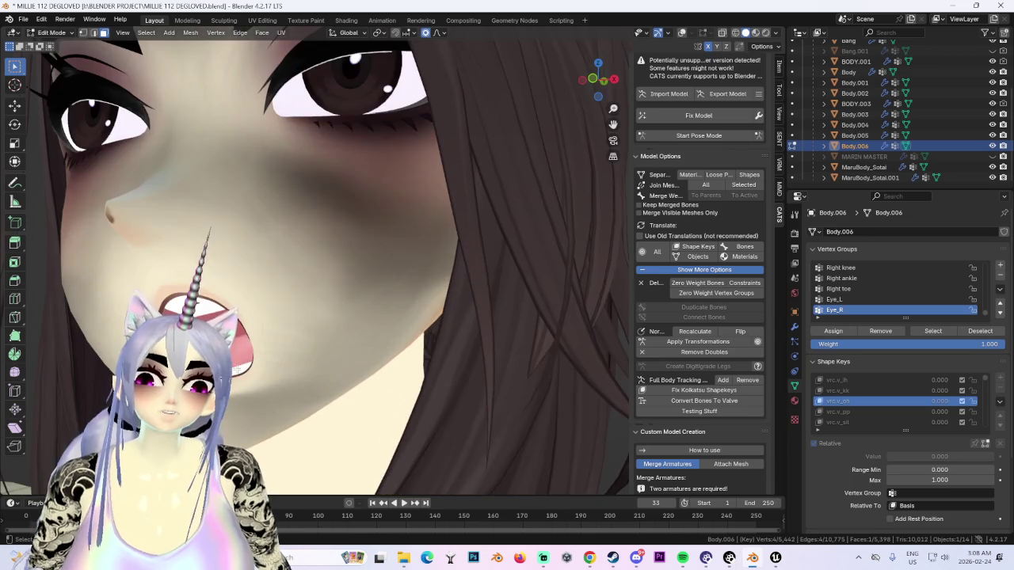
key("g")
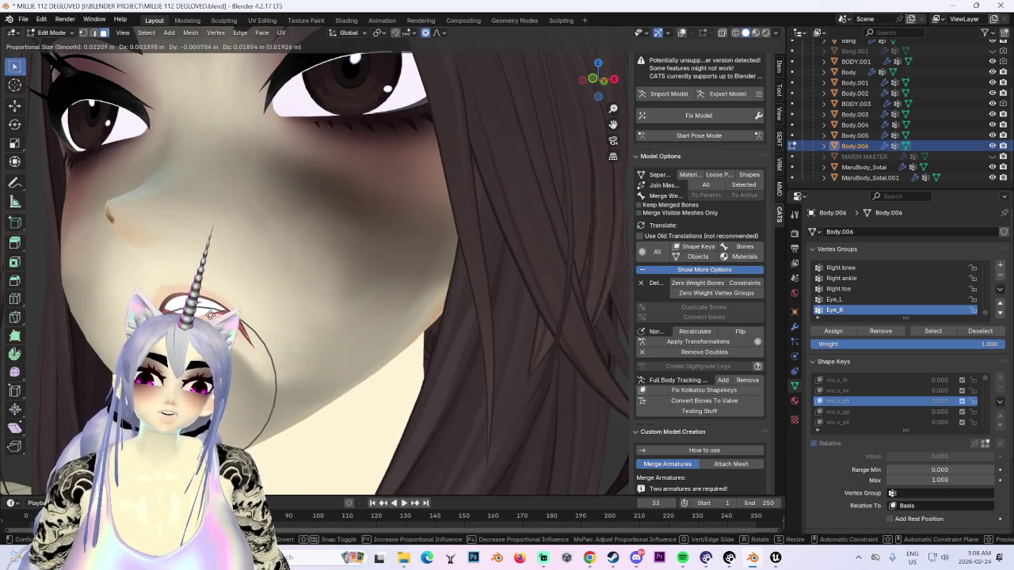
left_click(361, 350)
Step: Adjust the mouth vertically with a Z-constrained move and a free proportional move
scroll(361, 351, "down", 3)
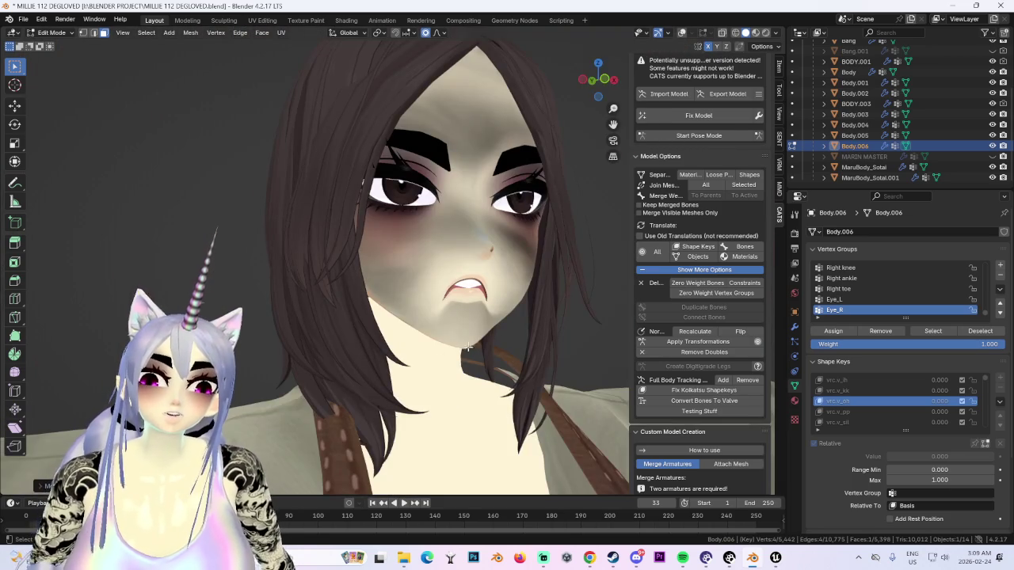
scroll(469, 350, "up", 2)
key("g")
key("z")
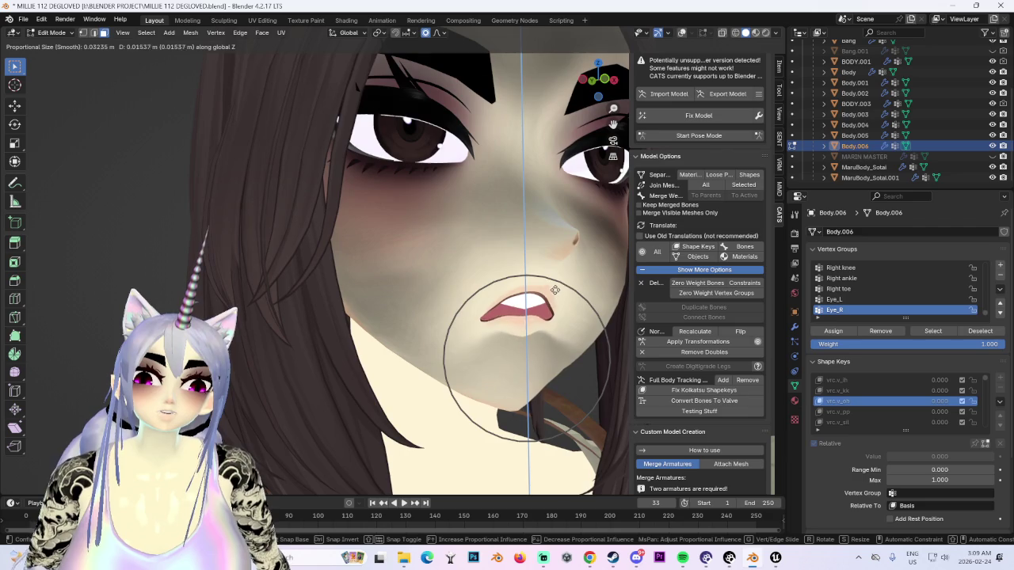
left_click(555, 291)
middle_click_drag(556, 290, 418, 369)
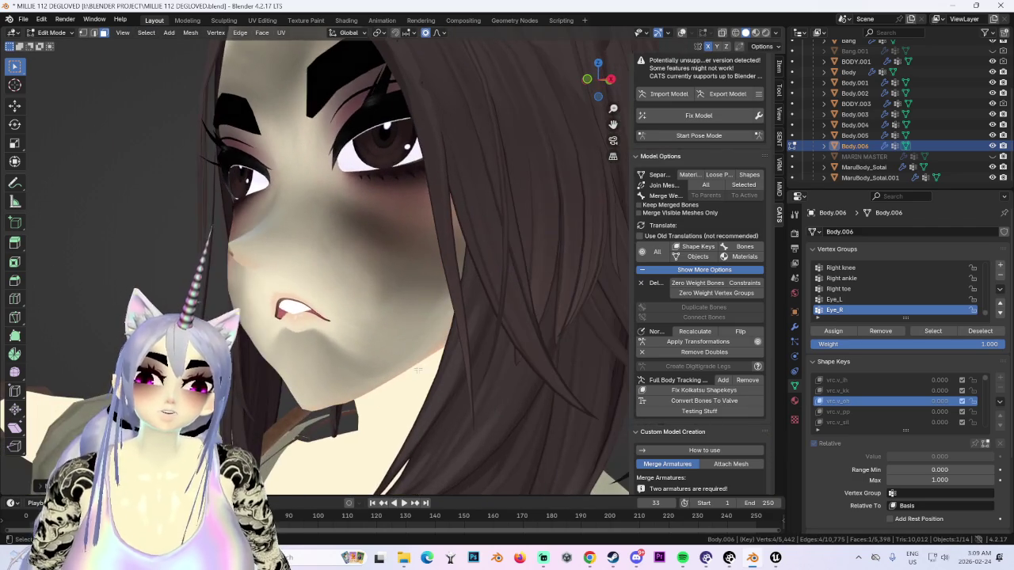
key("g")
key("z")
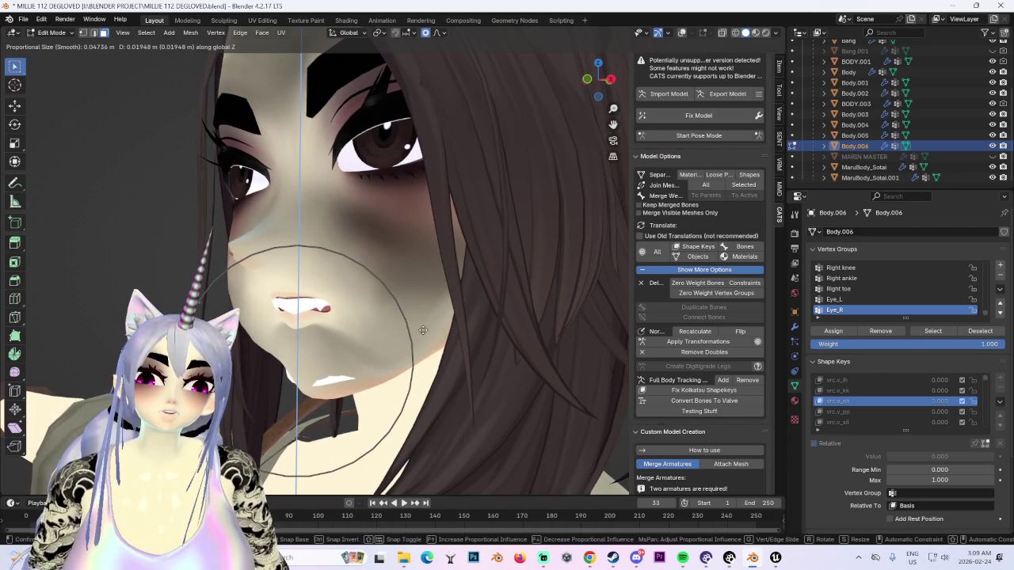
key("Escape")
key("g")
scroll(423, 331, "up", 4)
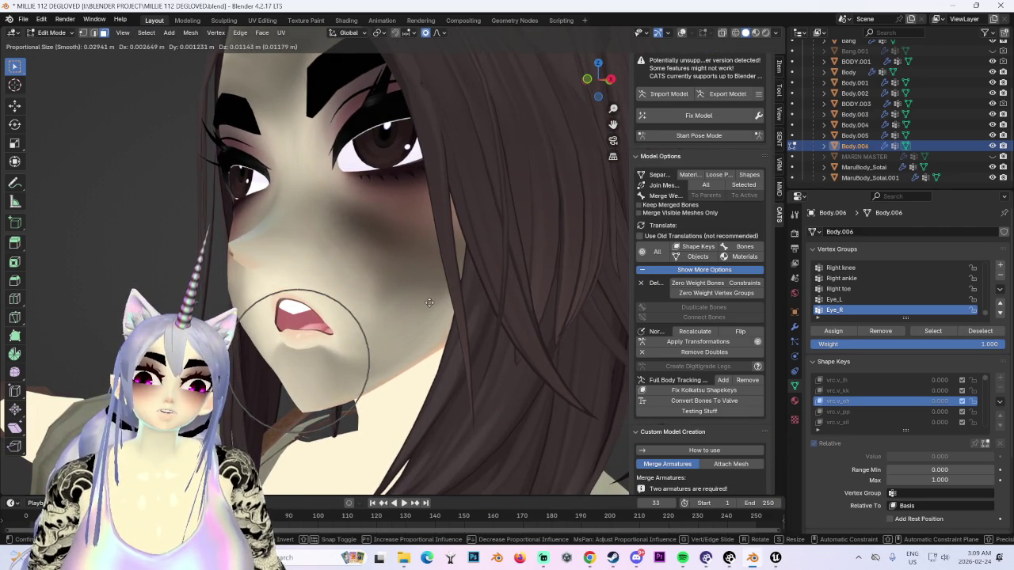
scroll(429, 303, "down", 1)
left_click(431, 282)
mouse_move(432, 281)
middle_mouse_down()
mouse_move(489, 322)
mouse_move(404, 336)
mouse_move(455, 327)
mouse_move(432, 327)
middle_mouse_up()
Step: Push the mouth along Y so the teeth just show between the lips
scroll(489, 322, "up", 2)
key("g")
key("Escape")
key("g")
key("y")
left_click(439, 328)
scroll(455, 327, "down", 1)
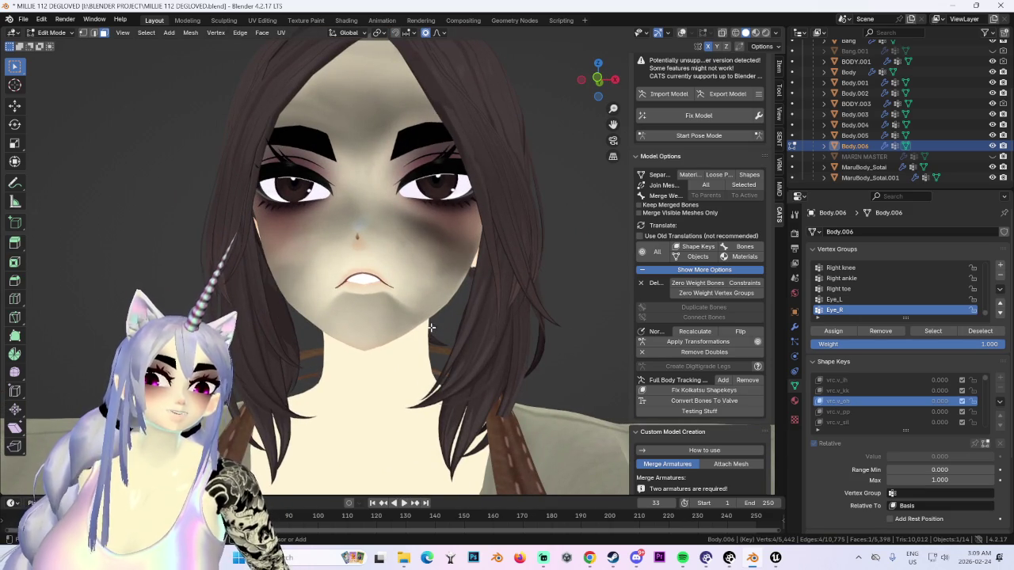
Step: Settle the mouth into a gently closed shape with proportional grabs, cancelling one extra move
key("g")
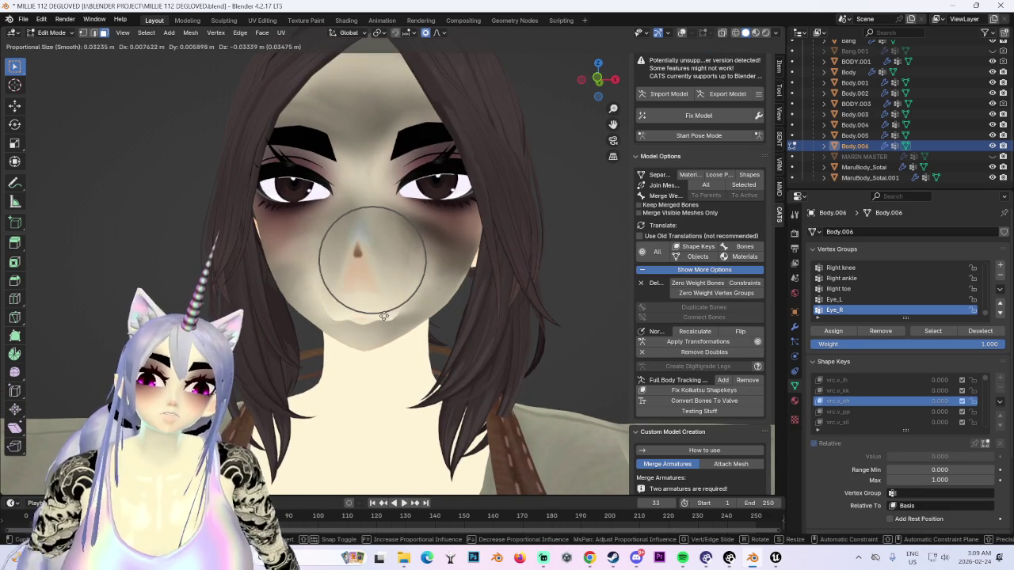
left_click(395, 269)
left_click(599, 76)
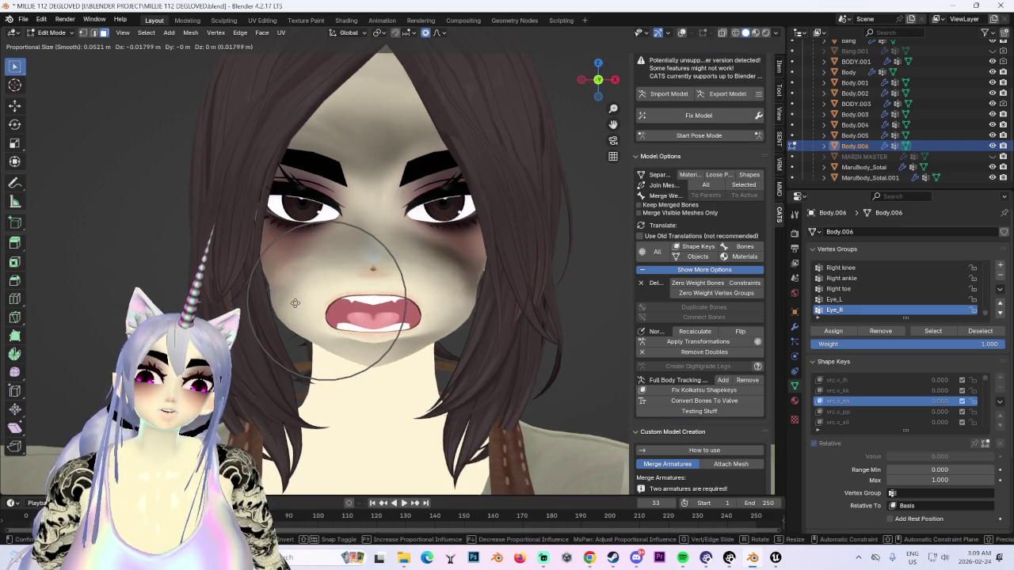
scroll(308, 288, "down", 1)
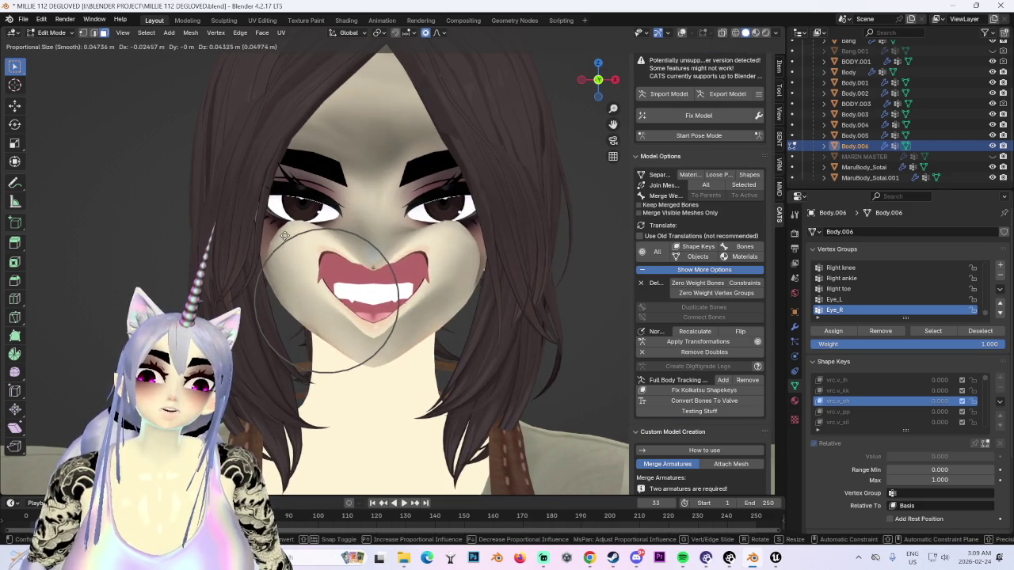
scroll(299, 287, "up", 3)
left_click(302, 303)
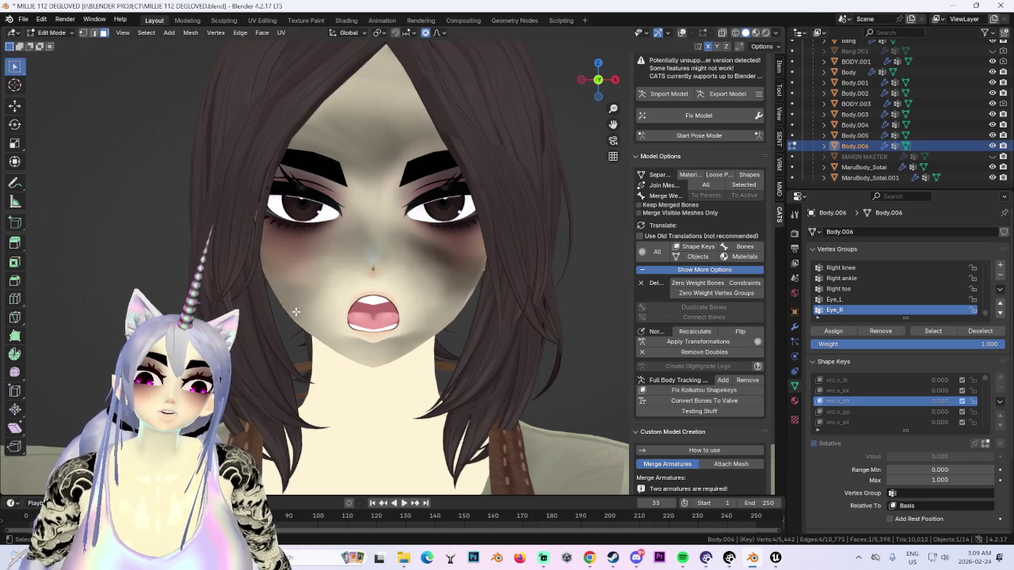
middle_click_drag(468, 244, 457, 260)
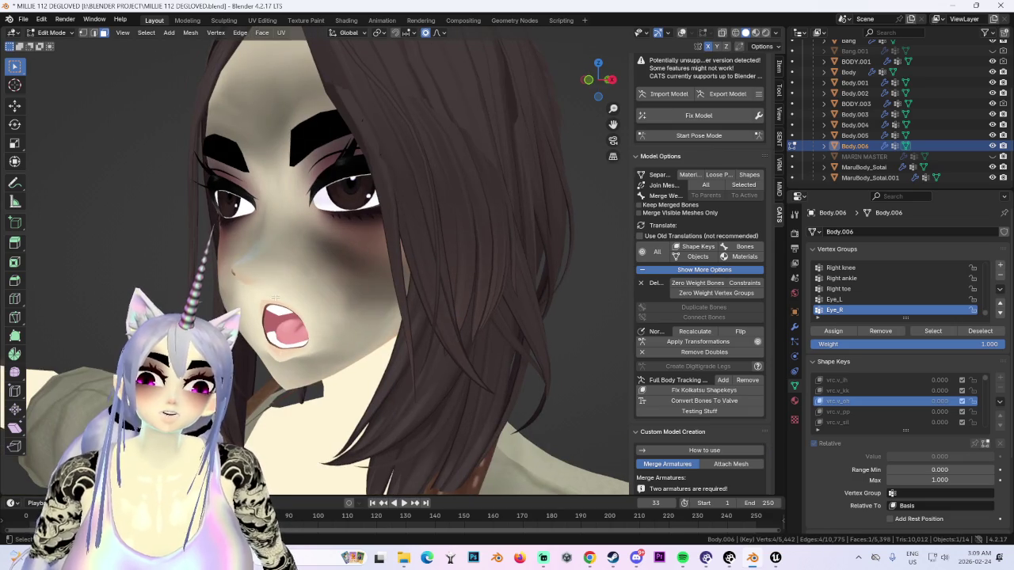
key("g")
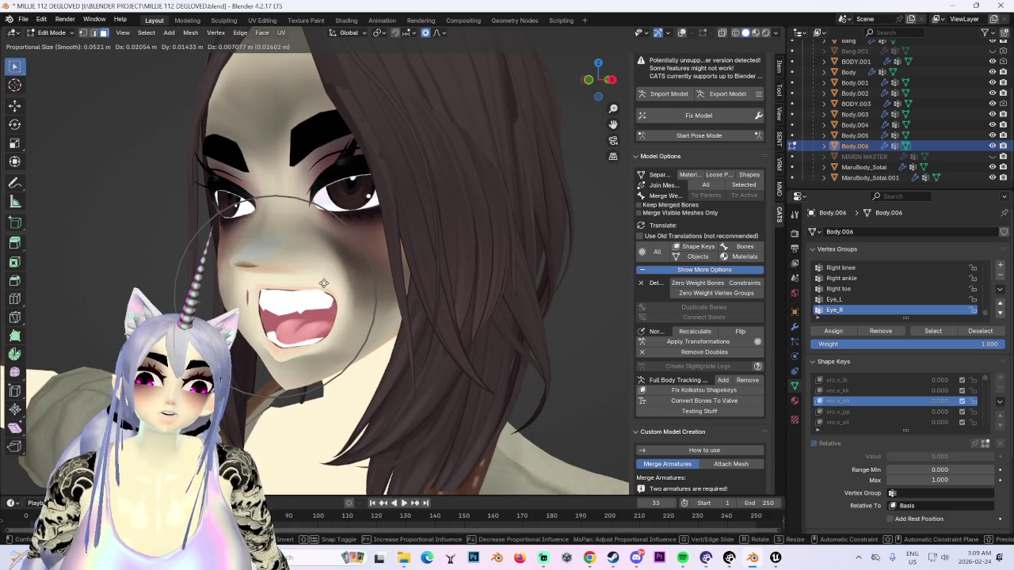
key("Escape")
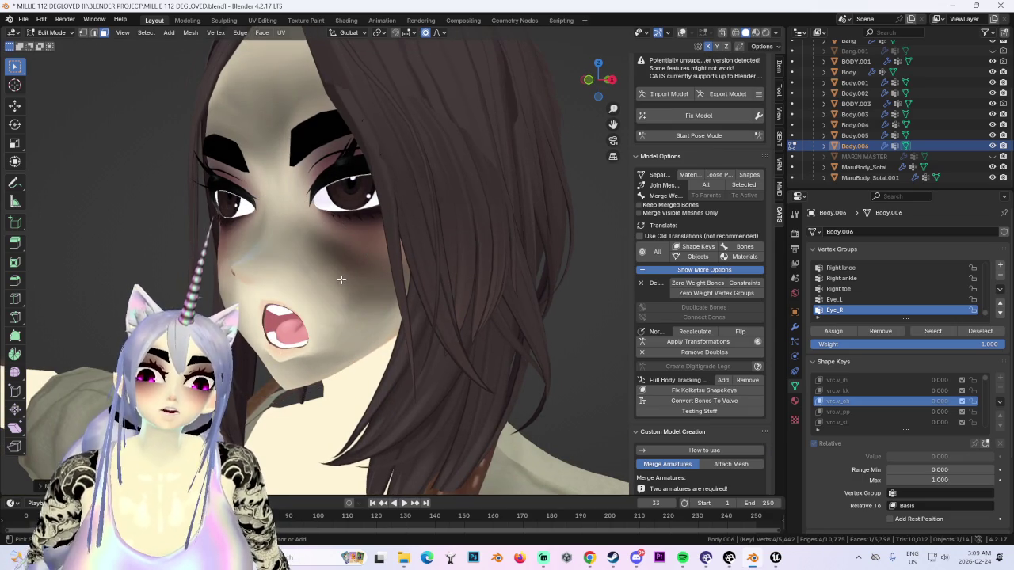
Step: Abandon a Y-constrained move from behind the head and return Body.006 to Object Mode
middle_click_drag(238, 267, 262, 282)
key("g")
key("y")
scroll(237, 283, "down", 4)
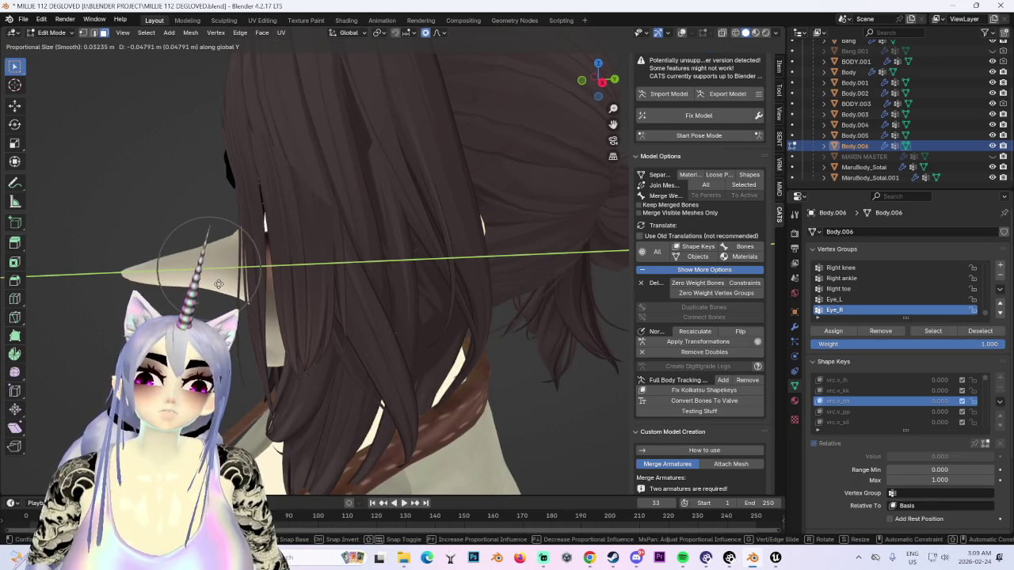
key("Escape")
middle_click_drag(216, 286, 418, 270)
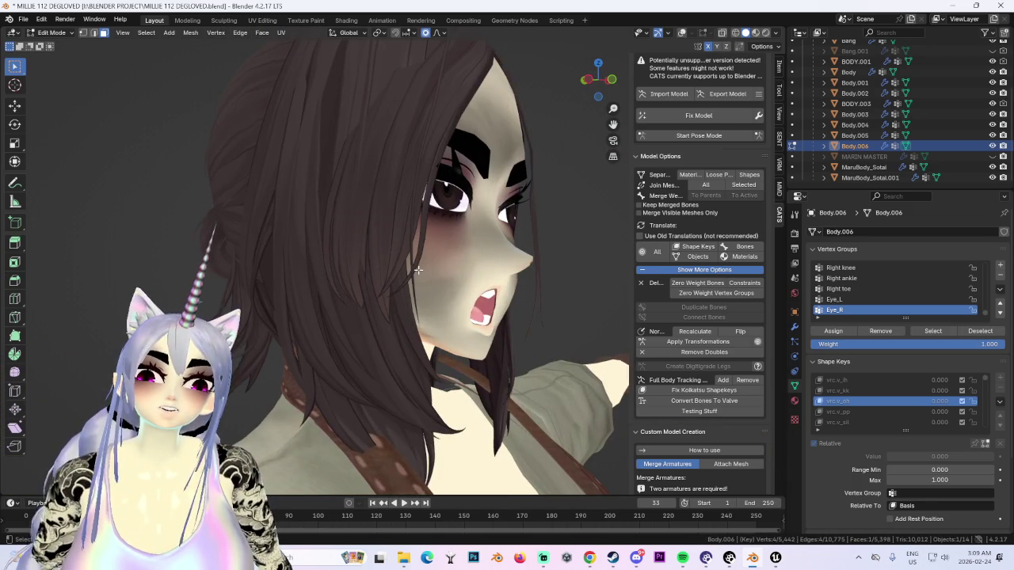
left_click(52, 32)
left_click(44, 42)
middle_click_drag(459, 201, 469, 274)
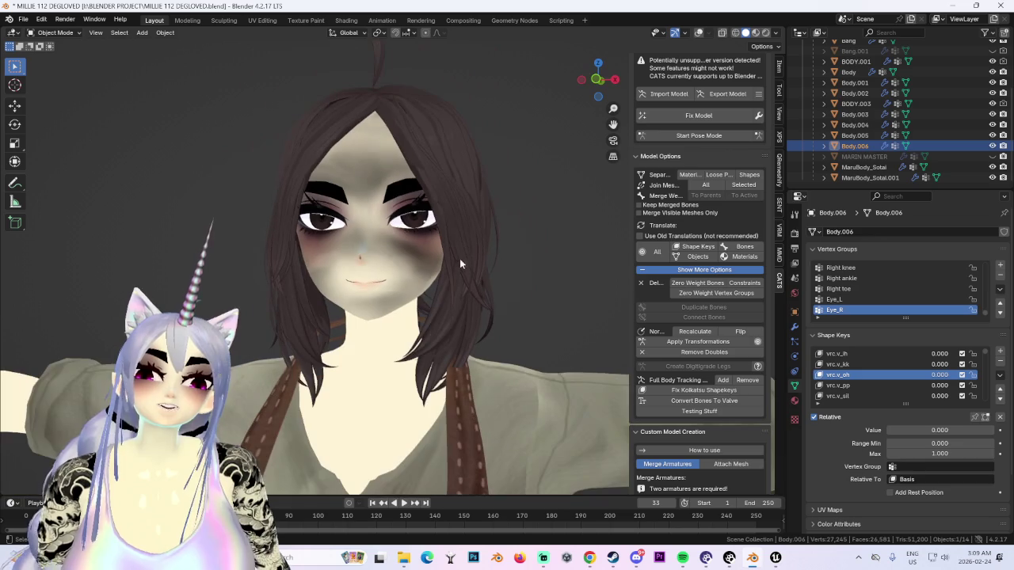
Step: Launch Unreal, open MyProject and the SM_sword_3 static mesh, orbiting to see it upright
left_click(776, 557)
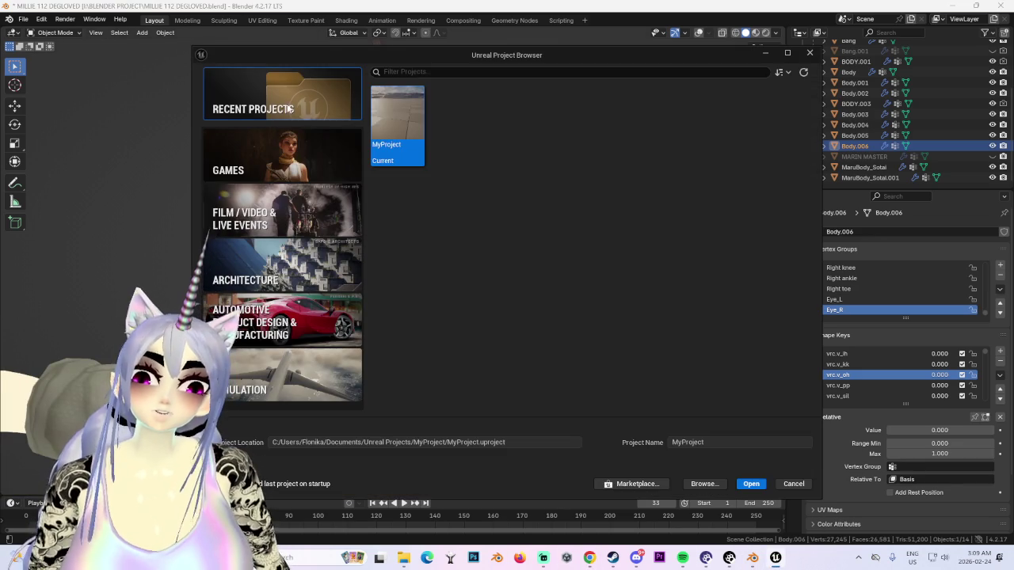
double_click(400, 122)
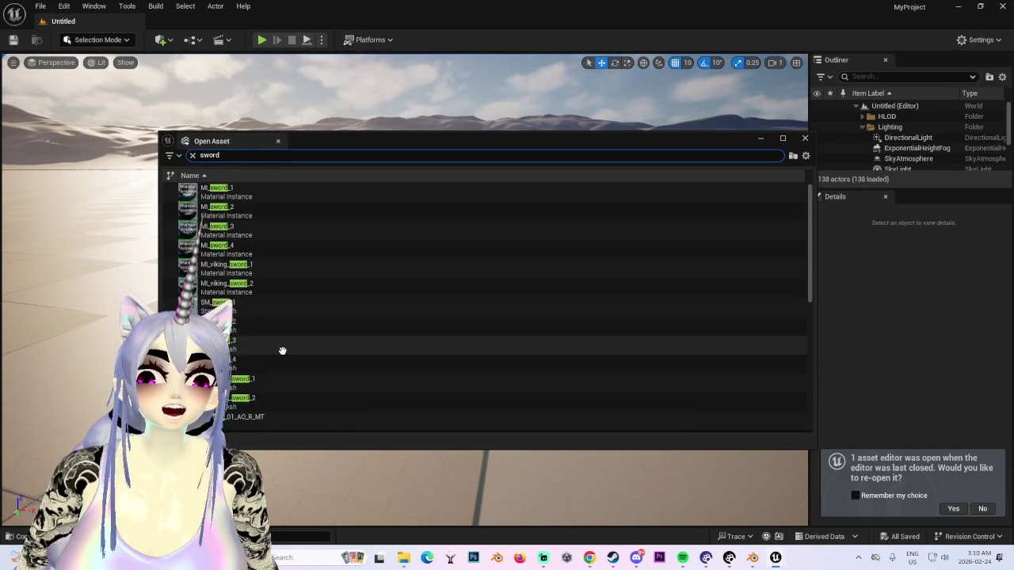
double_click(276, 347)
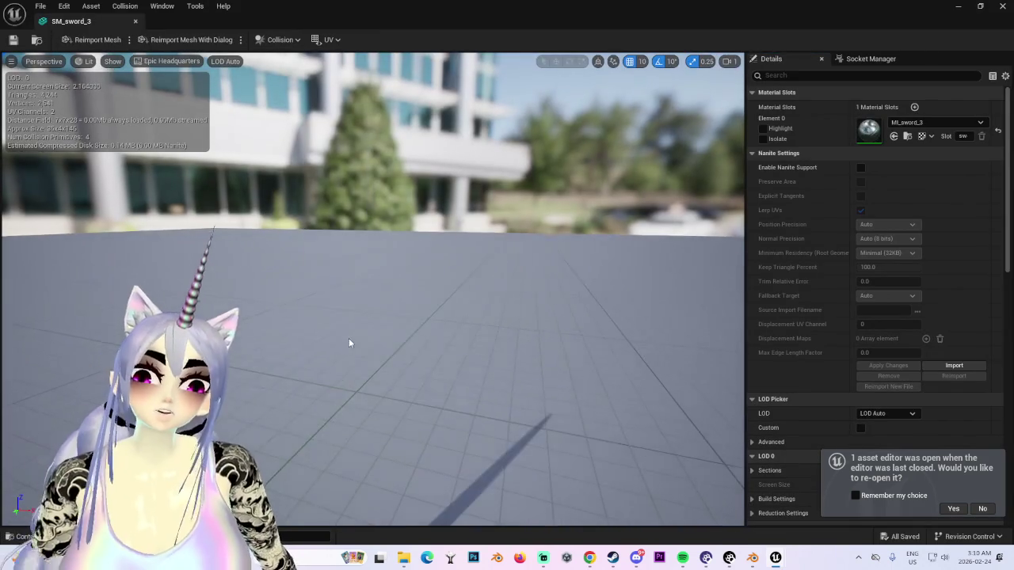
scroll(348, 338, "down", 3)
left_click_drag(349, 331, 383, 365)
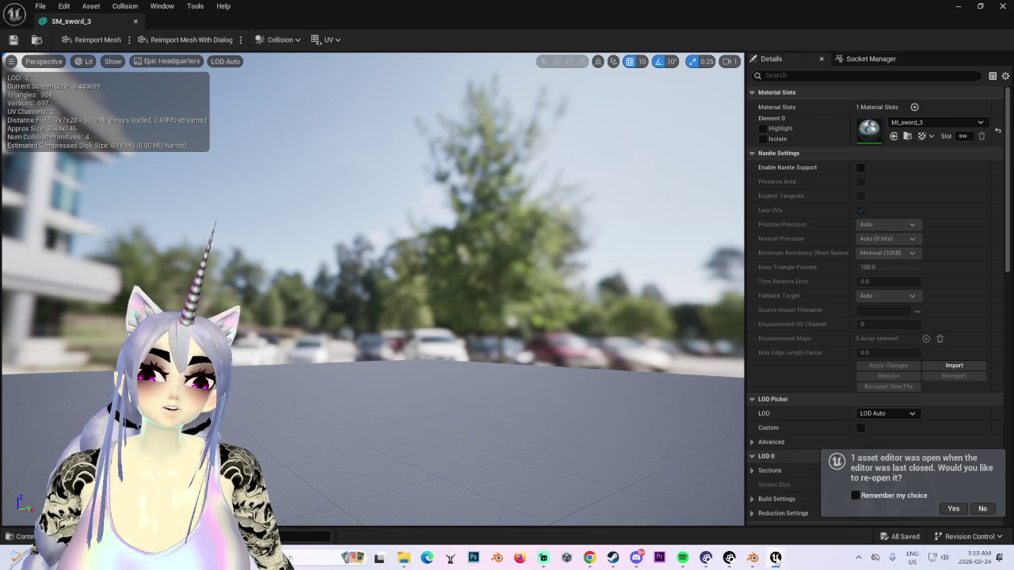
left_click_drag(349, 353, 348, 353)
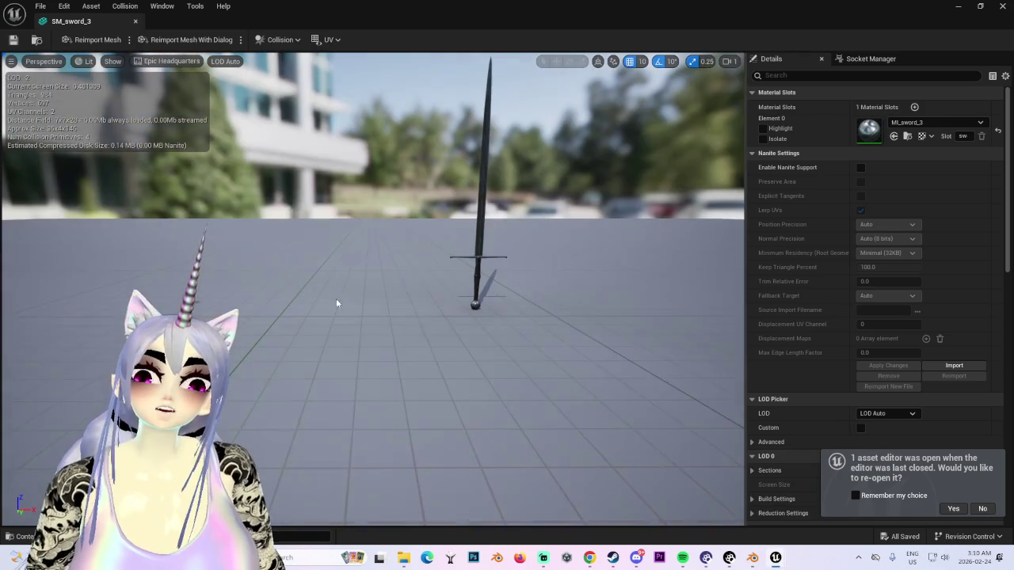
Step: Open the SM_sword_2 static mesh through an Open Asset search for 'sword'
left_click(40, 9)
left_click(71, 48)
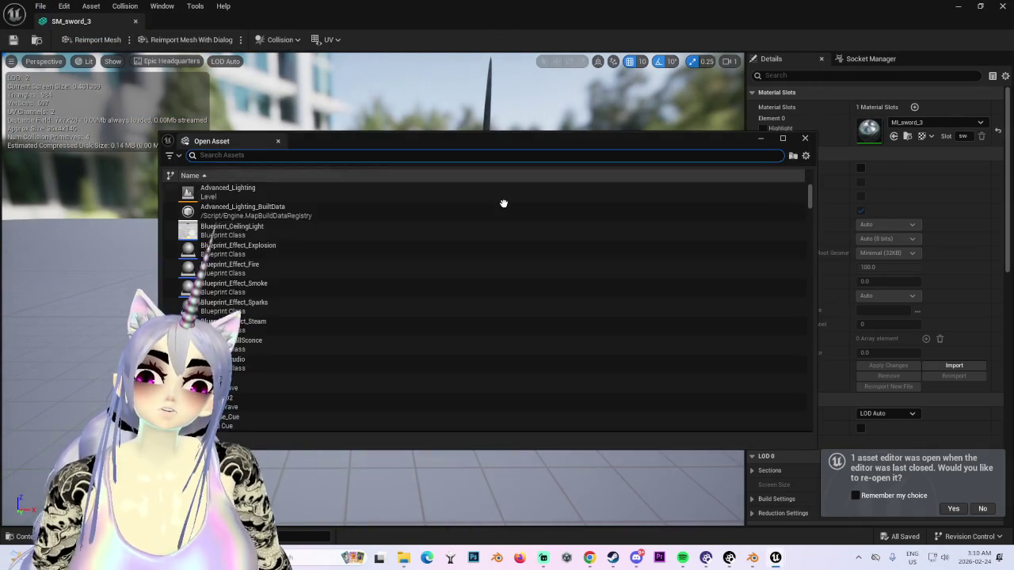
type("sword")
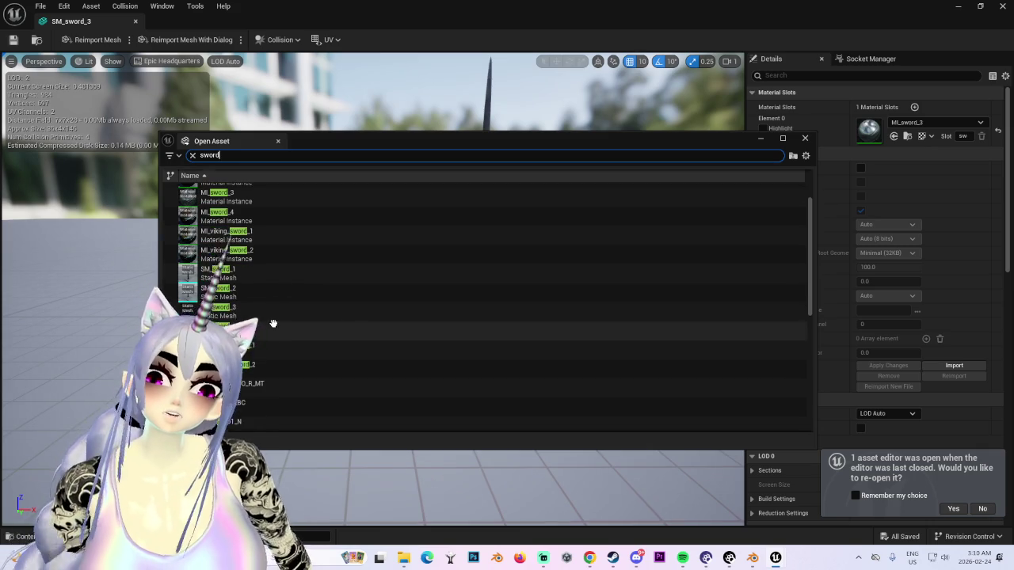
double_click(269, 291)
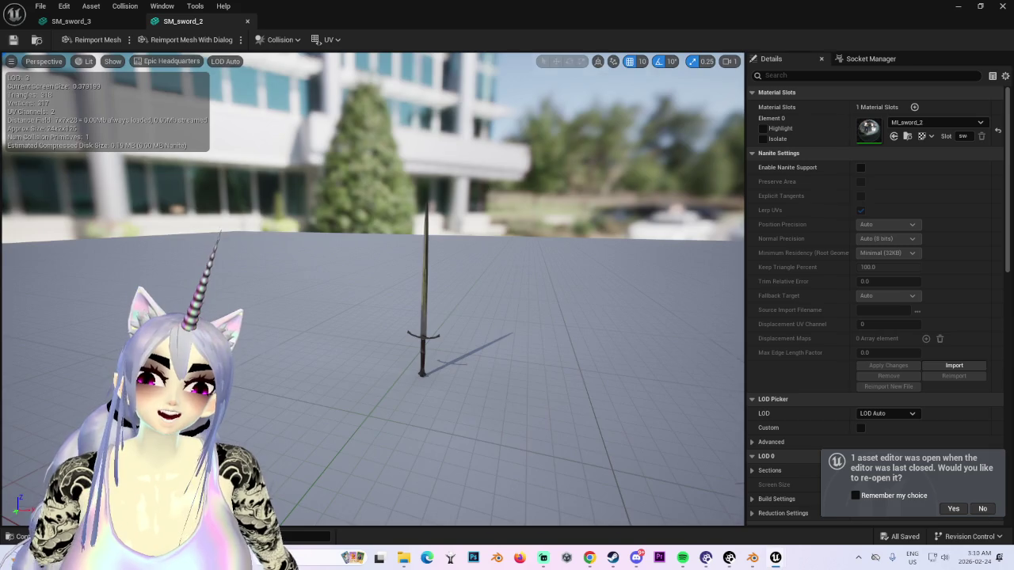
Step: Frame the whole SM_sword_2 sword straight on, then return to Blender
left_click_drag(465, 430, 465, 396)
scroll(406, 473, "down", 5)
mouse_move(435, 489)
left_mouse_down()
mouse_move(421, 443)
mouse_move(402, 467)
mouse_move(461, 466)
mouse_move(444, 461)
left_mouse_up()
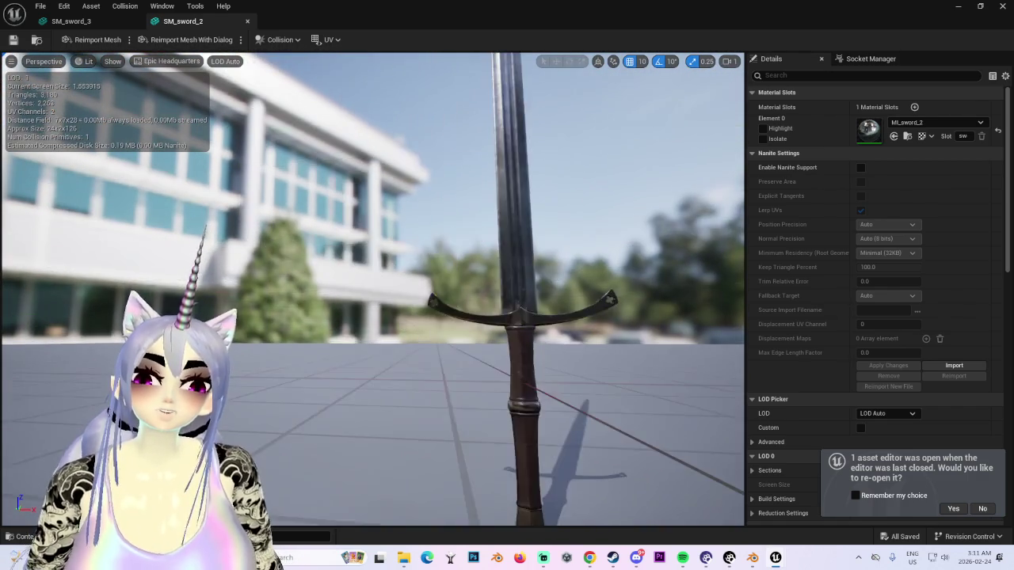
key("f")
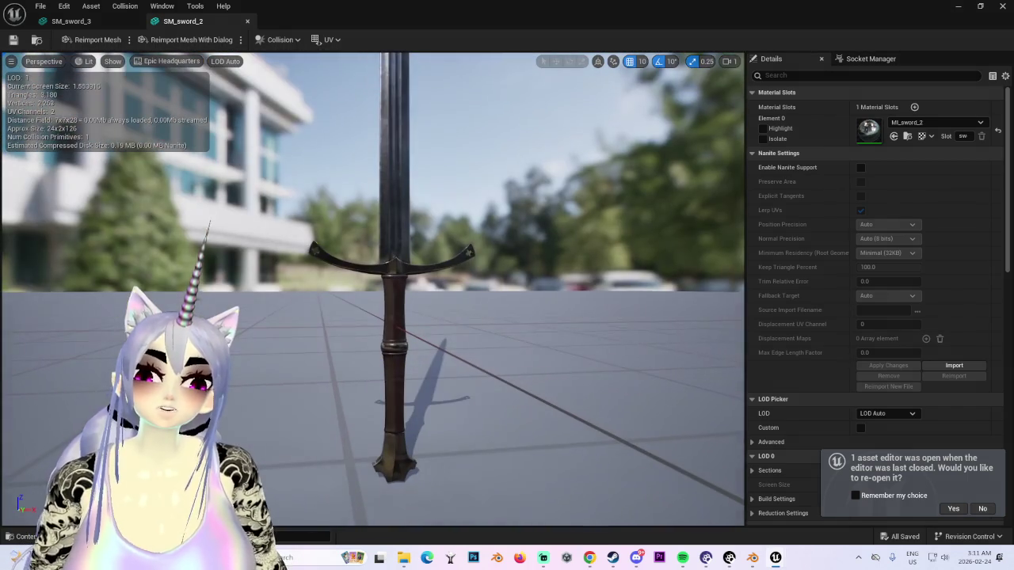
left_click(752, 558)
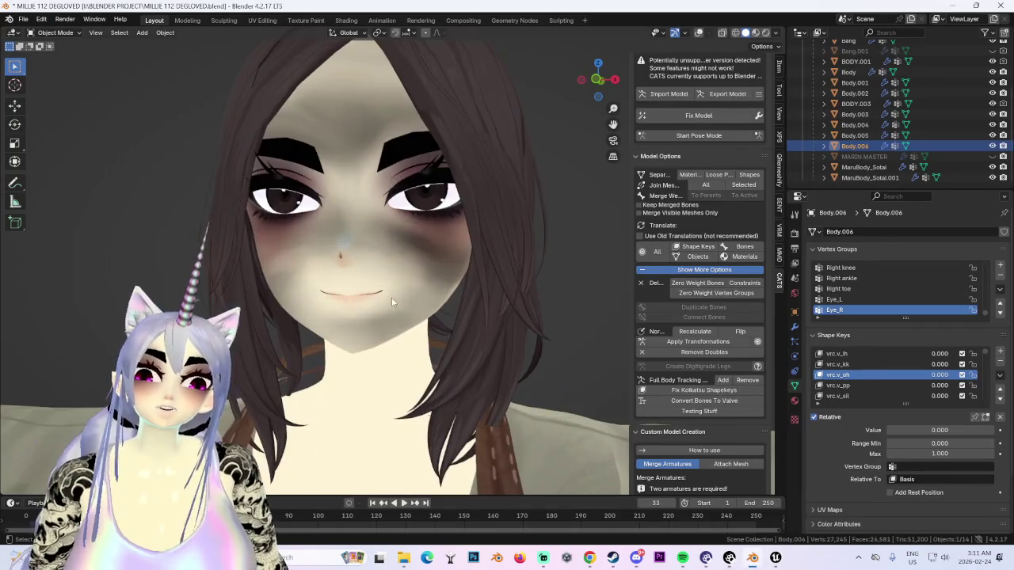
Step: View the face from the front, put Body.006 in Edit Mode and activate the Basis shape key
key("g")
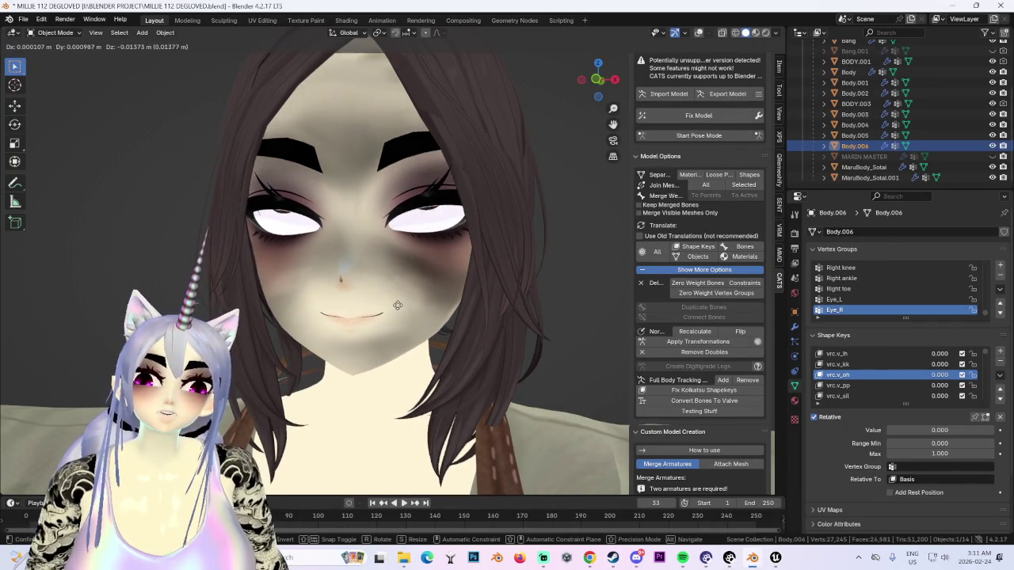
scroll(460, 316, "down", 2)
scroll(475, 309, "down", 2)
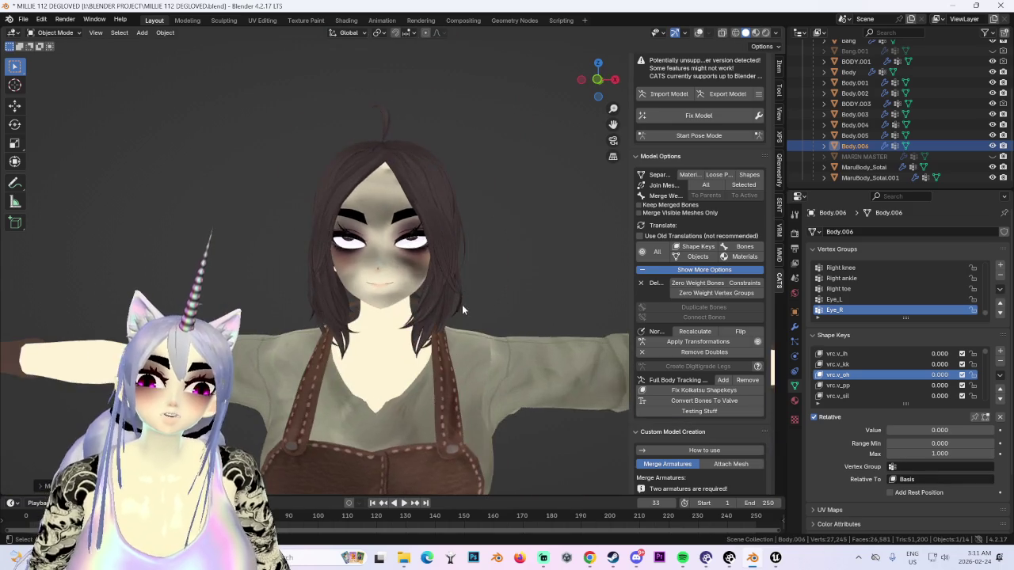
scroll(489, 296, "up", 3)
scroll(572, 224, "up", 2)
left_click(608, 82)
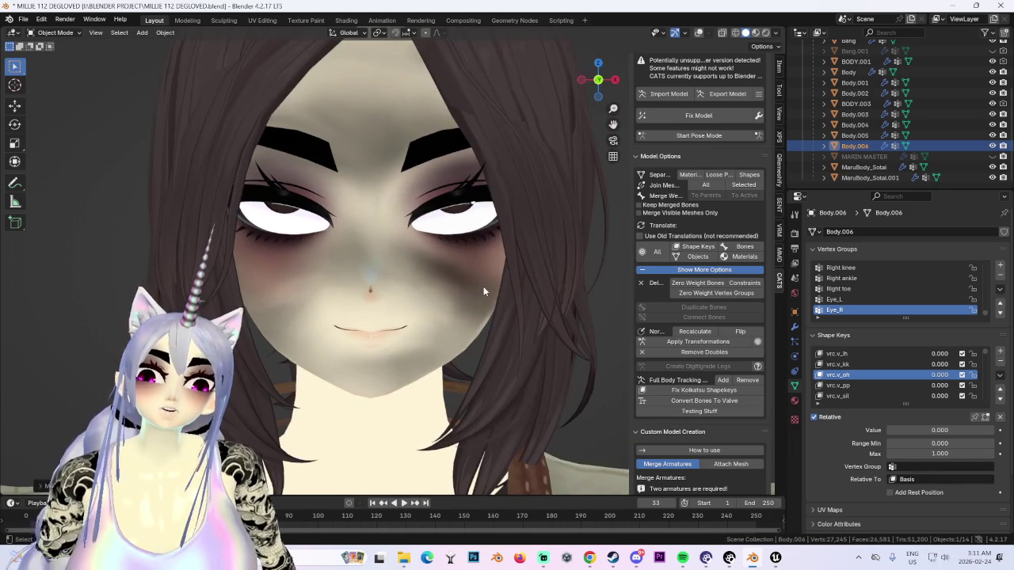
left_click(55, 33)
left_click(57, 57)
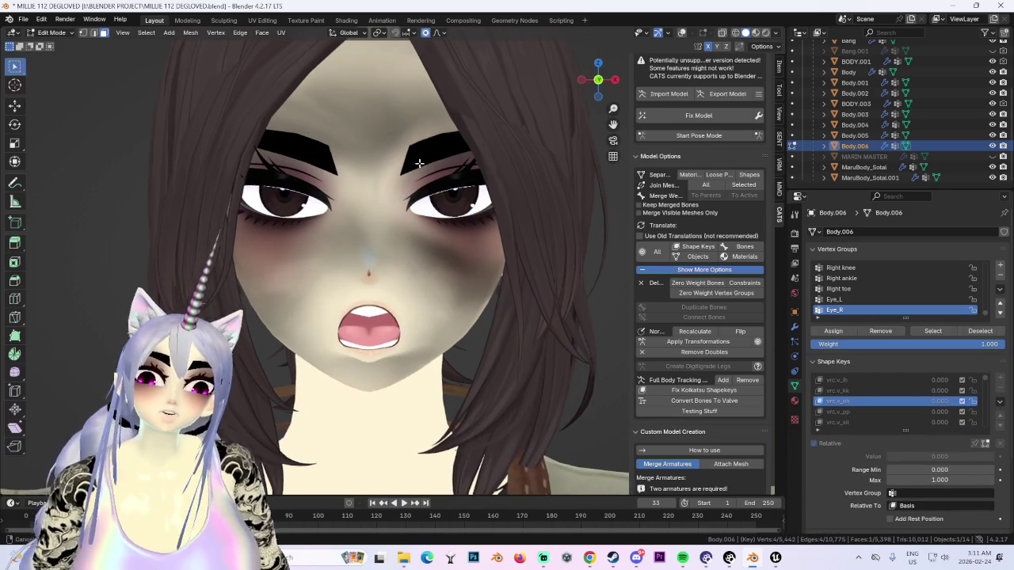
scroll(849, 384, "up", 5)
left_click(849, 380)
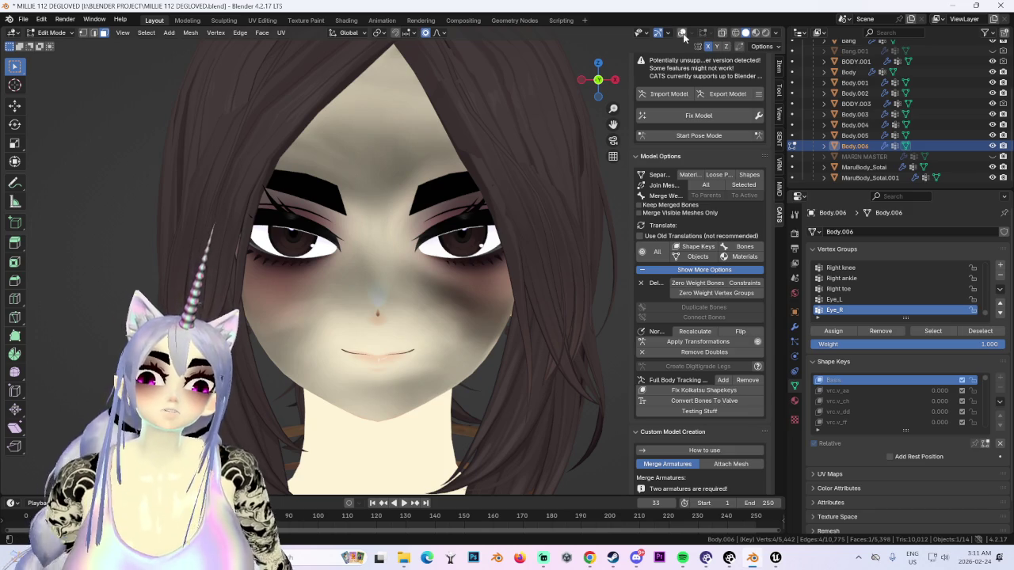
Step: Turn on X-ray, add another upper-lid vertex of the left eye, and set proportional falloff to Smooth
left_click(682, 32)
scroll(314, 200, "up", 2)
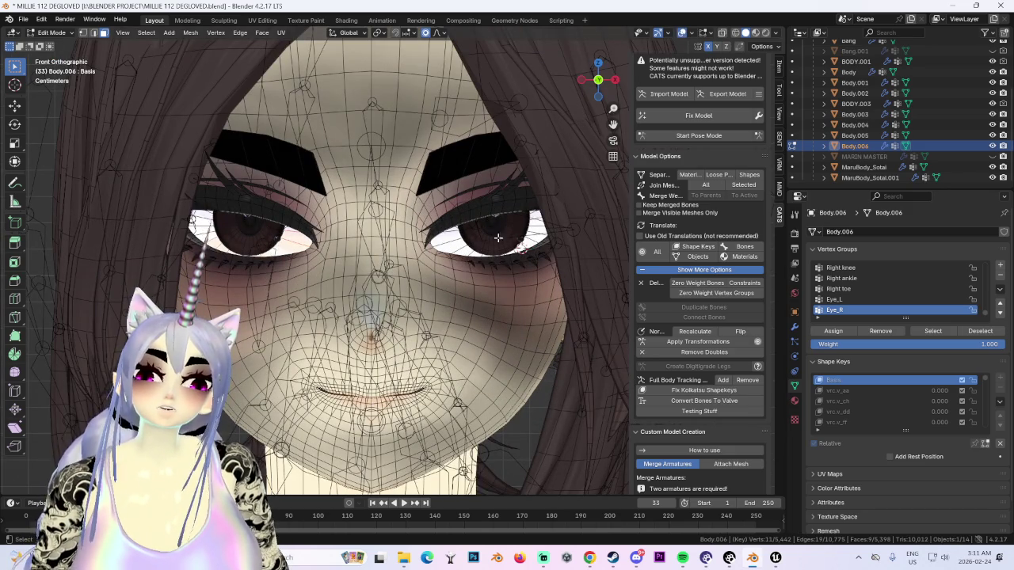
left_click(257, 202, "shift")
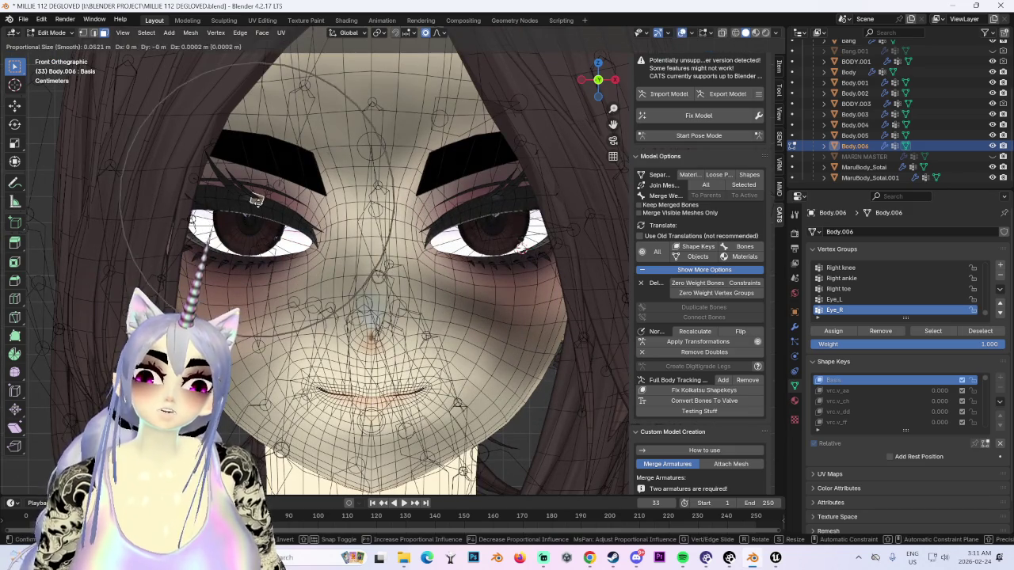
left_click(442, 33)
left_click(432, 82)
Step: Move the selected eyelid vertices with smooth proportional falloff and confirm the adjustment
key("g")
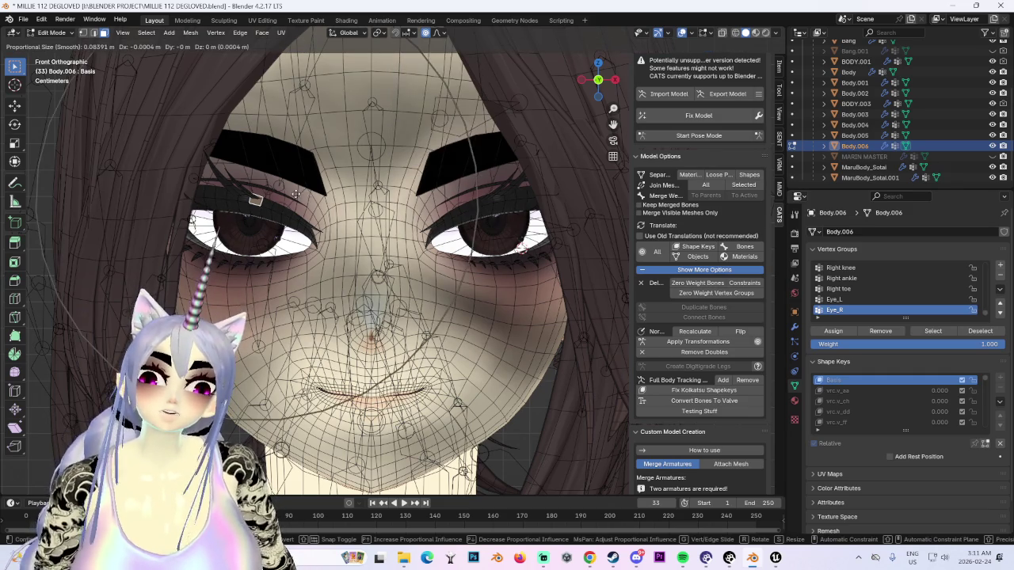
scroll(294, 195, "up", 10)
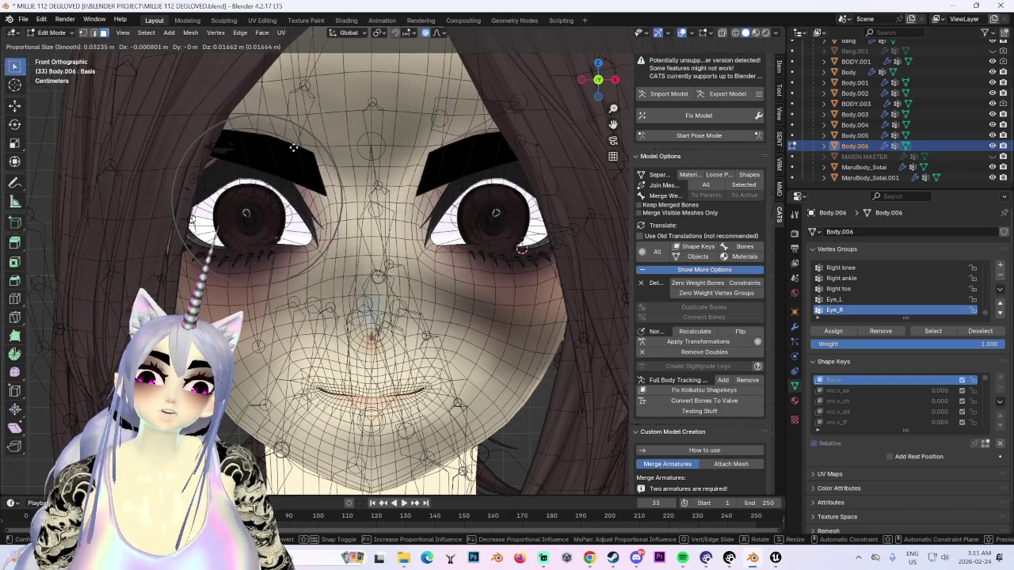
scroll(293, 150, "down", 3)
left_click(292, 150)
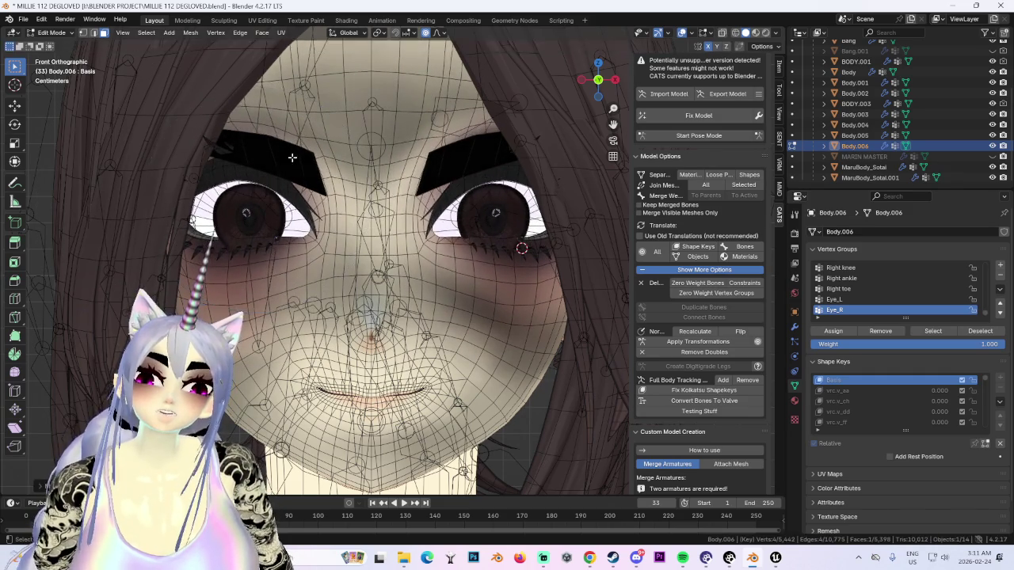
scroll(273, 162, "up", 2)
scroll(267, 168, "down", 1)
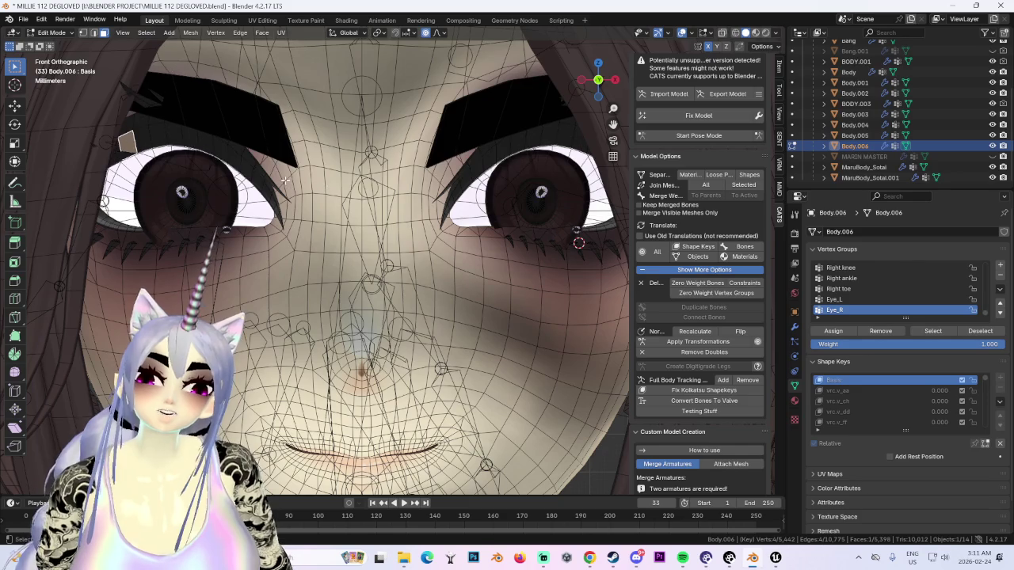
scroll(270, 182, "down", 1)
scroll(278, 216, "down", 1)
scroll(267, 251, "up", 2)
Step: Check the face from a slight orbit and a straight front view, then return to Unreal Engine
middle_click_drag(266, 250, 181, 167)
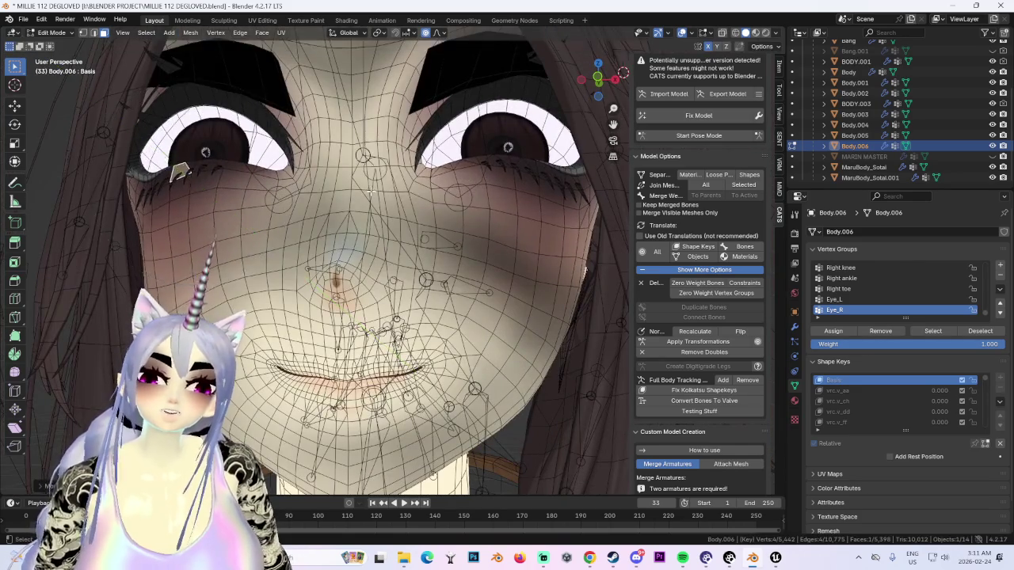
scroll(371, 192, "down", 4)
left_click(600, 82)
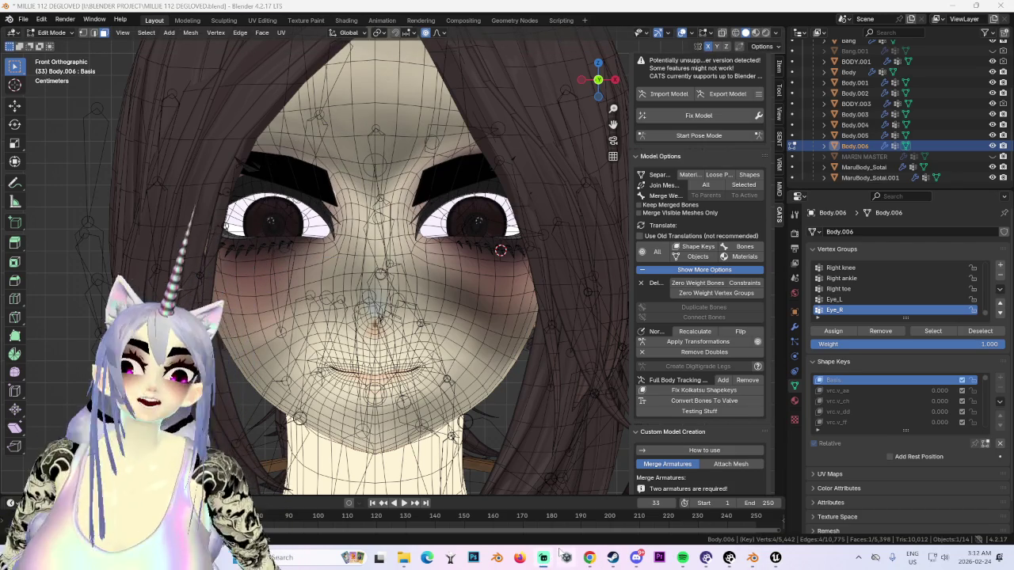
mouse_move(774, 558)
left_click(836, 503)
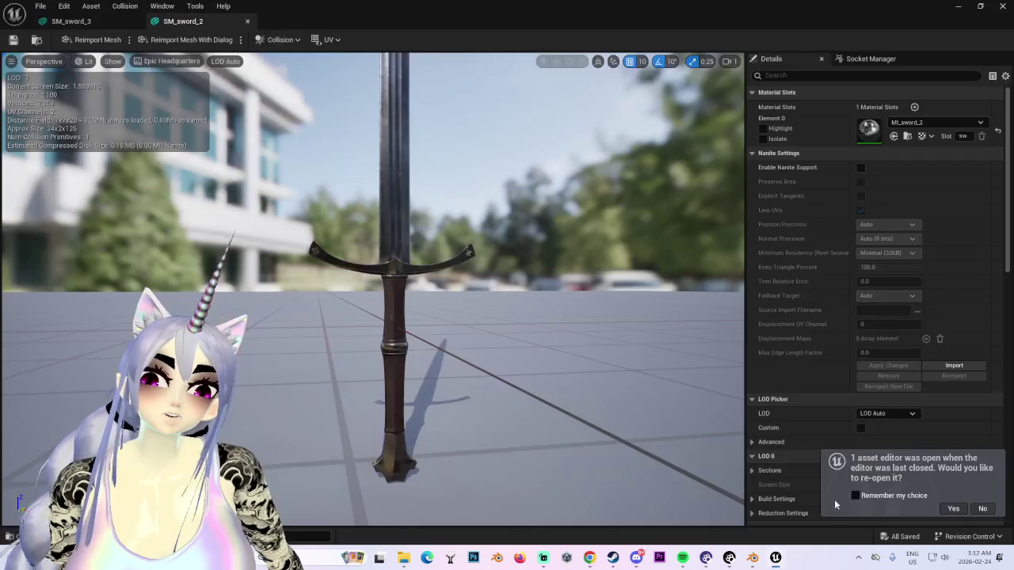
mouse_move(470, 361)
left_mouse_down()
mouse_move(440, 327)
mouse_move(454, 301)
left_mouse_up()
mouse_move(454, 301)
right_mouse_down()
mouse_move(455, 364)
mouse_move(492, 345)
mouse_move(547, 341)
right_mouse_up()
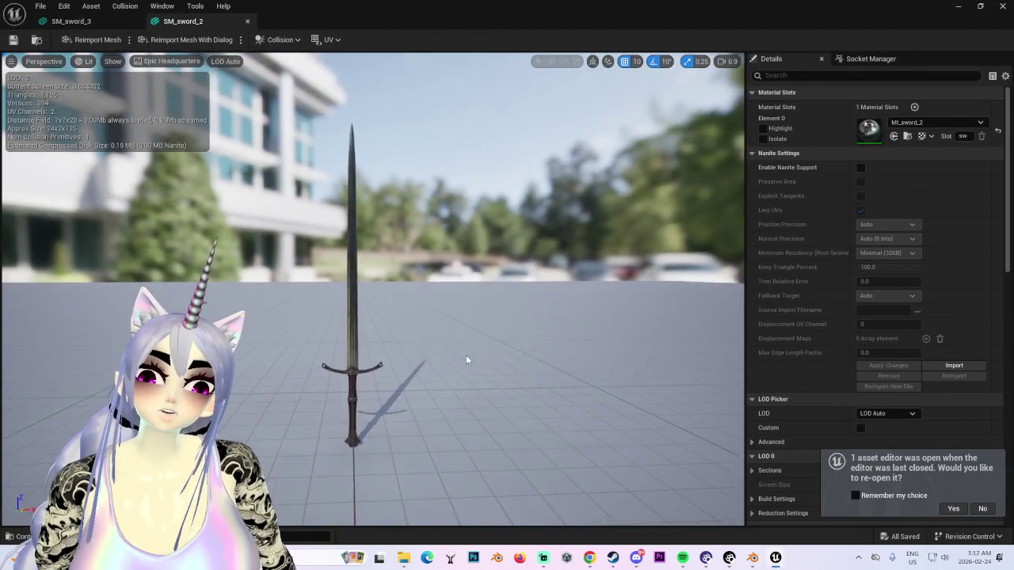
mouse_move(445, 363)
right_mouse_down()
mouse_move(428, 332)
mouse_move(381, 328)
right_mouse_up()
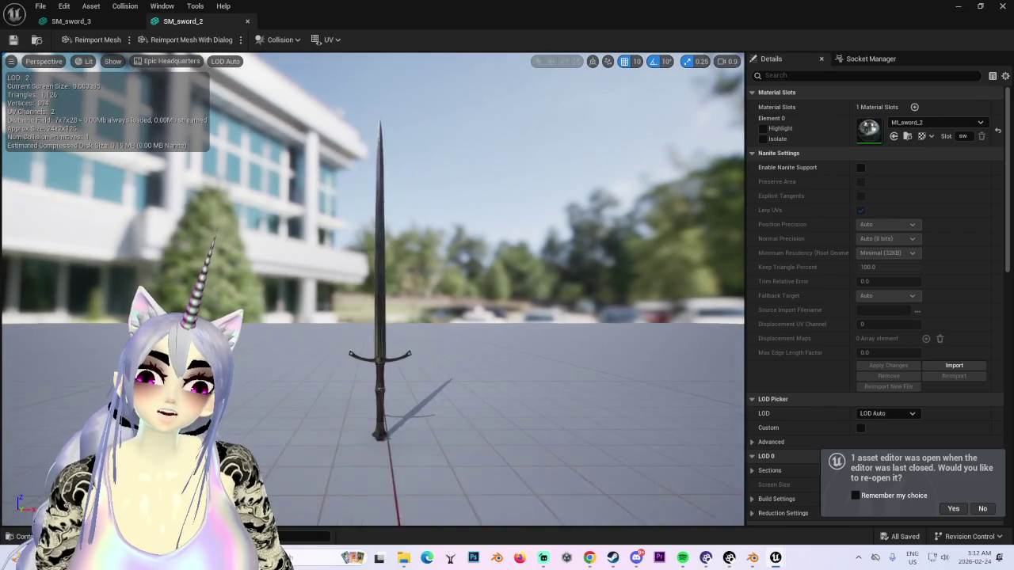
scroll(445, 364, "up", 3)
scroll(447, 362, "down", 3)
scroll(446, 362, "up", 2)
scroll(444, 363, "up", 2)
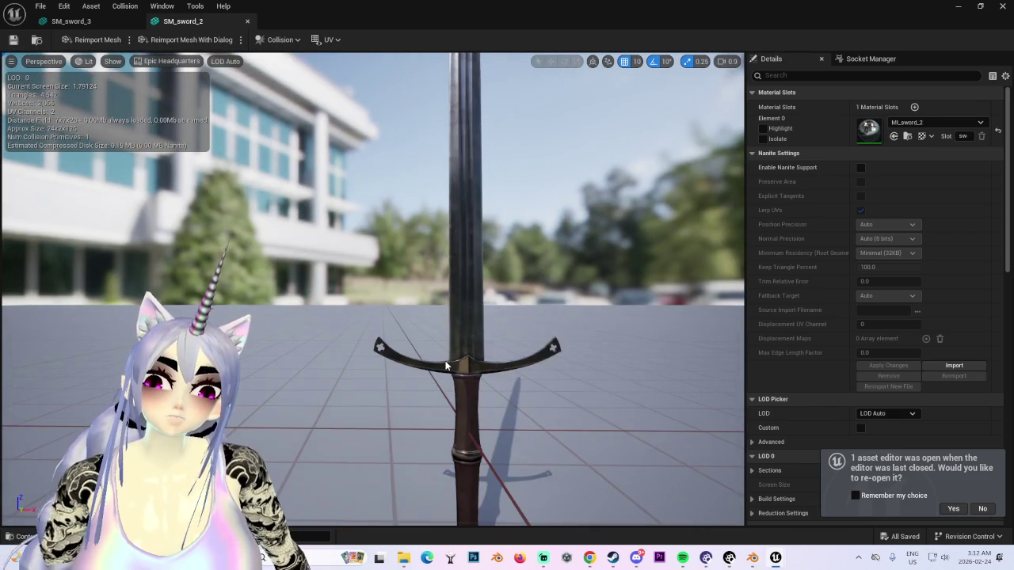
mouse_move(446, 363)
left_mouse_down()
mouse_move(427, 372)
mouse_move(387, 344)
left_mouse_up()
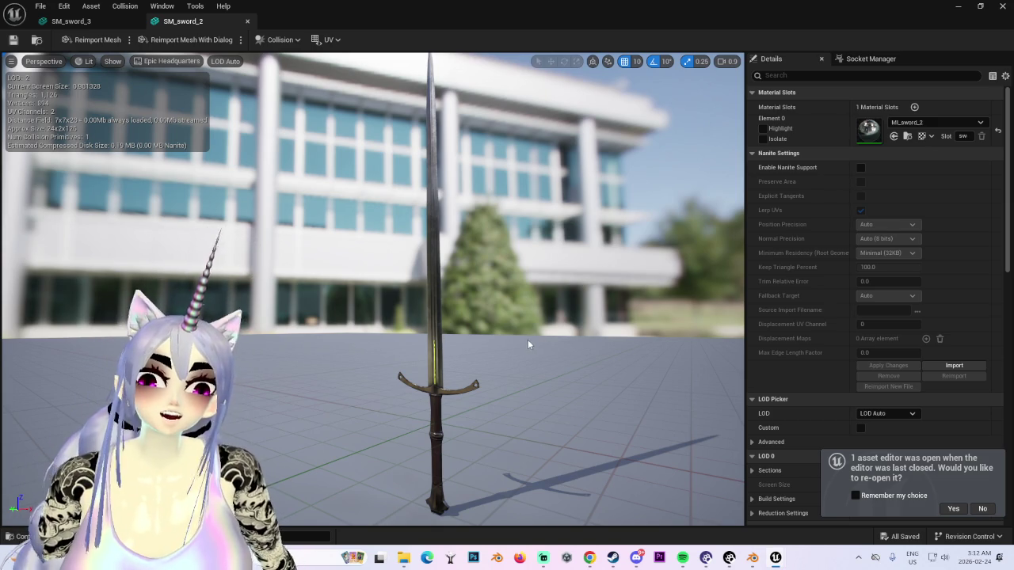
Step: Make the asset editor fill the screen again and close the SM_sword_2 editor
left_click(40, 5)
double_click(100, 22)
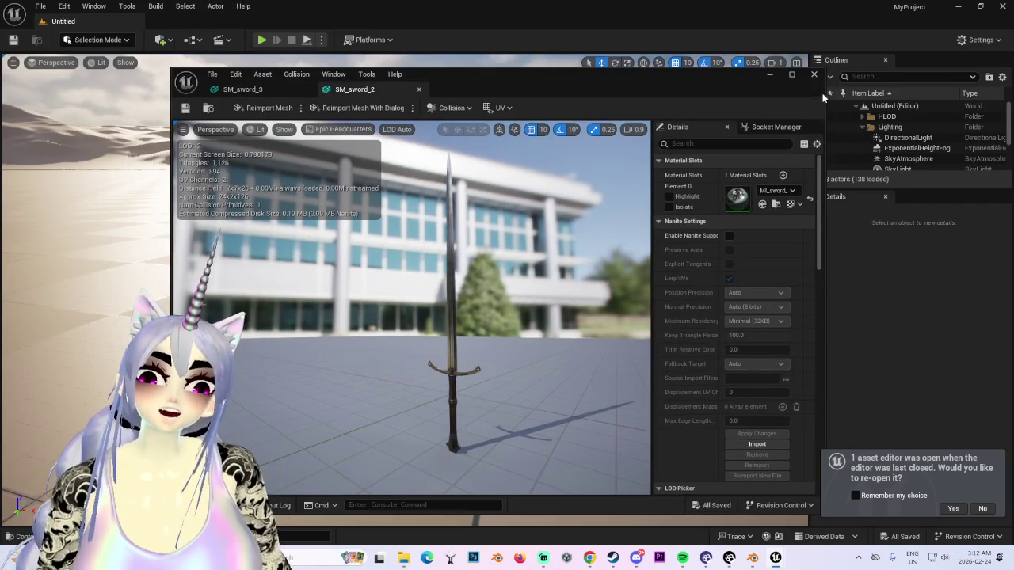
left_click_drag(404, 16, 56, 2)
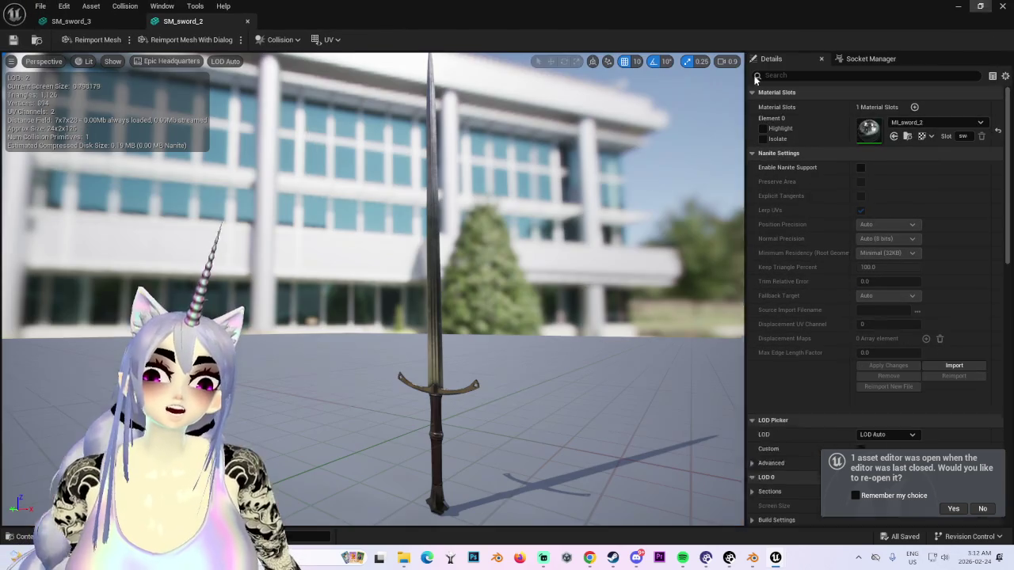
left_click(40, 6)
left_click(247, 21)
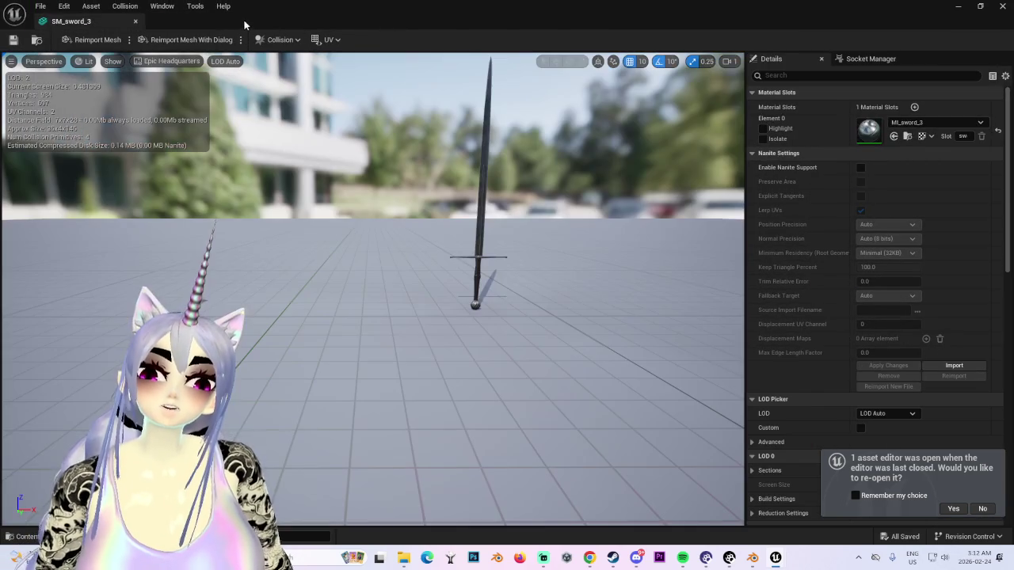
scroll(595, 198, "up", 3)
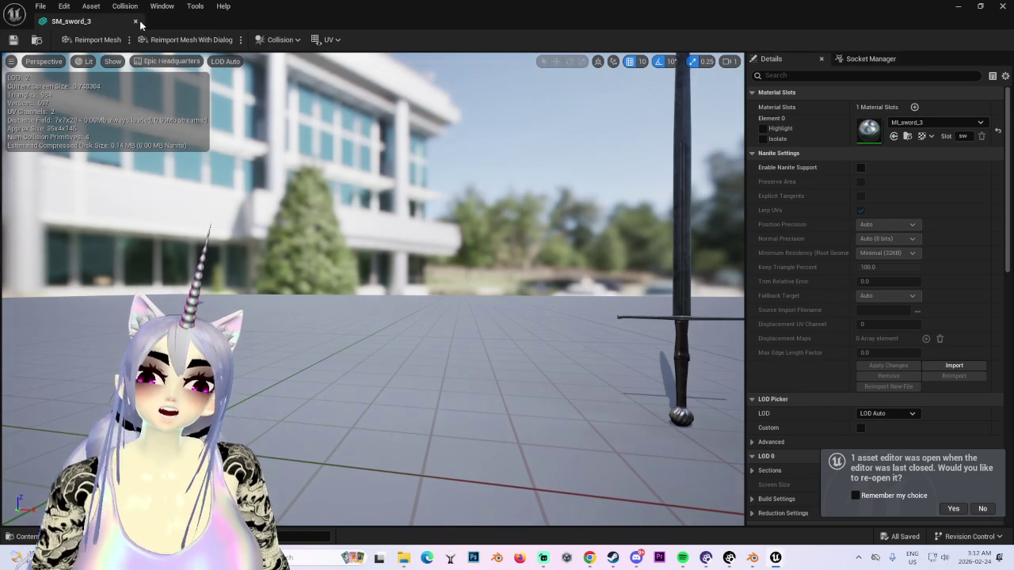
Step: Search for 'sword' in the File > Open Asset dialog
left_click(39, 5)
left_click(72, 32)
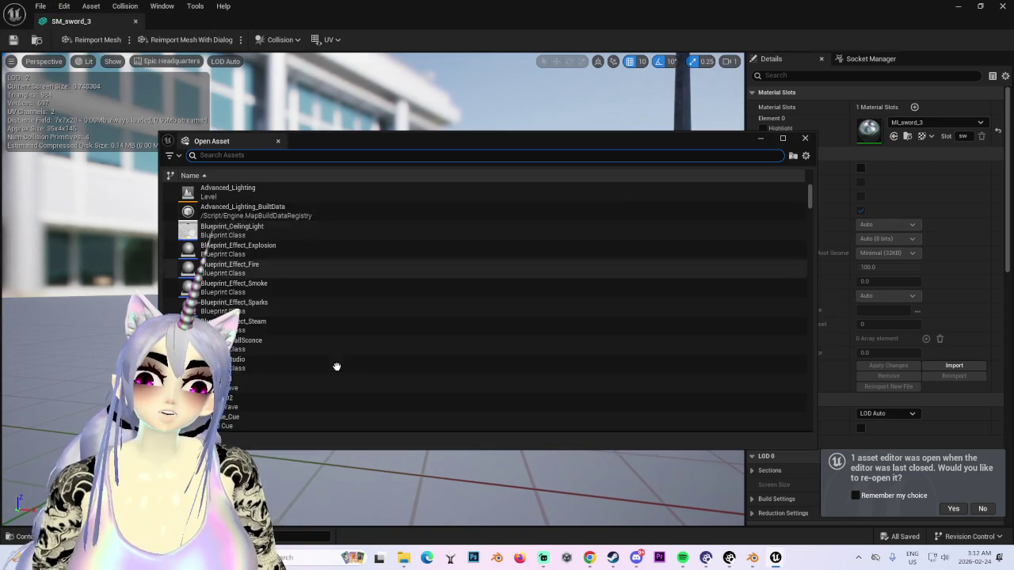
type("x")
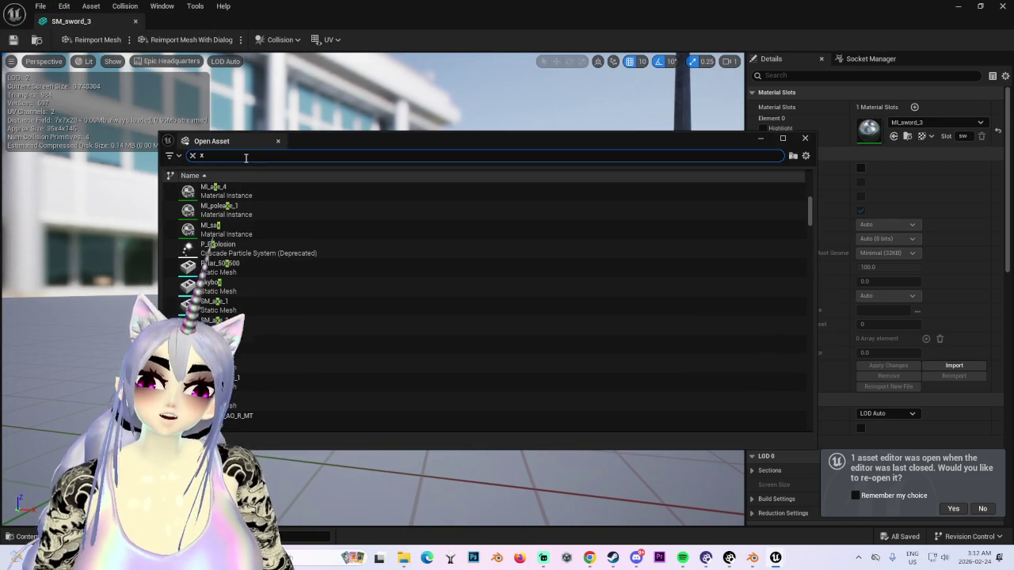
key("BackSpace")
type("sword")
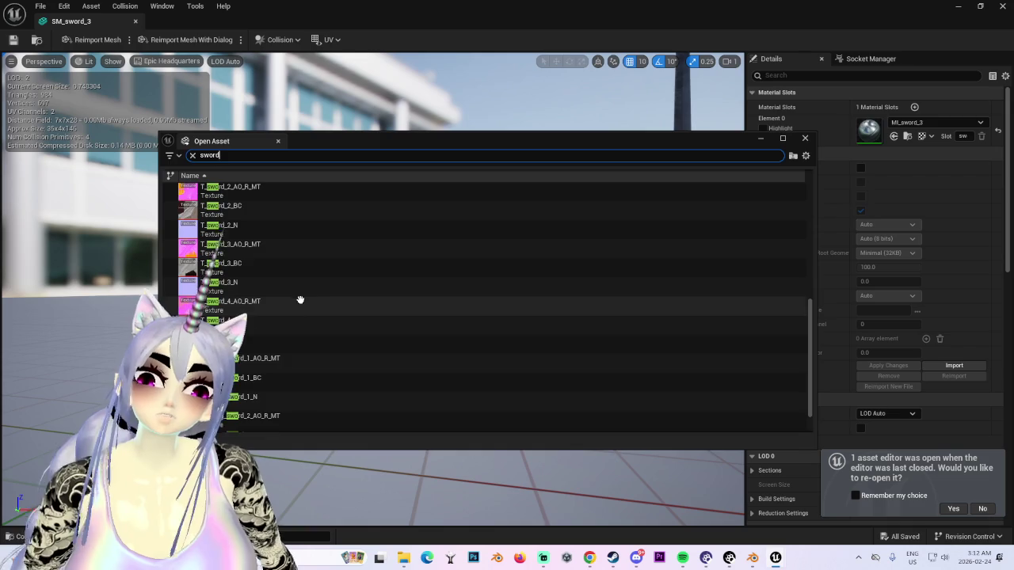
Step: Open SM_sword_1 from the results and turn the view so the sword sits at the left
scroll(302, 297, "up", 2)
scroll(285, 344, "up", 2)
scroll(281, 351, "up", 2)
scroll(290, 357, "up", 2)
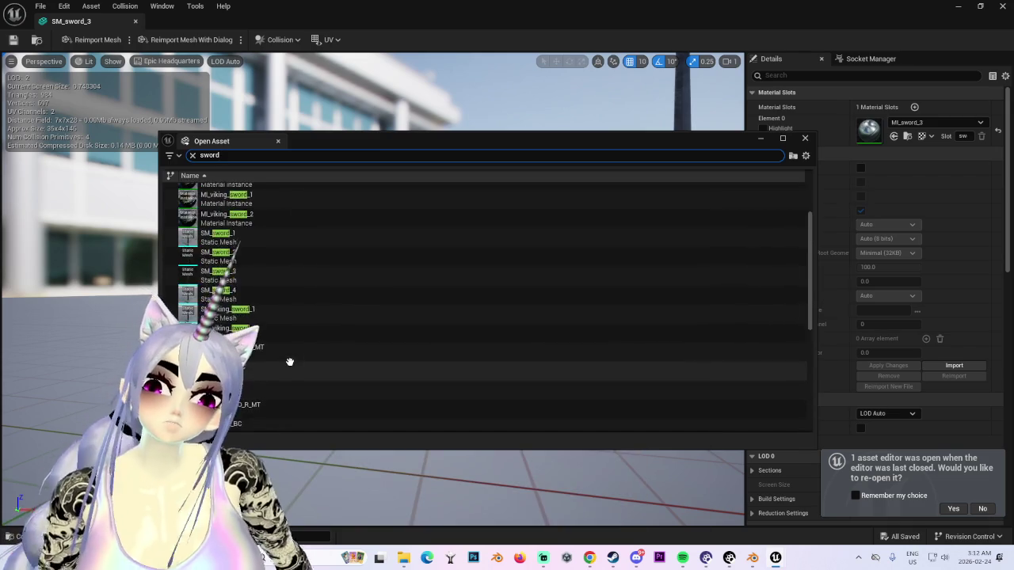
double_click(212, 311)
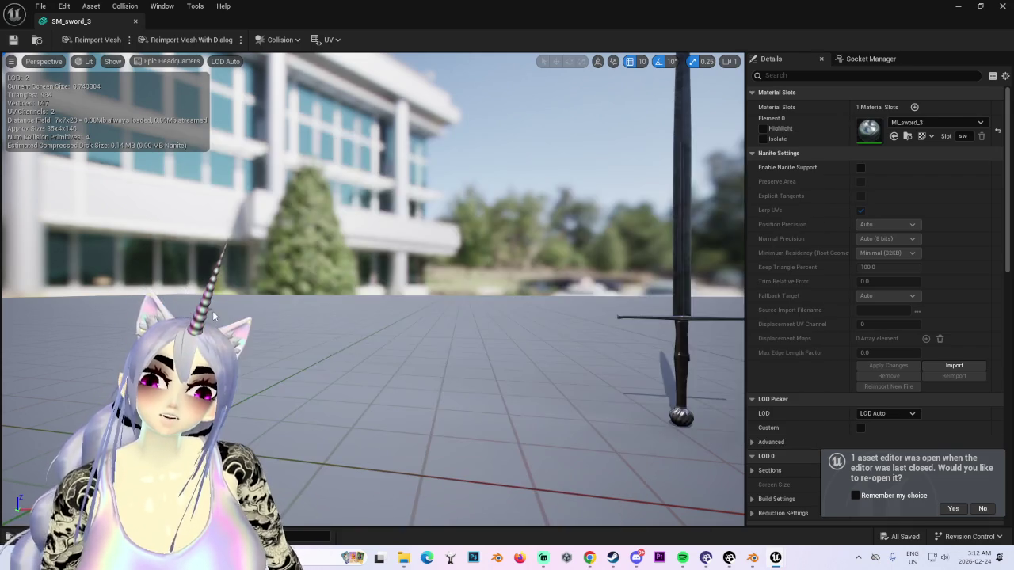
scroll(439, 328, "up", 5)
scroll(434, 339, "down", 3)
mouse_move(435, 340)
left_mouse_down()
mouse_move(491, 340)
mouse_move(487, 352)
mouse_move(507, 352)
mouse_move(501, 373)
mouse_move(504, 337)
left_mouse_up()
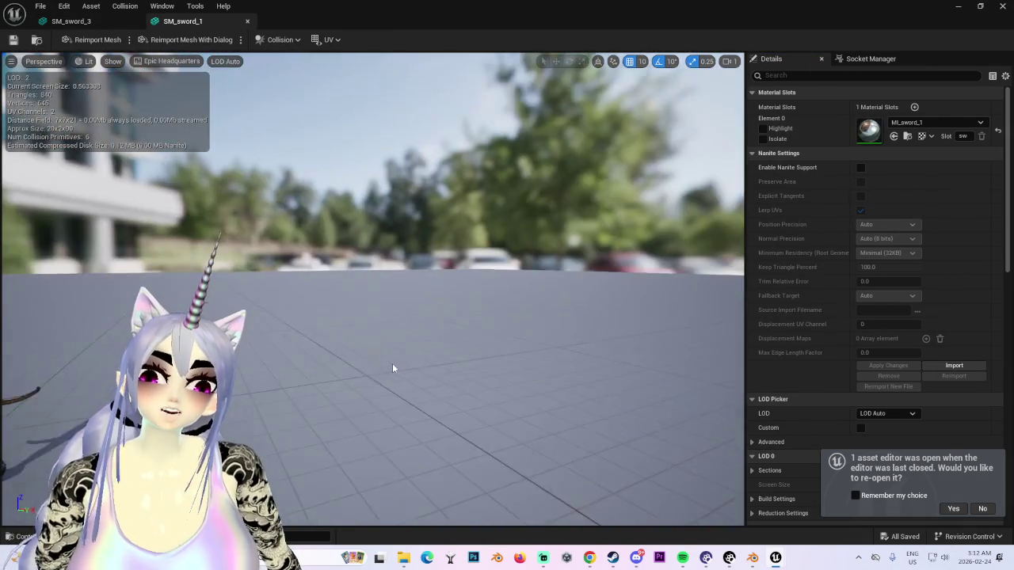
Step: Zoom and orbit close around the SM_sword_1 sword, then bring the SM_sword_3 editor forward
scroll(504, 335, "up", 3)
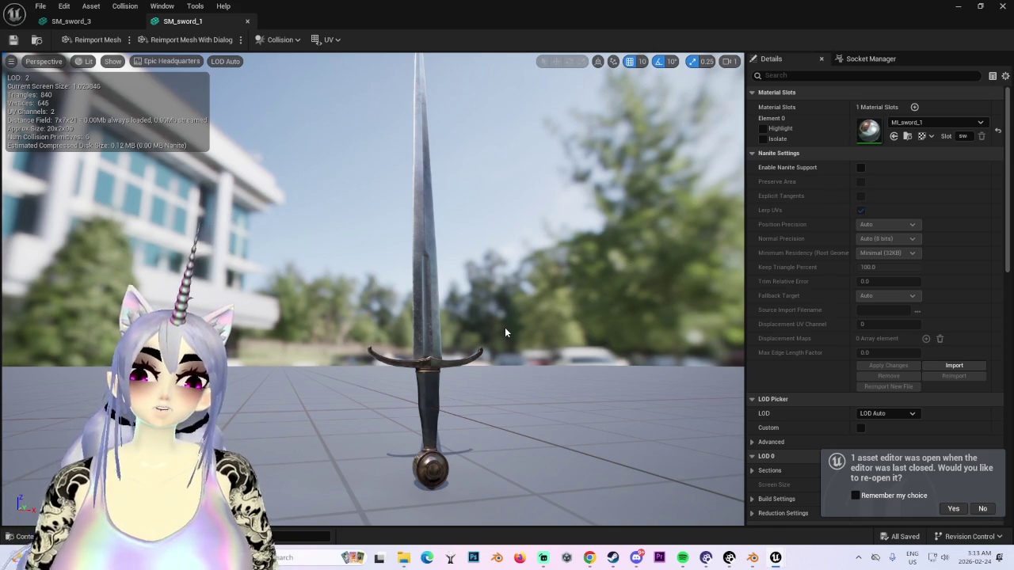
left_click_drag(571, 337, 603, 359)
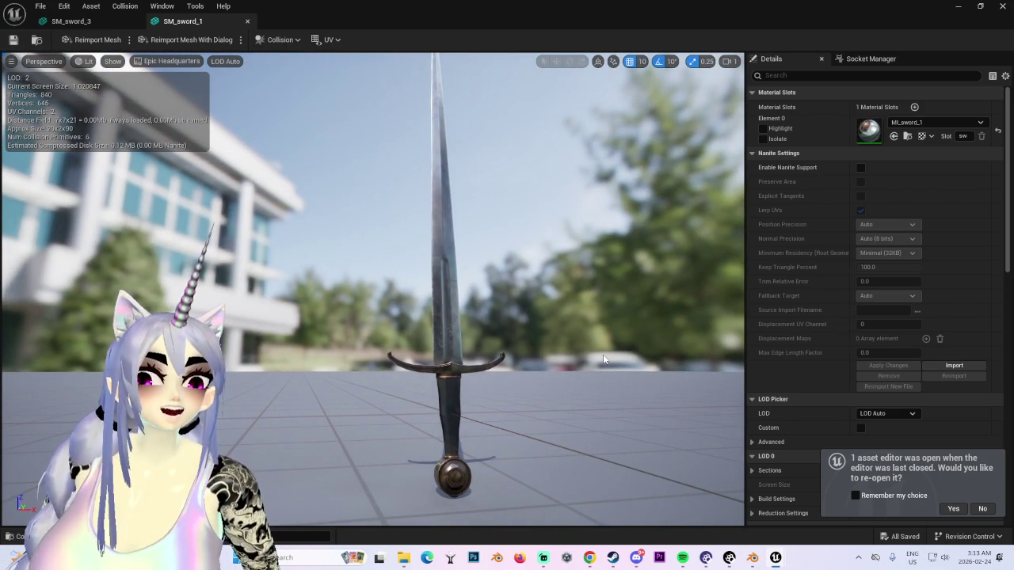
left_click(101, 22)
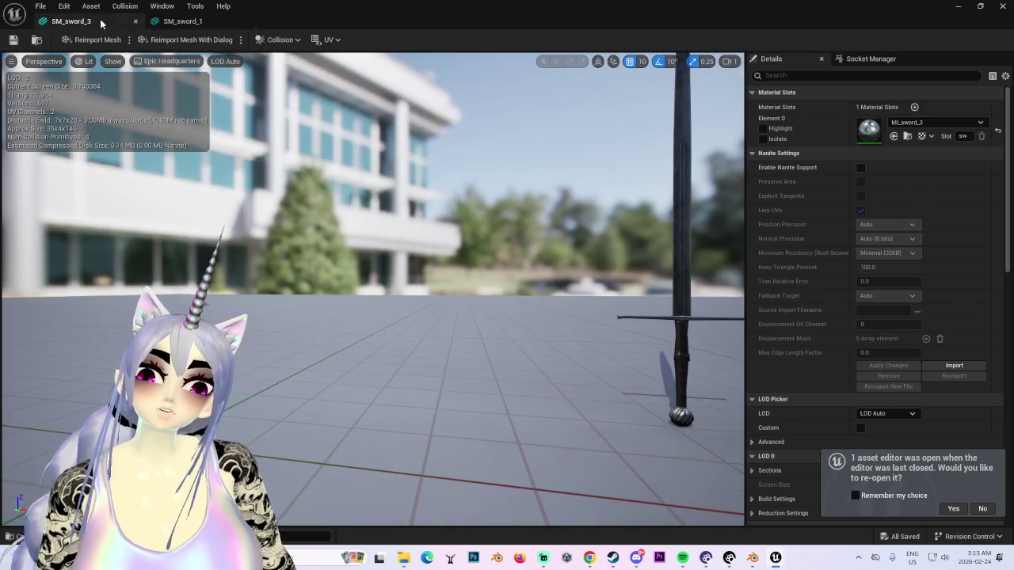
Step: Look at the sword from low down and bring up the Open Asset browser, scrolling its list
mouse_move(458, 230)
left_mouse_down()
mouse_move(471, 312)
mouse_move(494, 367)
mouse_move(455, 368)
left_mouse_up()
left_click(40, 6)
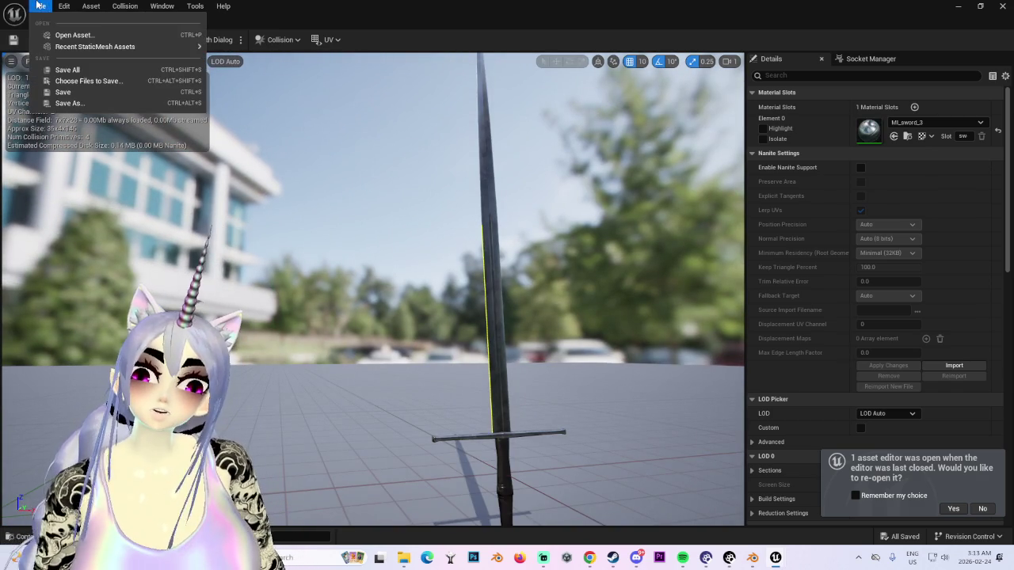
left_click(73, 36)
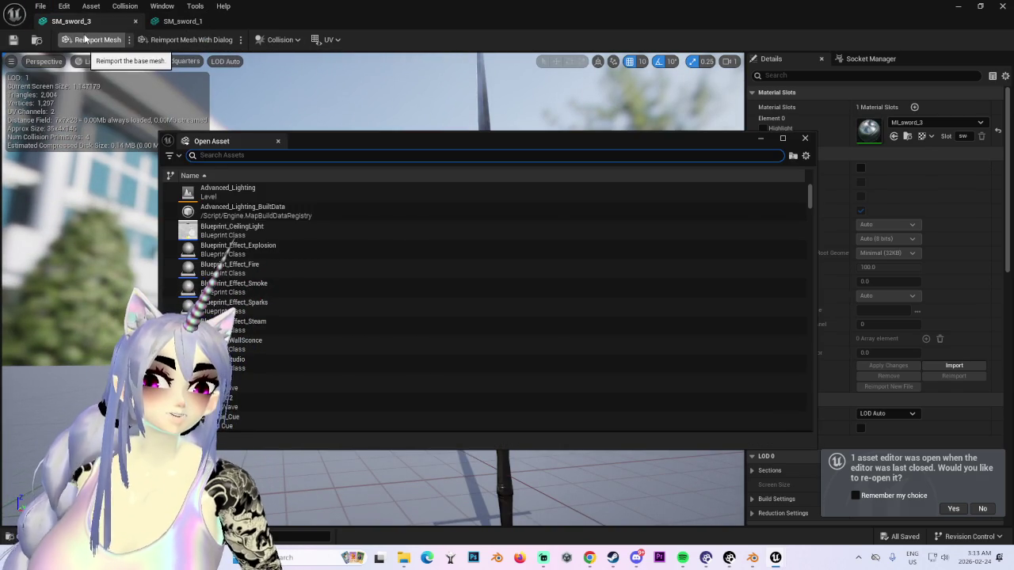
scroll(339, 301, "down", 3)
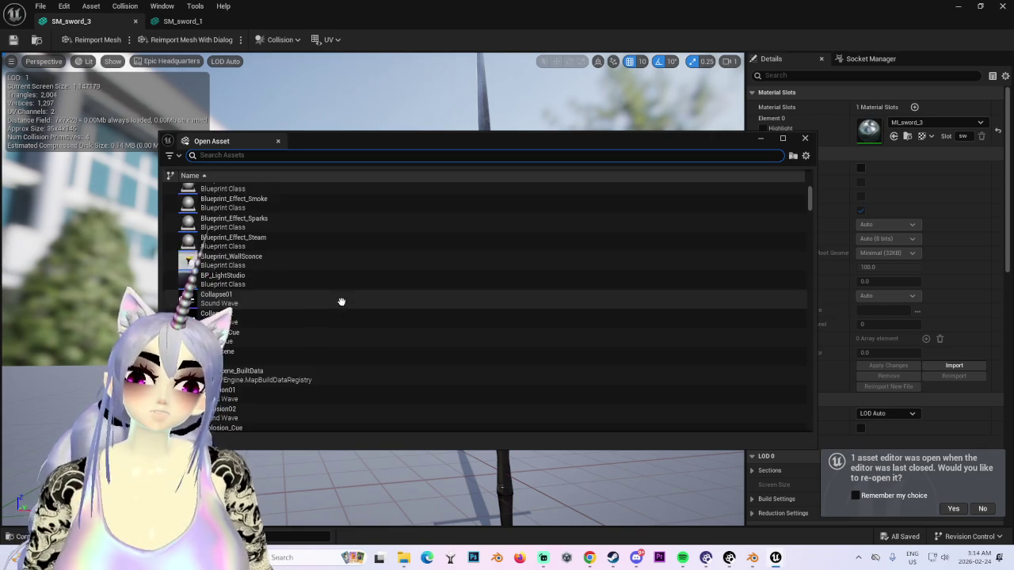
scroll(343, 342, "down", 3)
scroll(332, 362, "down", 3)
scroll(328, 357, "down", 3)
scroll(309, 372, "down", 3)
scroll(291, 386, "down", 3)
scroll(293, 386, "down", 3)
scroll(287, 379, "down", 3)
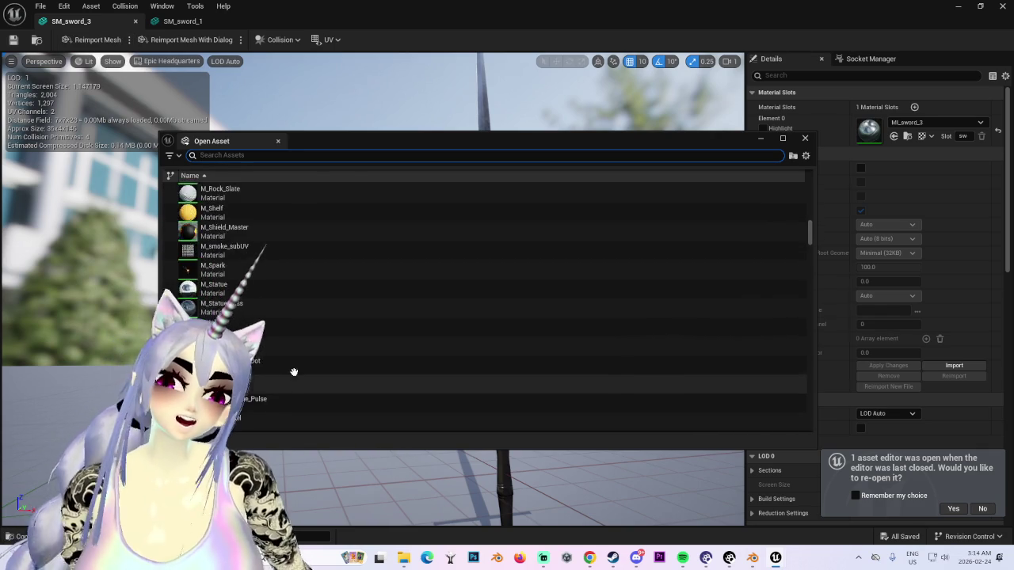
mouse_move(808, 233)
left_mouse_down()
mouse_move(806, 303)
mouse_move(800, 237)
left_mouse_up()
scroll(322, 346, "up", 3)
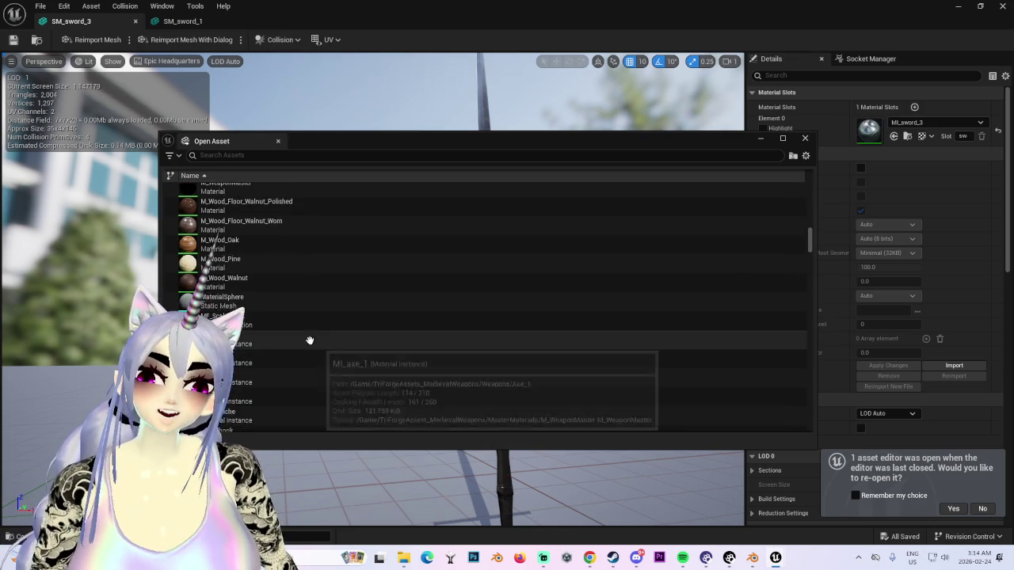
Step: Search 'sword', reopen SM_sword_3 and view it from above, then show SM_sword_1 again
left_click(229, 154)
type("swor")
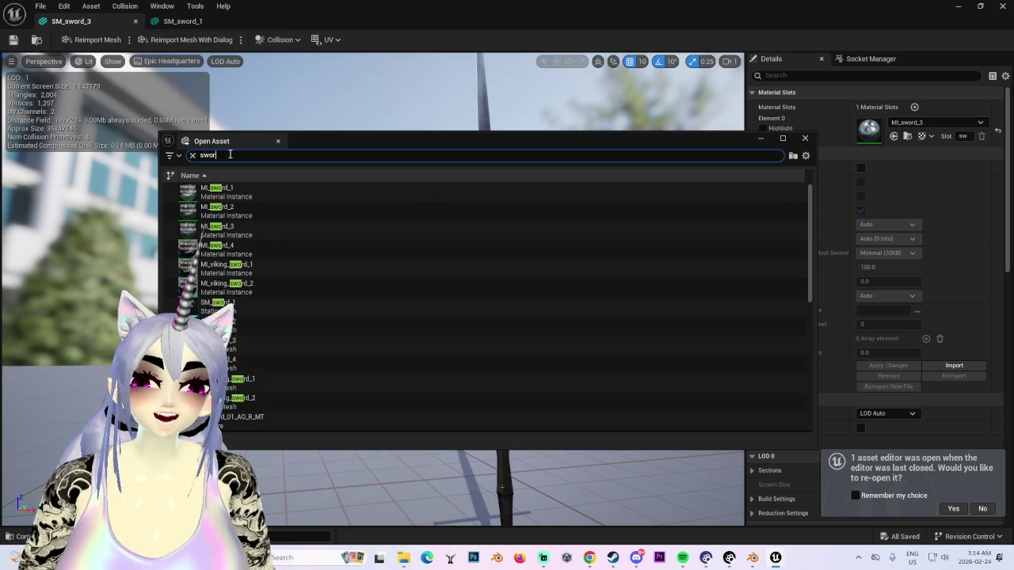
type("d")
left_click(276, 231)
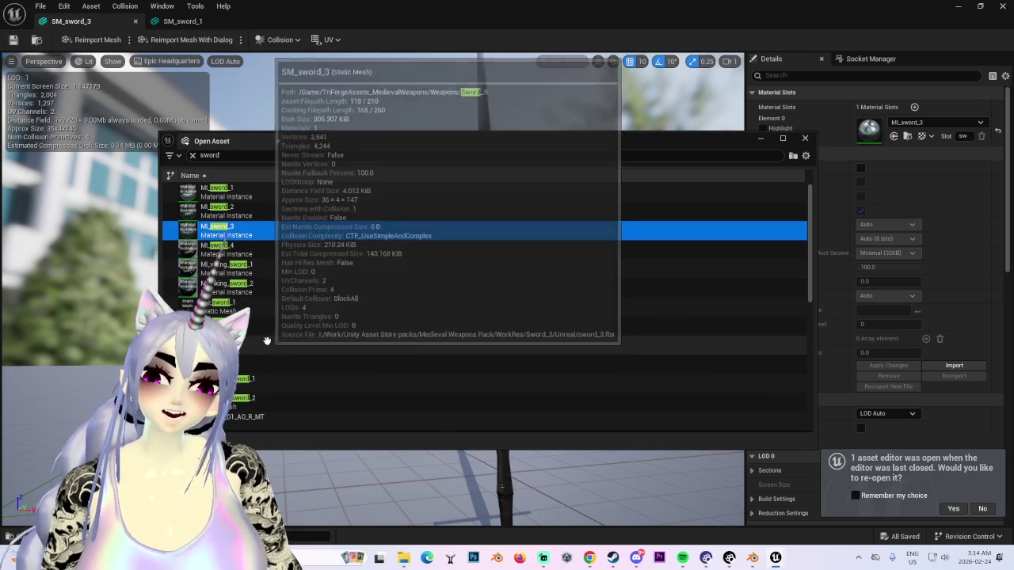
double_click(266, 340)
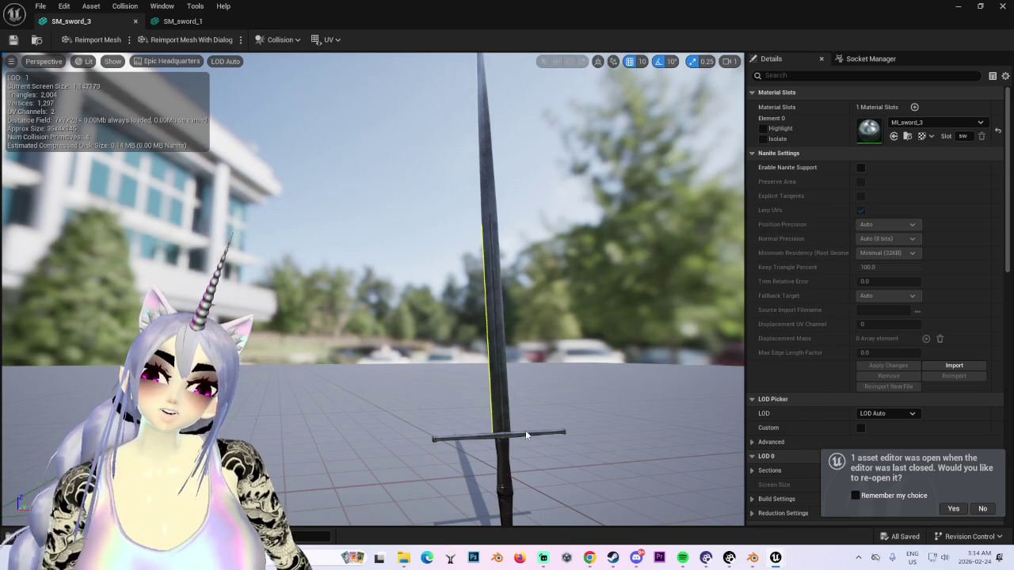
left_click_drag(525, 401, 521, 384)
left_click(191, 22)
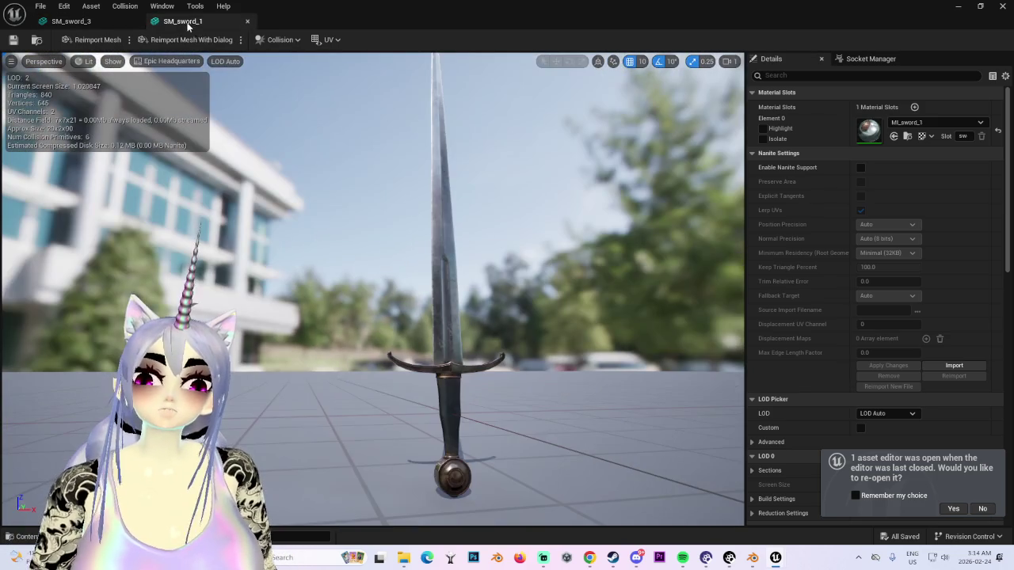
Step: Bring SM_sword_3 forward and zoom and orbit around its pommel, crossguard and upright blade
left_click(106, 24)
scroll(543, 359, "up", 5)
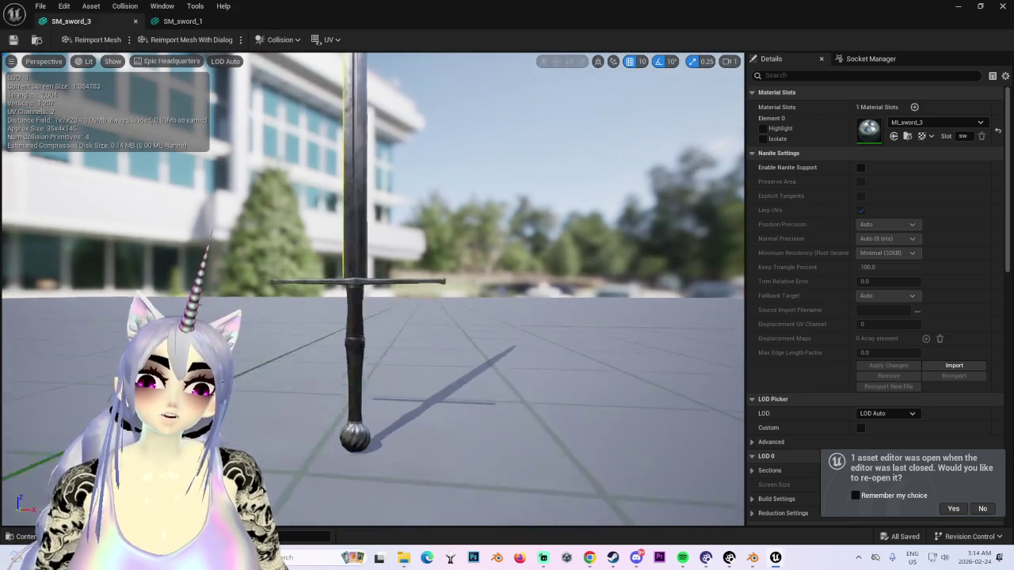
mouse_move(543, 359)
left_mouse_down()
mouse_move(468, 345)
mouse_move(475, 348)
mouse_move(361, 197)
mouse_move(359, 263)
mouse_move(373, 282)
mouse_move(382, 228)
mouse_move(372, 238)
mouse_move(389, 226)
mouse_move(356, 233)
left_mouse_up()
mouse_move(465, 252)
left_mouse_down()
mouse_move(453, 265)
mouse_move(454, 251)
mouse_move(413, 212)
left_mouse_up()
Step: Search 'sword' in Open Asset and open SM_sword_4 in its own editor
left_click(42, 5)
left_click(72, 34)
scroll(262, 226, "down", 2)
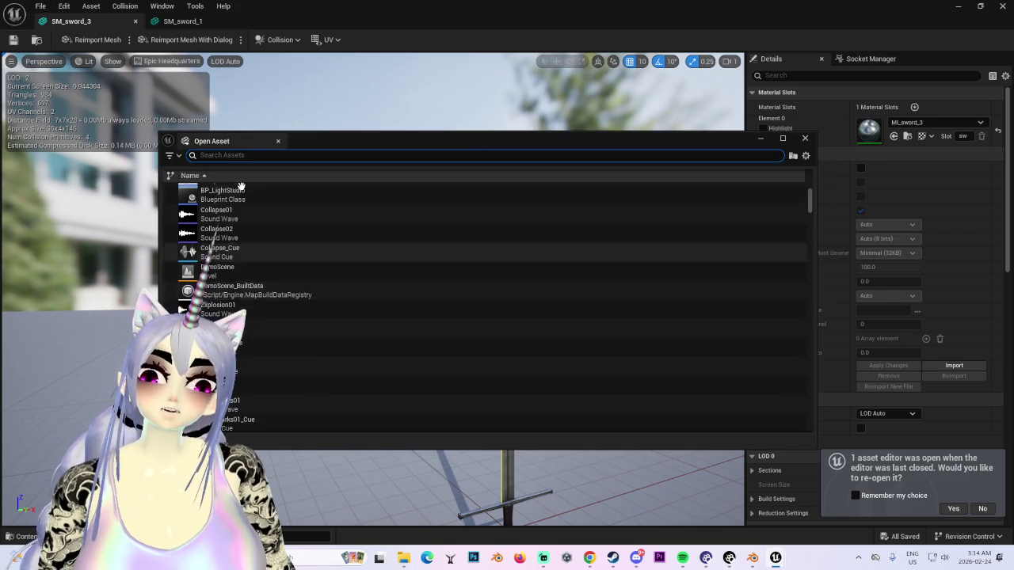
type("sword")
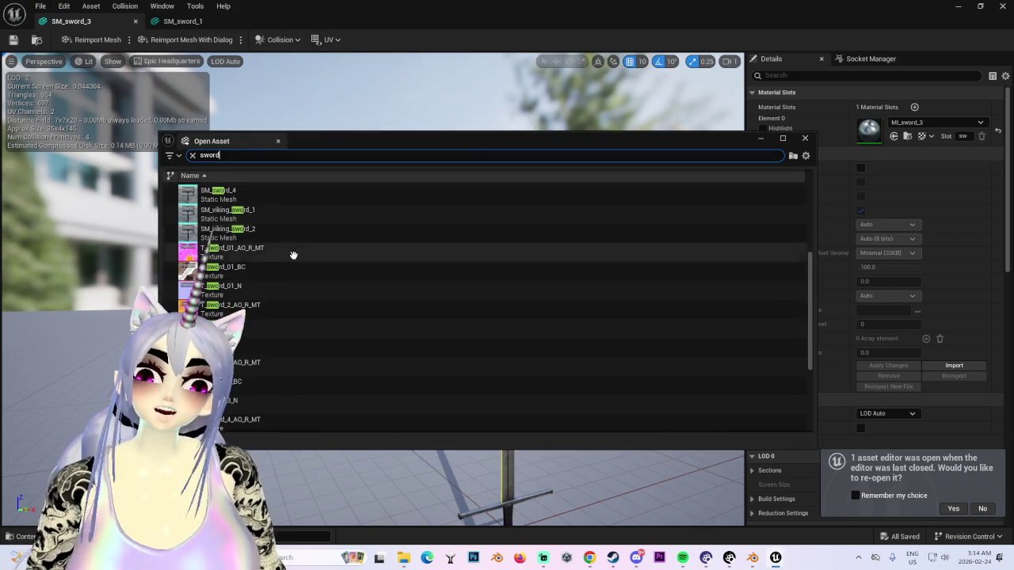
scroll(281, 340, "down", 3)
scroll(274, 363, "up", 5)
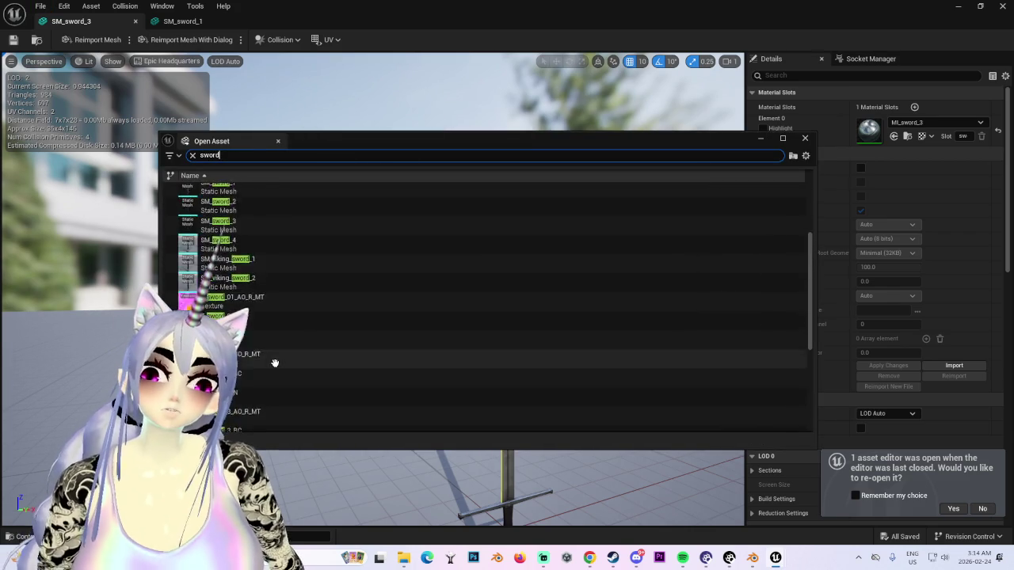
scroll(269, 340, "up", 2)
left_click(245, 273)
left_click(254, 256)
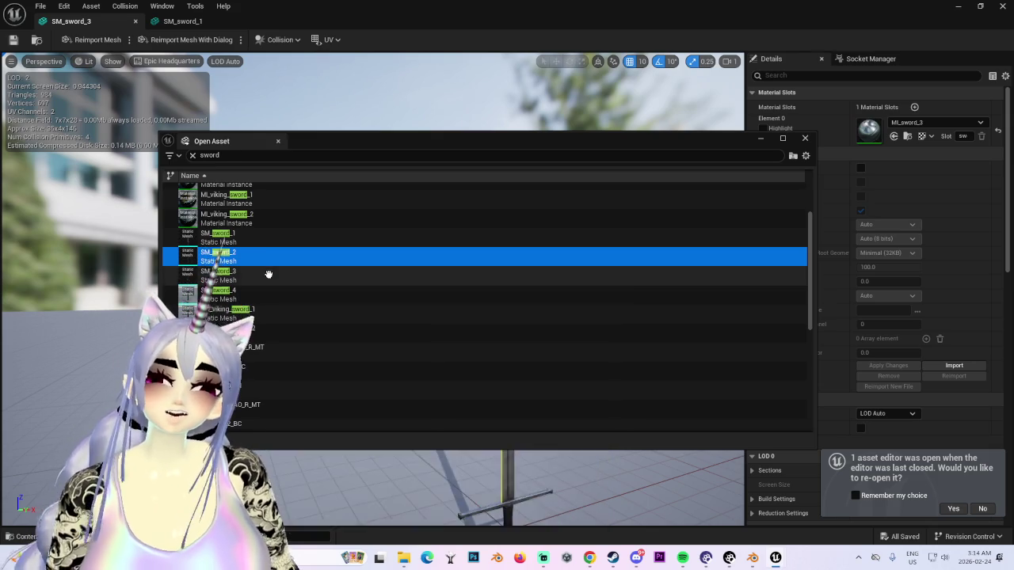
left_click(259, 274)
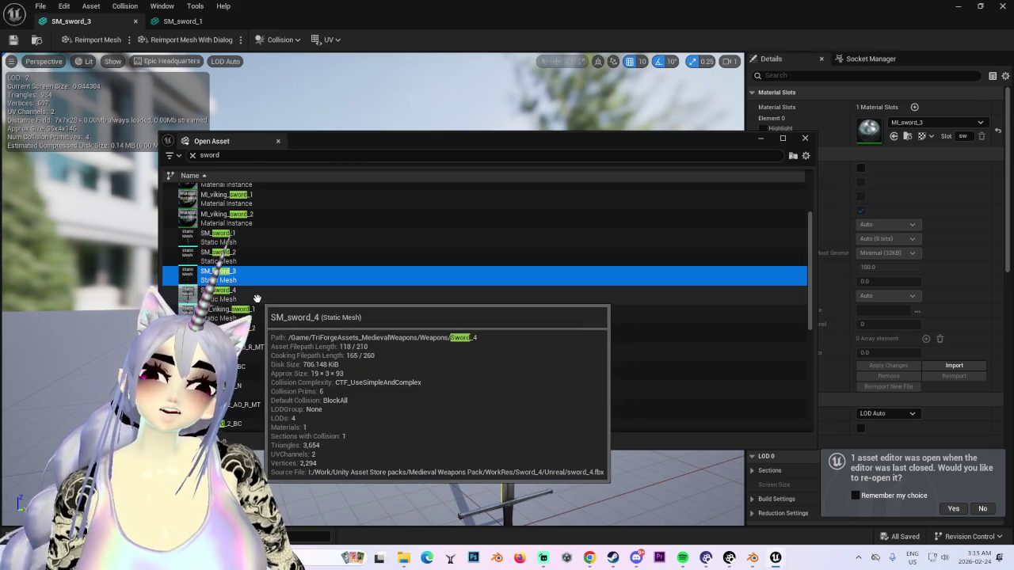
double_click(257, 298)
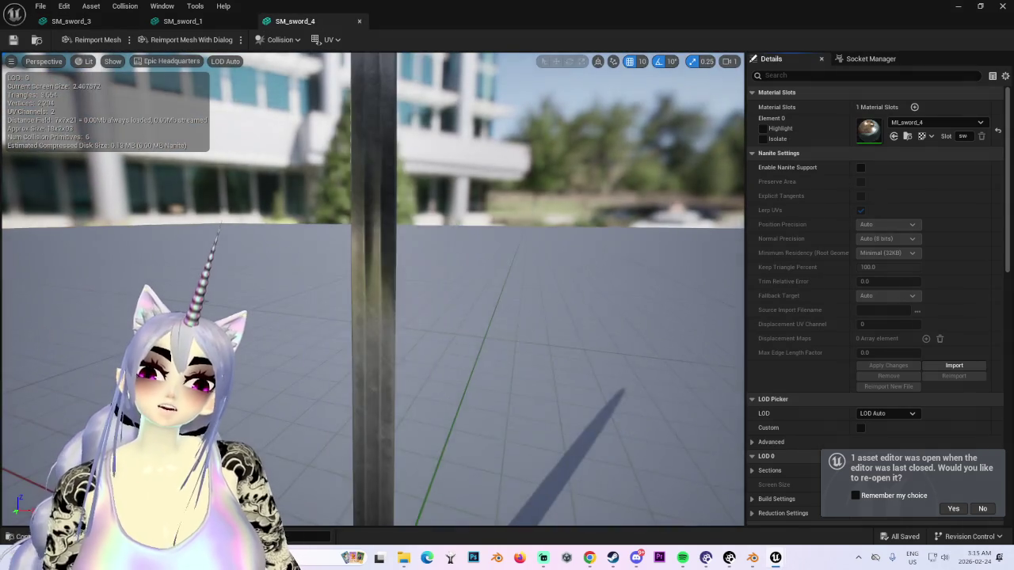
Step: Orbit below, around and above SM_sword_4, then close its editor
left_click_drag(392, 363, 391, 262)
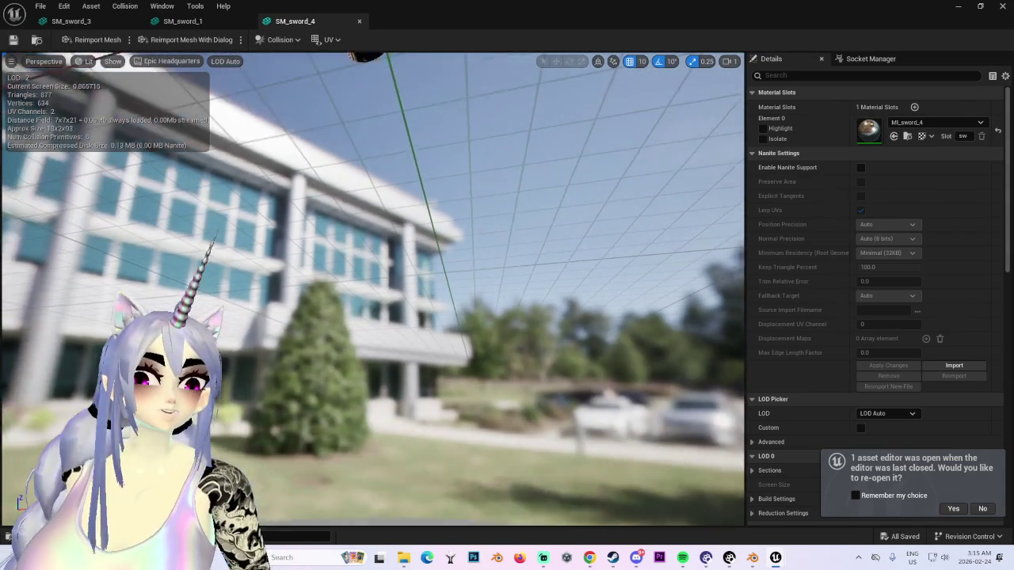
left_click_drag(388, 359, 325, 359)
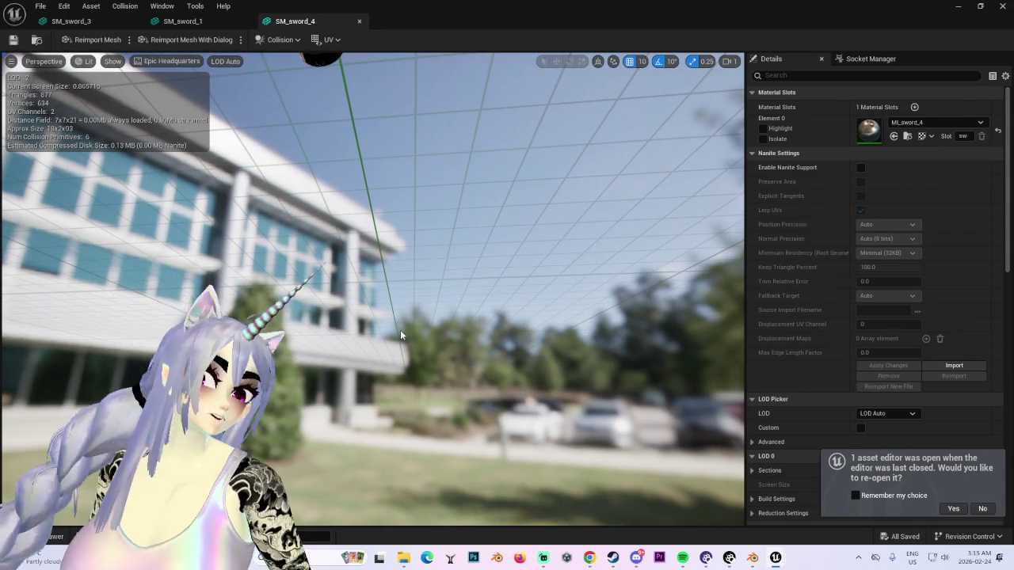
mouse_move(374, 282)
left_mouse_down()
mouse_move(293, 332)
mouse_move(309, 259)
left_mouse_up()
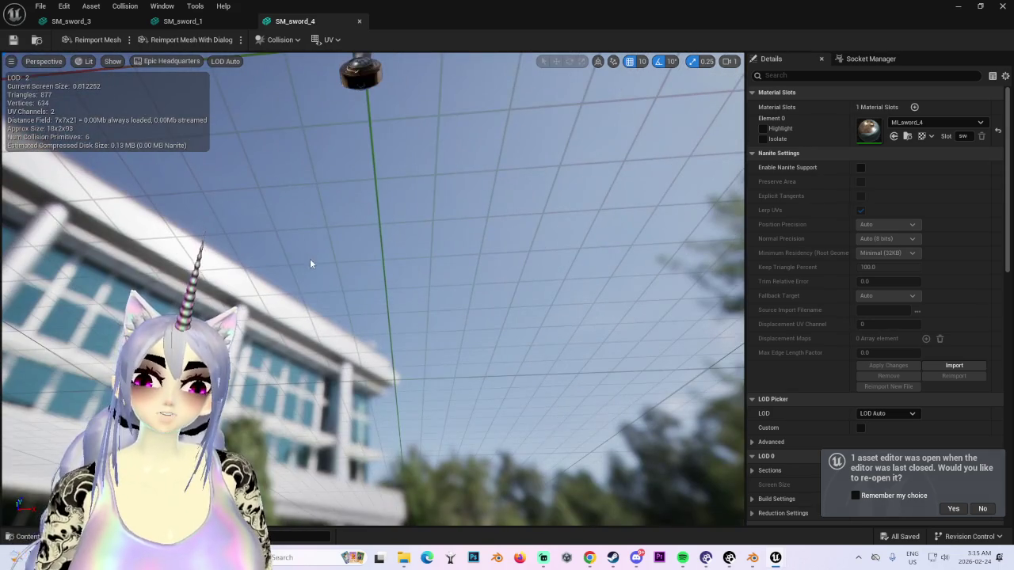
left_click(360, 21)
Step: Search 'sword' in Open Asset and open SM_sword_2 in its own editor
left_click(39, 6)
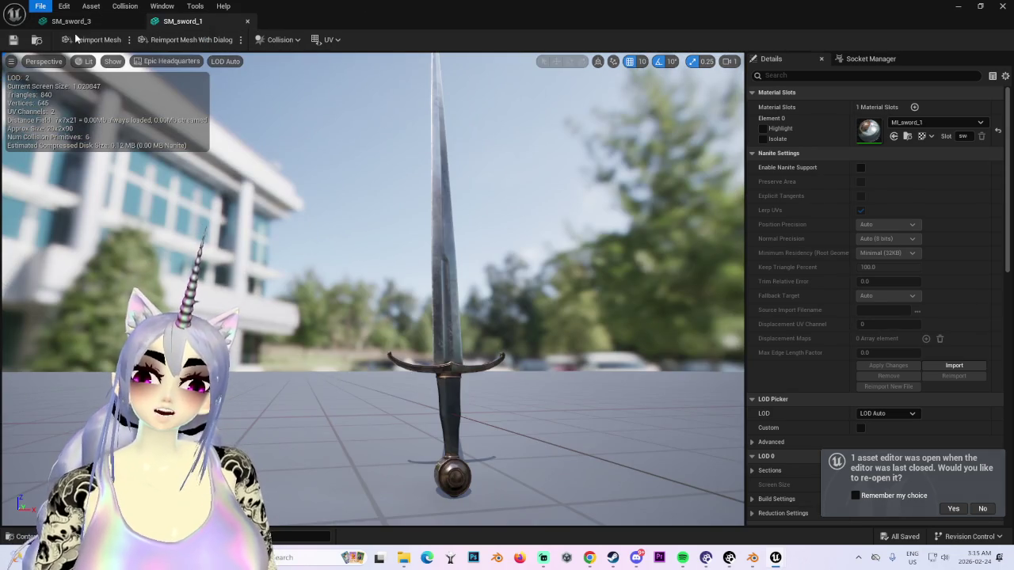
left_click(74, 35)
type("sw")
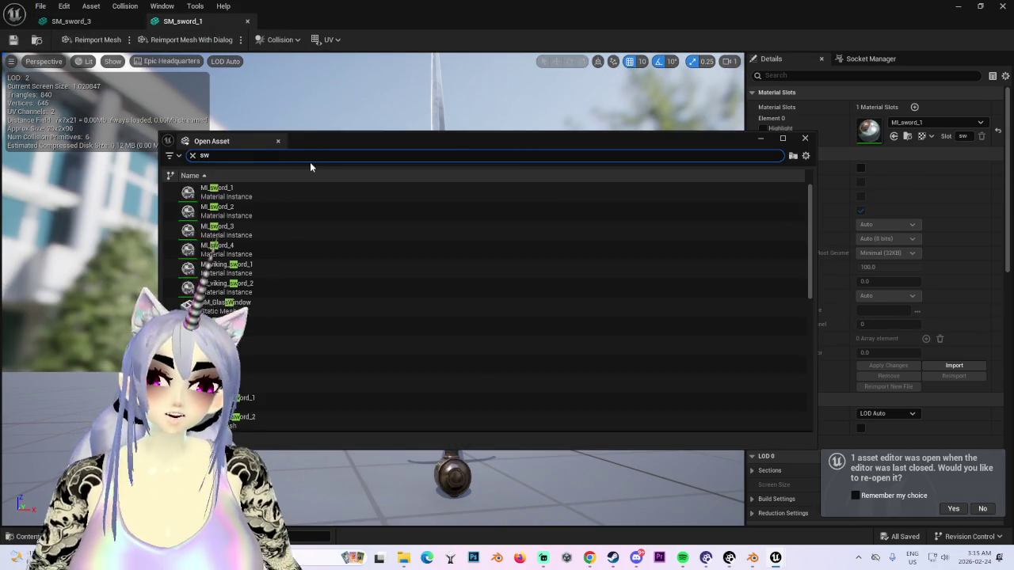
type("oe")
key("BackSpace")
type("r")
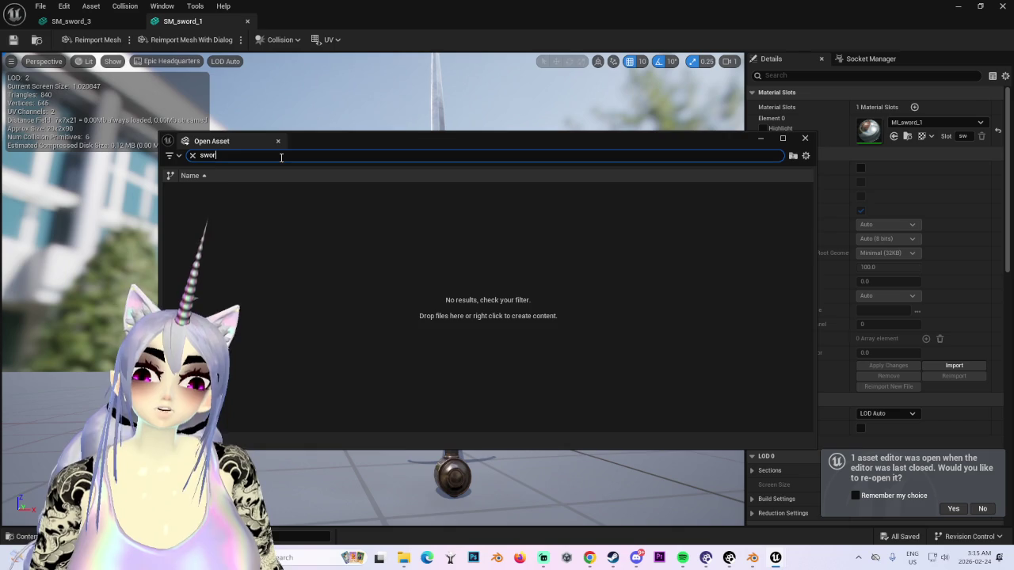
type("dd")
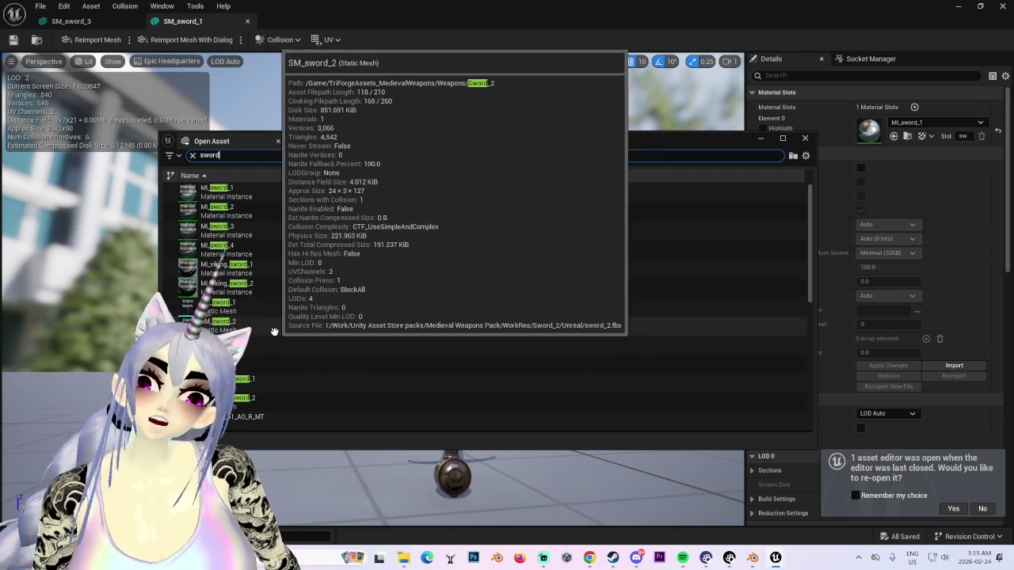
double_click(274, 331)
Step: Orbit and re-centre the view on SM_sword_2, then bring SM_sword_1 forward
scroll(396, 341, "up", 3)
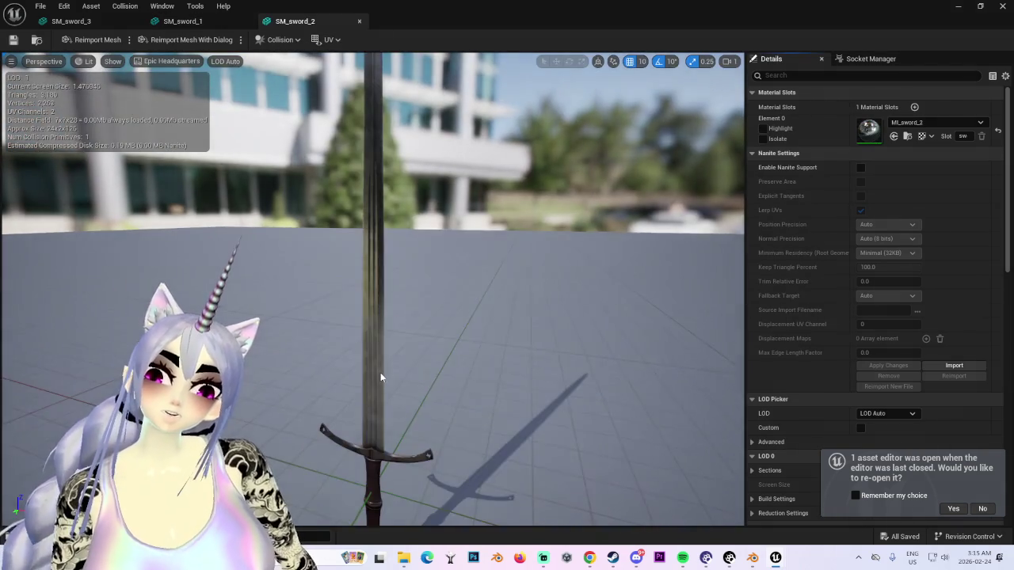
left_click_drag(380, 373, 444, 372)
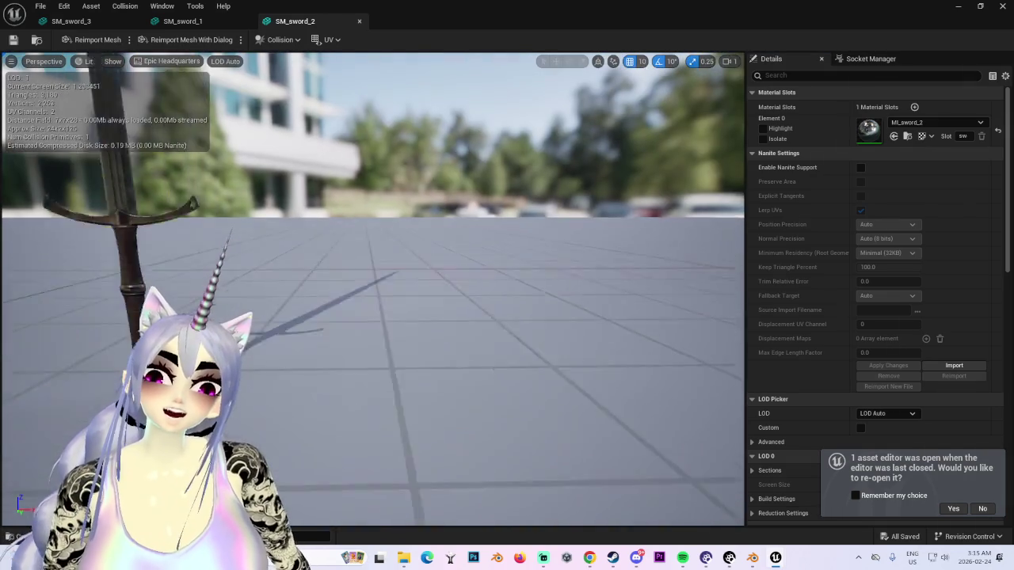
mouse_move(380, 372)
left_mouse_down()
mouse_move(399, 388)
mouse_move(336, 411)
mouse_move(349, 395)
left_mouse_up()
scroll(399, 388, "up", 3)
scroll(399, 389, "down", 3)
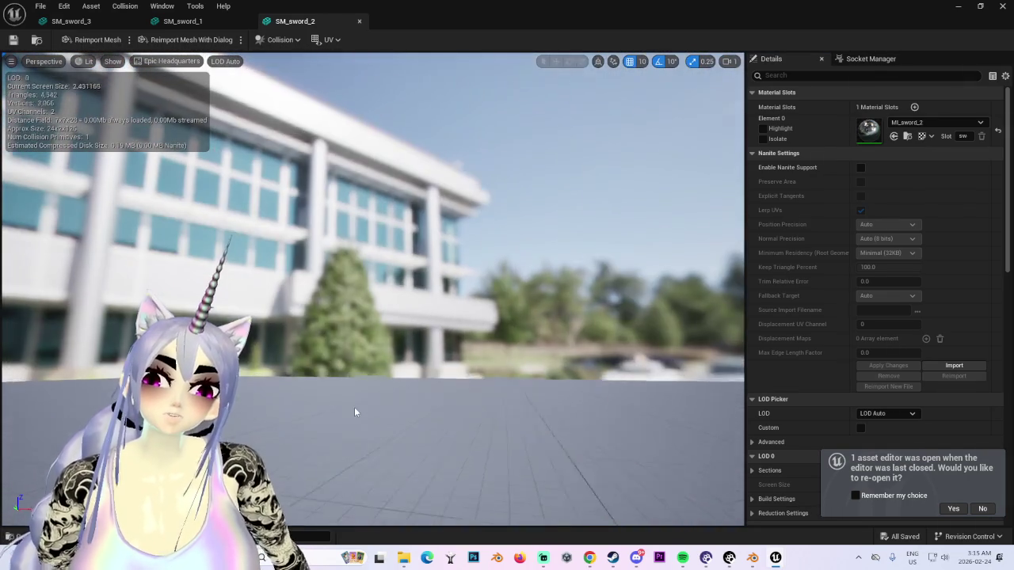
scroll(348, 395, "up", 2)
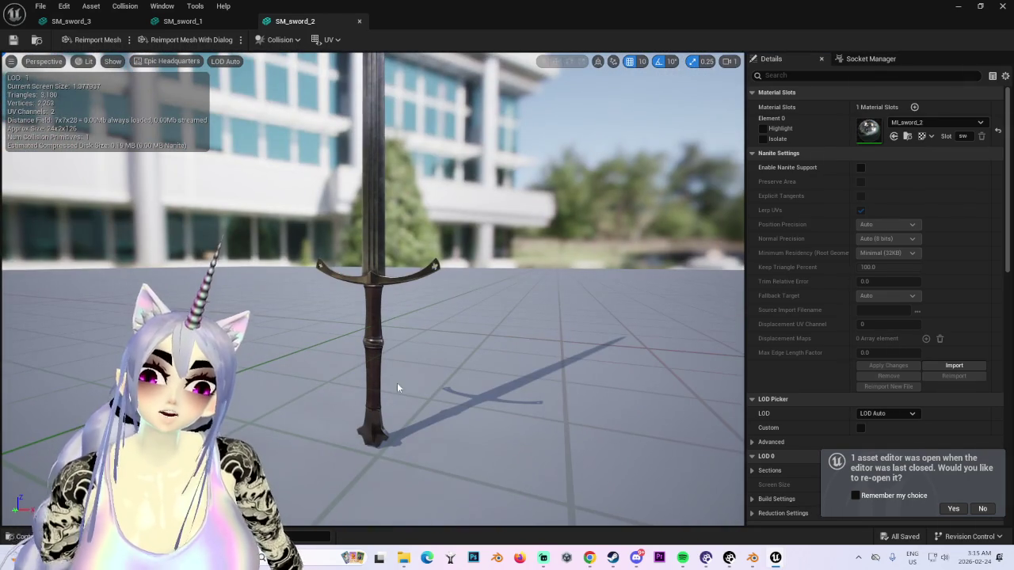
left_click(213, 24)
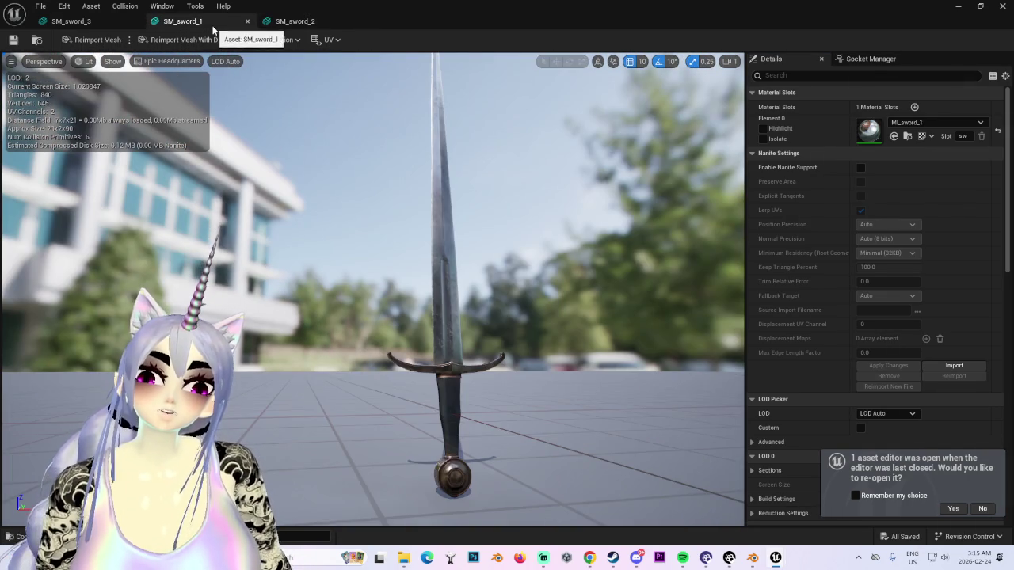
Step: Bring SM_sword_3 forward, view the whole longsword from above, and start a screen capture
left_click(115, 24)
mouse_move(509, 377)
left_mouse_down()
mouse_move(536, 395)
mouse_move(519, 417)
mouse_move(504, 406)
mouse_move(482, 419)
mouse_move(486, 400)
left_mouse_up()
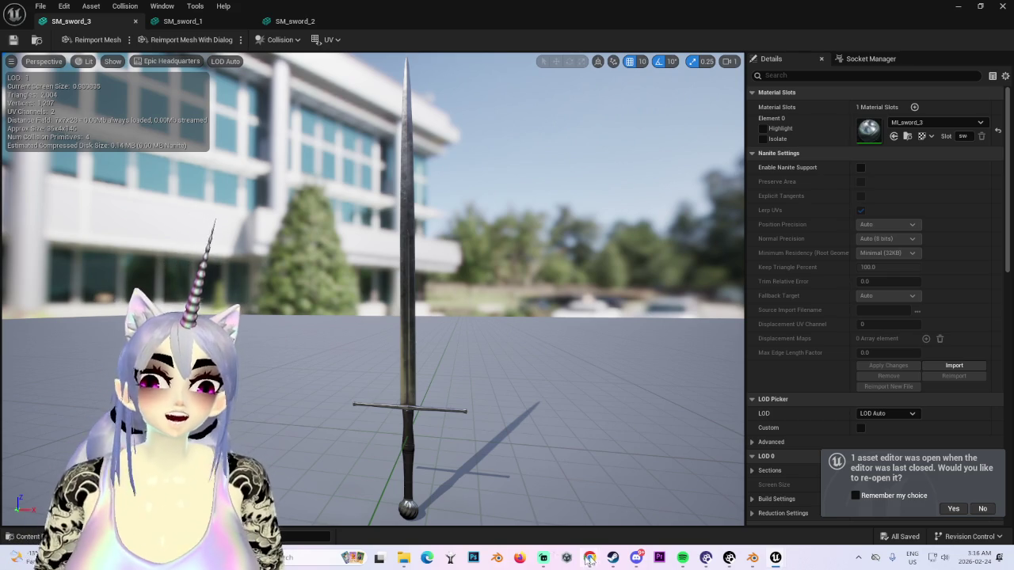
key("super+shift+s")
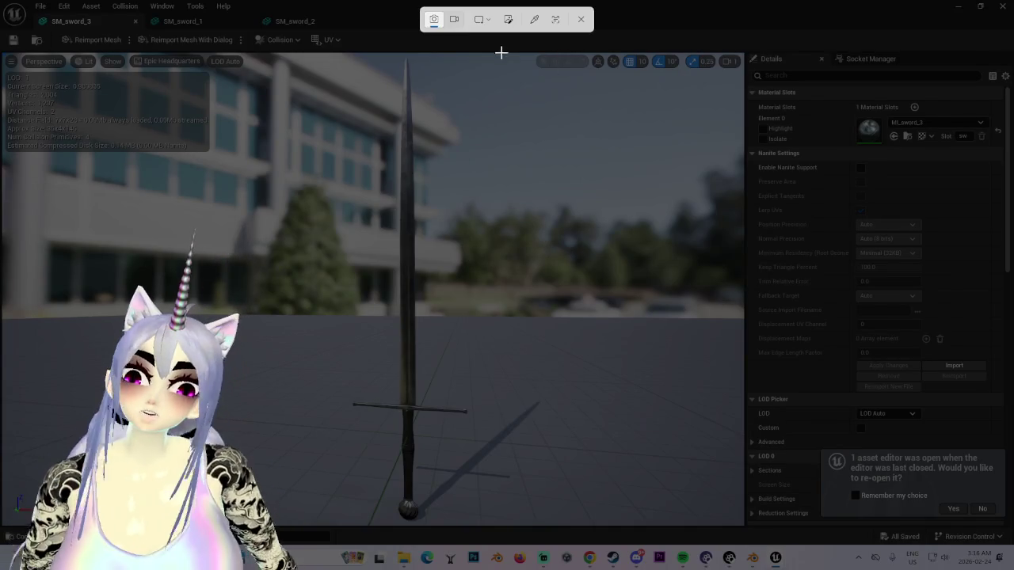
left_click_drag(503, 49, 315, 543)
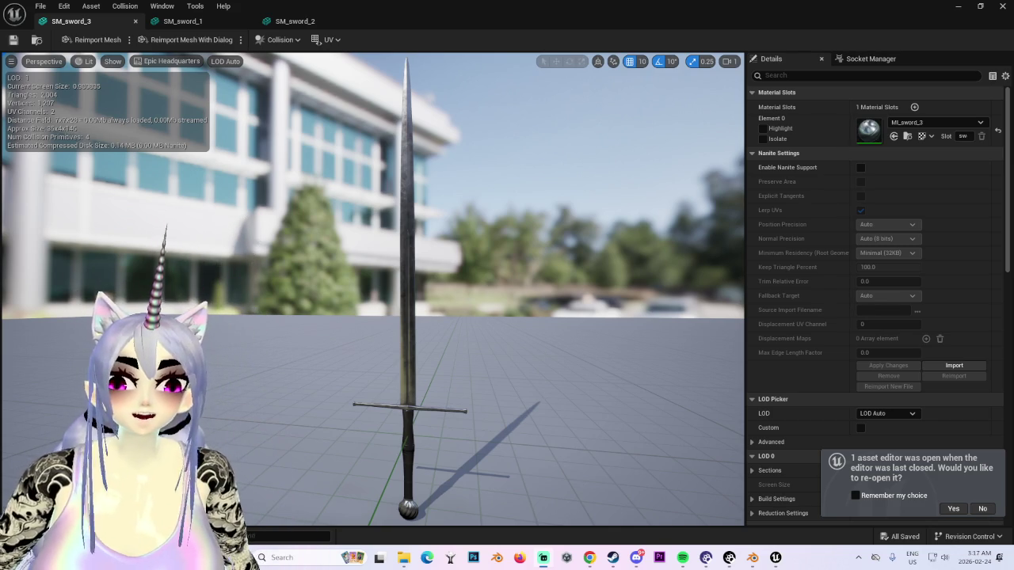
Step: Search 'sword' in Open Asset and browse to SM_sword_1 in the asset browser
scroll(402, 336, "down", 3)
scroll(402, 333, "up", 3)
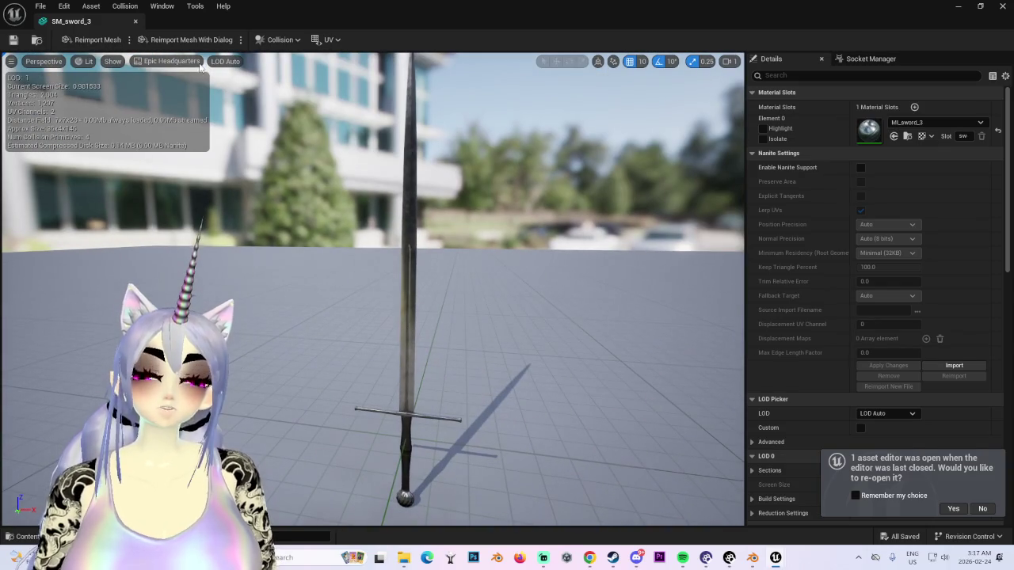
left_click(99, 6)
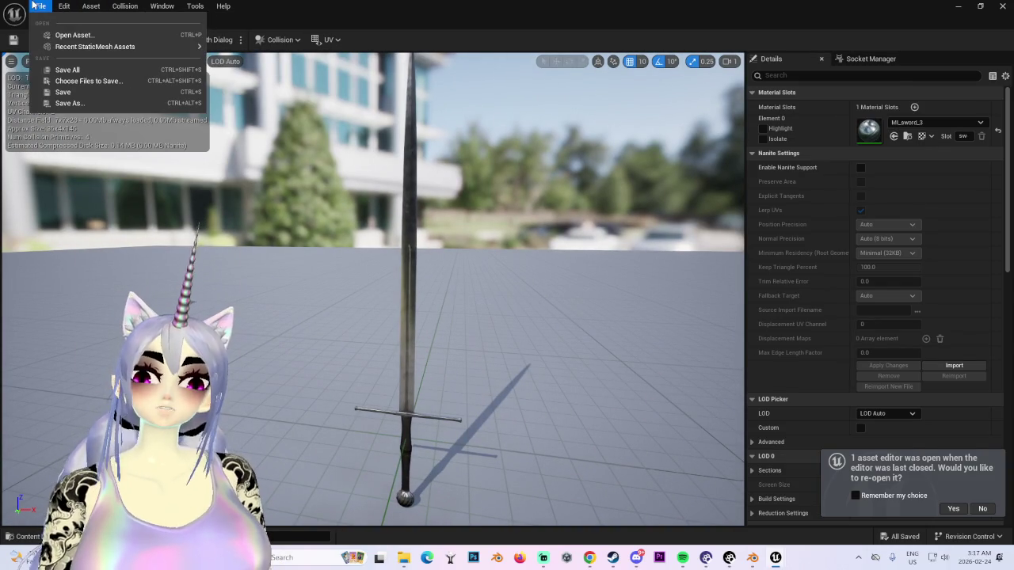
left_click(79, 35)
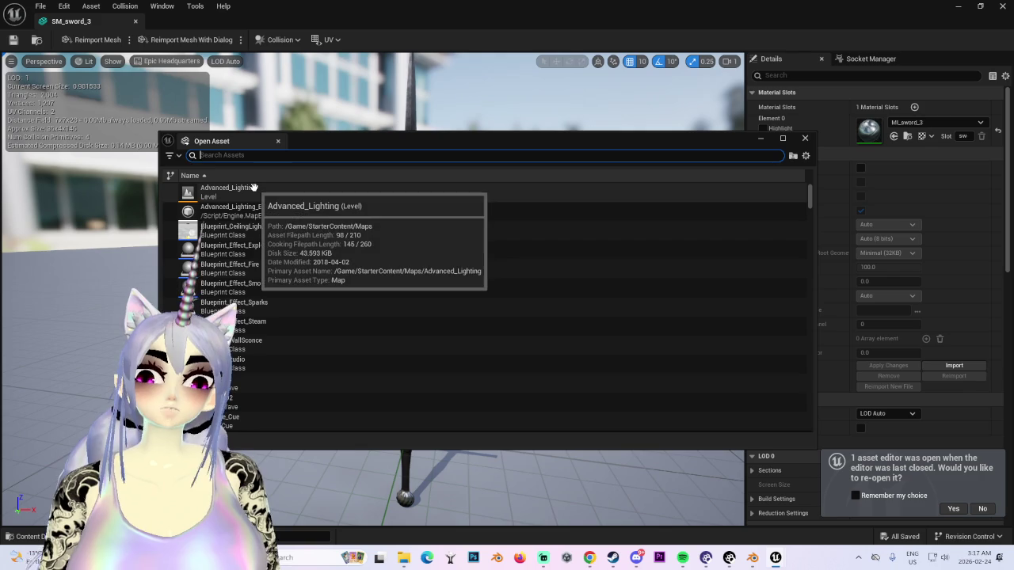
type("swo")
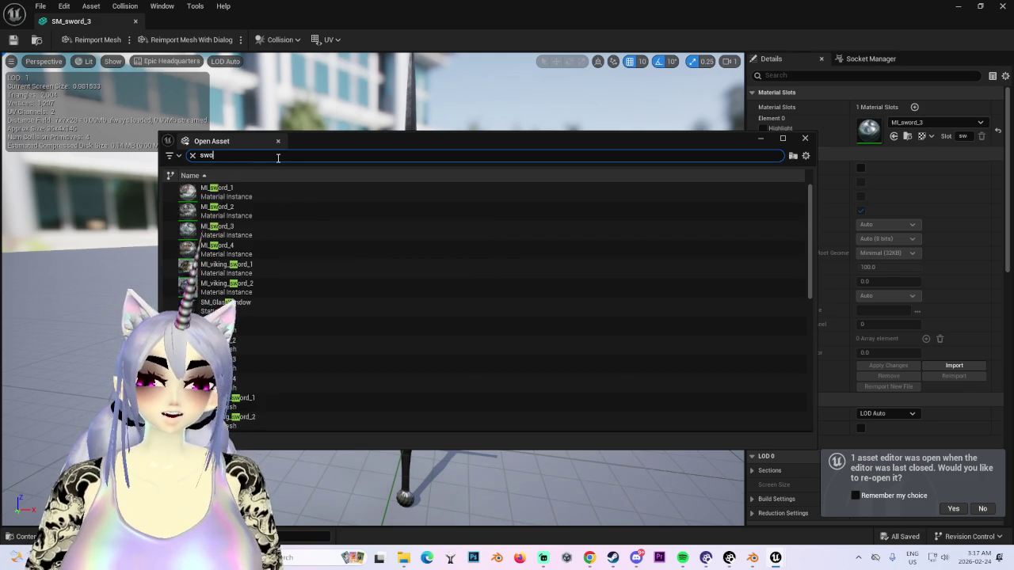
type("rd")
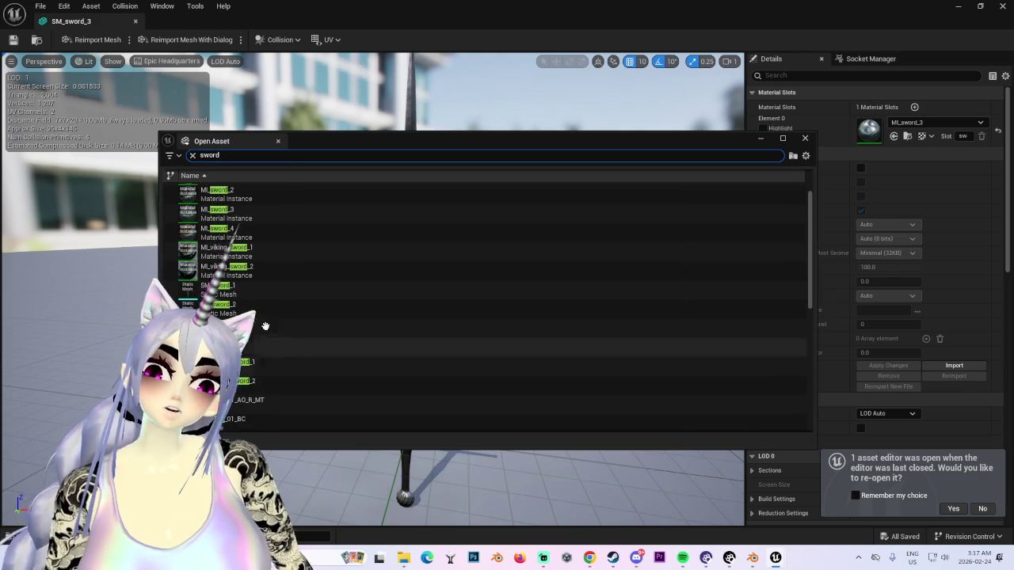
right_click(264, 293)
left_click(324, 313)
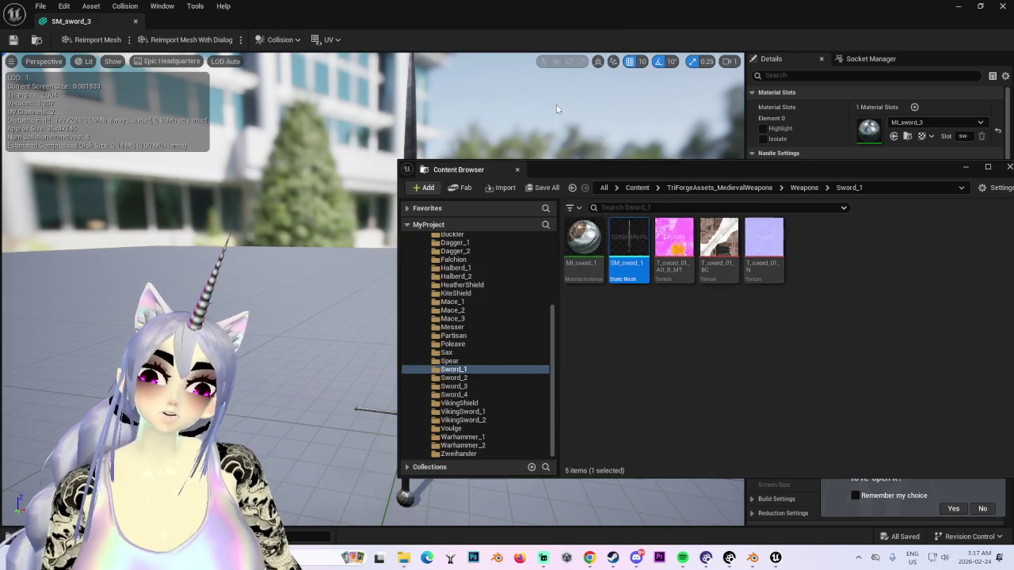
Step: Reveal the SM_sword_1 folder in Explorer, then switch over to Blender
left_click_drag(599, 162, 483, 151)
right_click(511, 238)
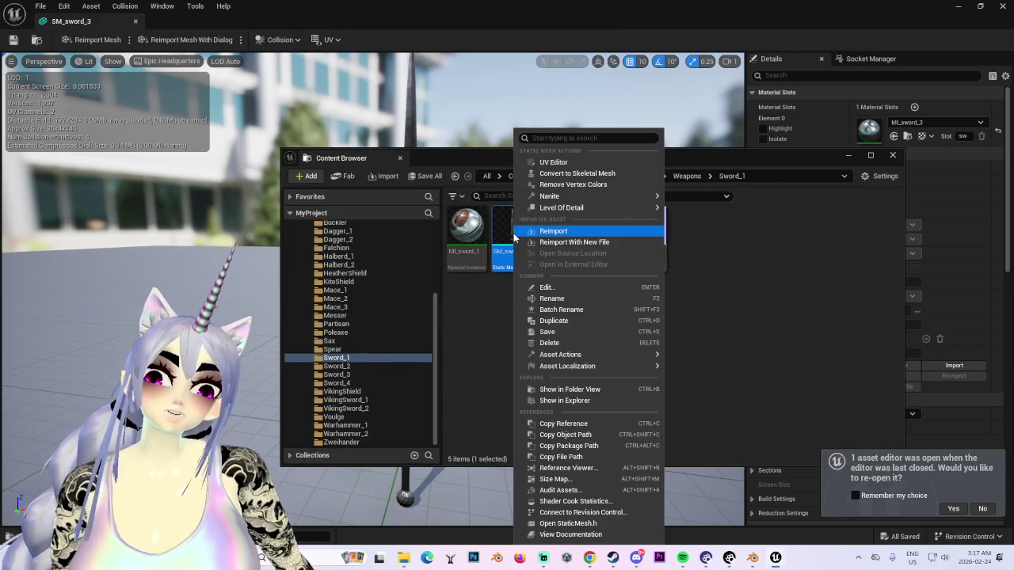
left_click(600, 399)
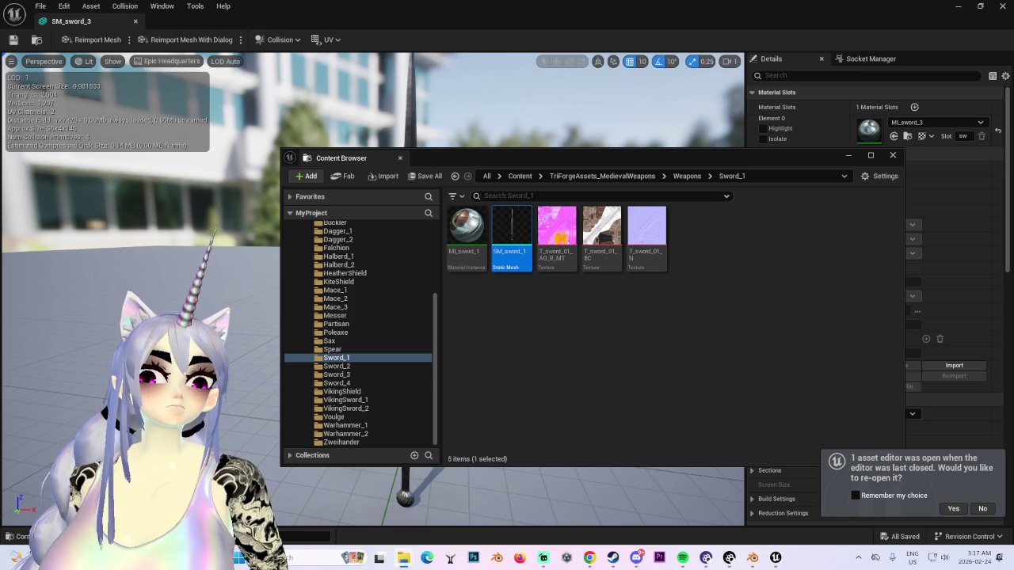
key("alt+Tab")
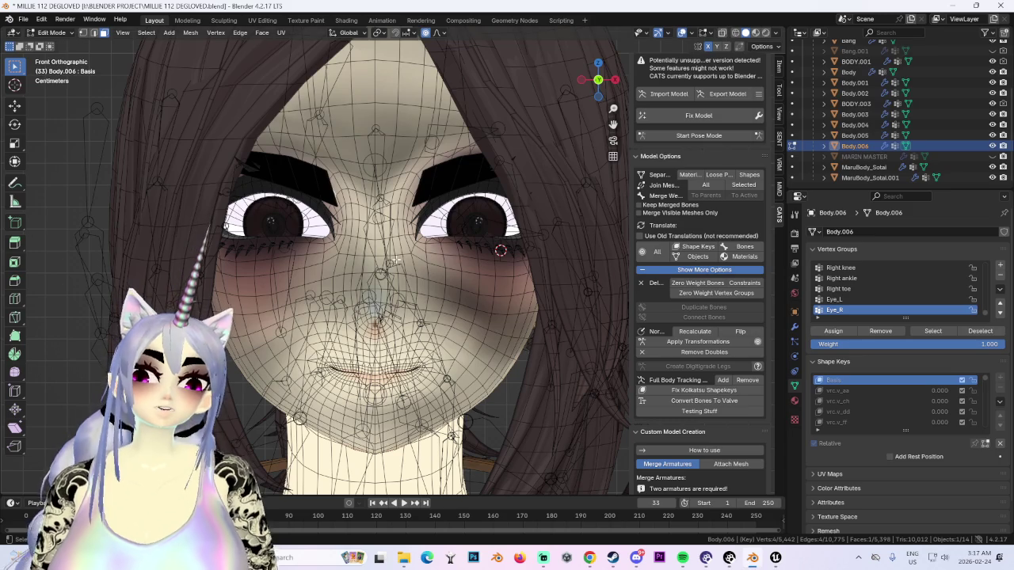
Step: Hide the overlays and orbit so the face looks straight ahead
middle_click_drag(406, 225, 449, 275)
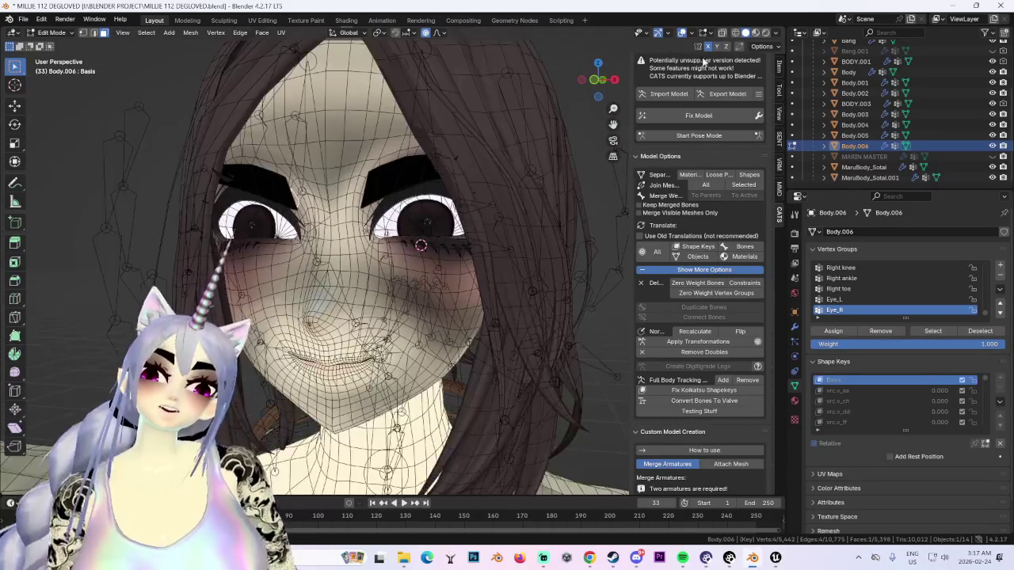
left_click(681, 33)
scroll(502, 254, "down", 3)
middle_click_drag(458, 252, 457, 232)
scroll(475, 256, "up", 2)
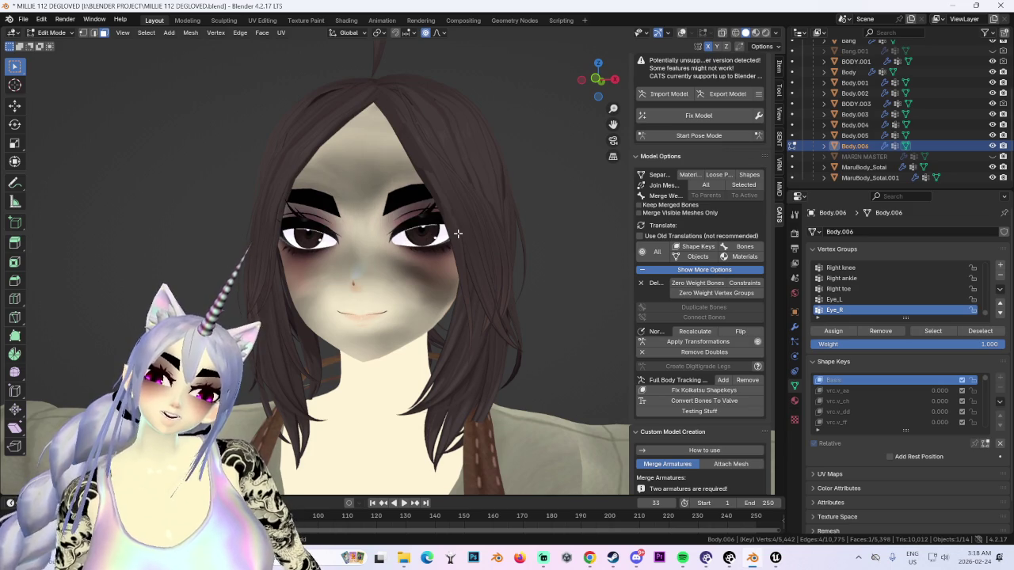
Step: Start the CATS model import and browse from the C: drive into the user's Documents folder
left_click(669, 94)
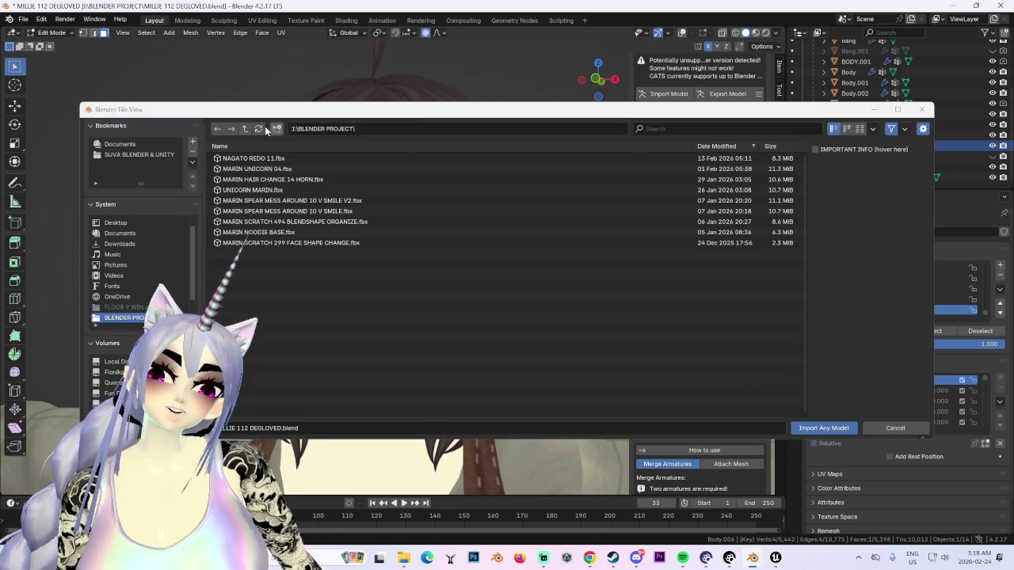
scroll(120, 295, "up", 1)
left_click(111, 361)
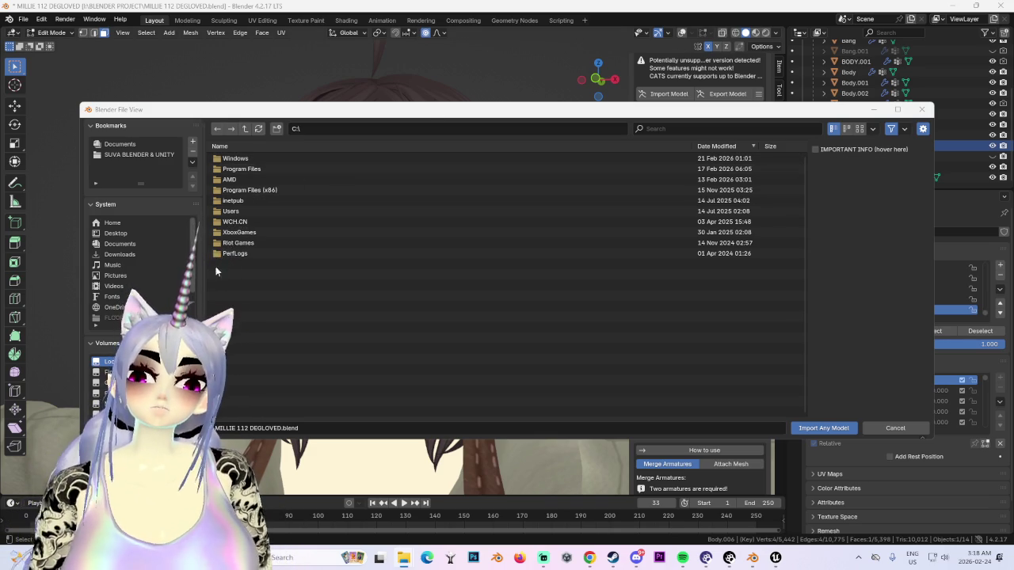
left_click(237, 211)
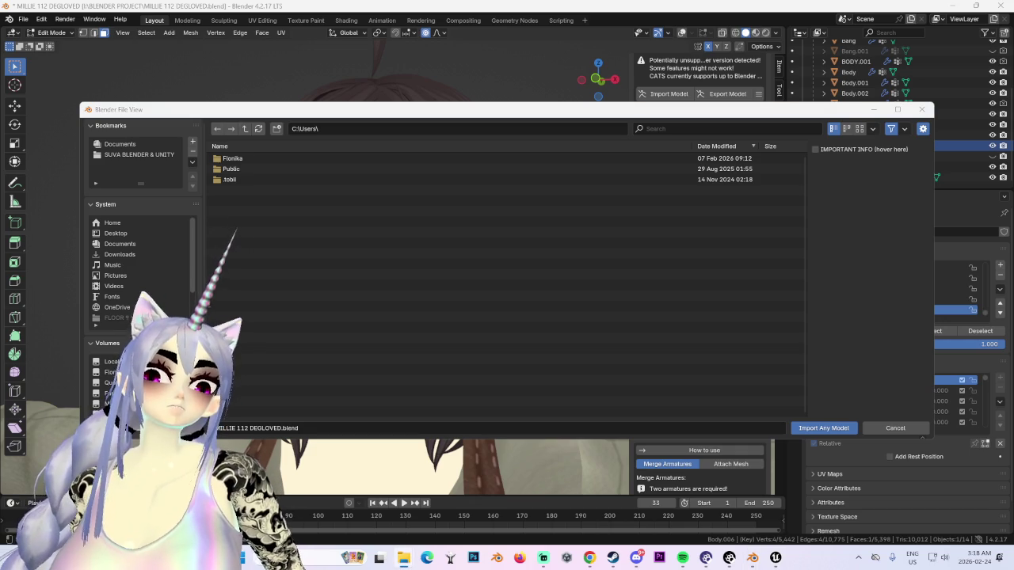
left_click(273, 160)
double_click(273, 158)
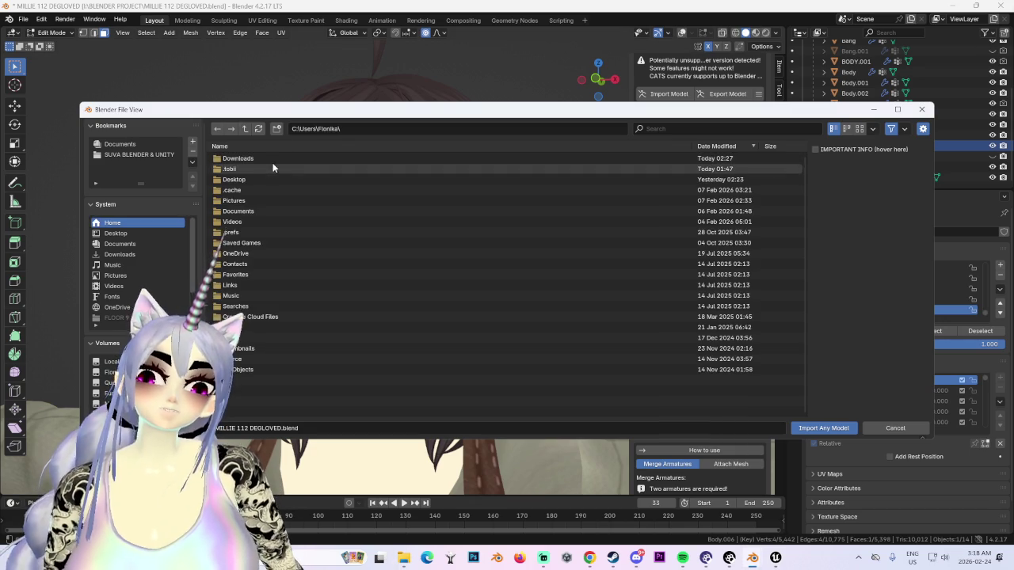
double_click(257, 208)
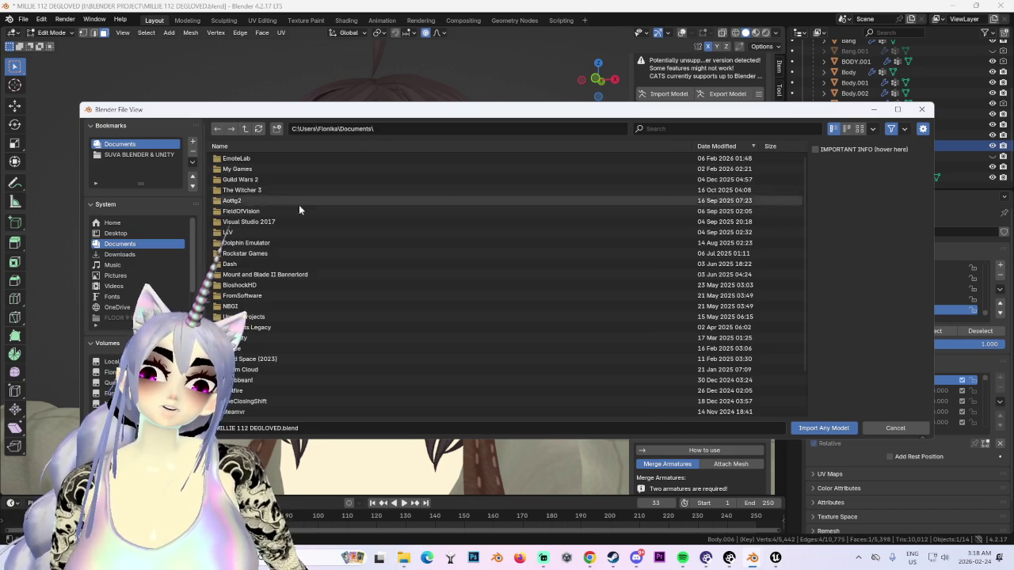
Step: Browse into Unreal Projects\MyProject\Content\TriForgeAssets_MedievalWeapons\Weapons
scroll(293, 356, "down", 3)
scroll(258, 365, "up", 2)
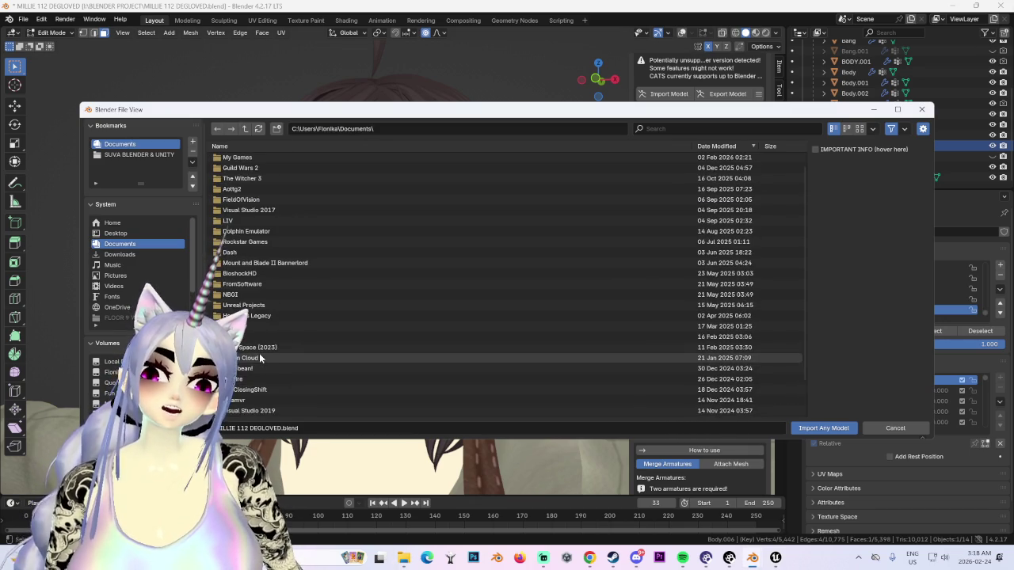
double_click(255, 306)
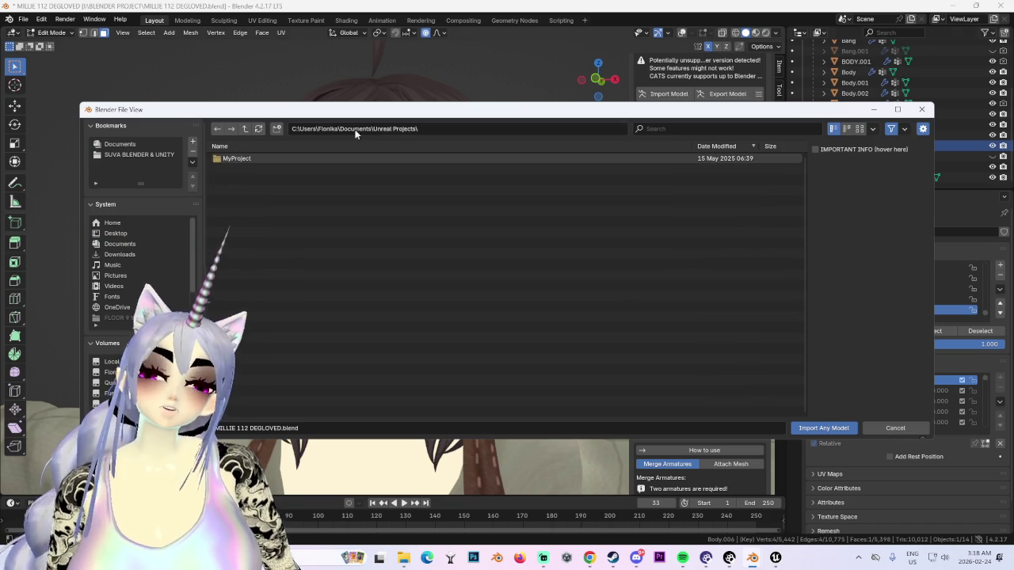
double_click(269, 158)
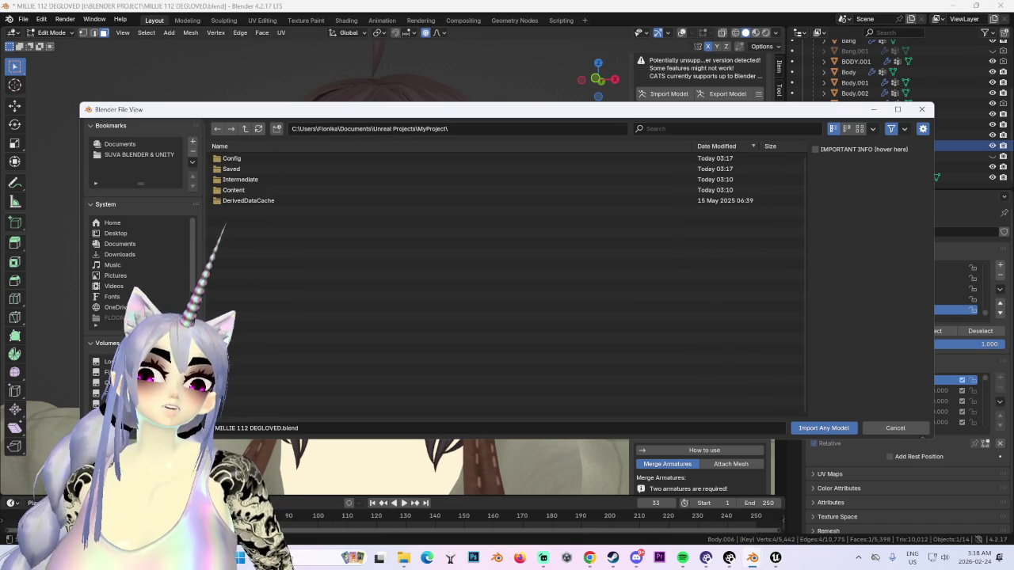
left_click(1003, 48)
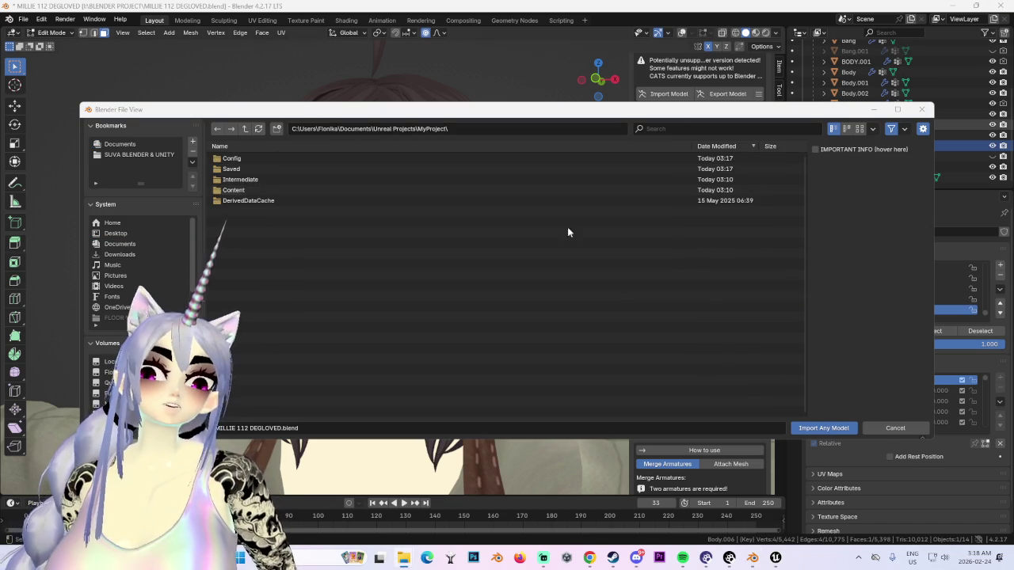
double_click(266, 190)
double_click(264, 179)
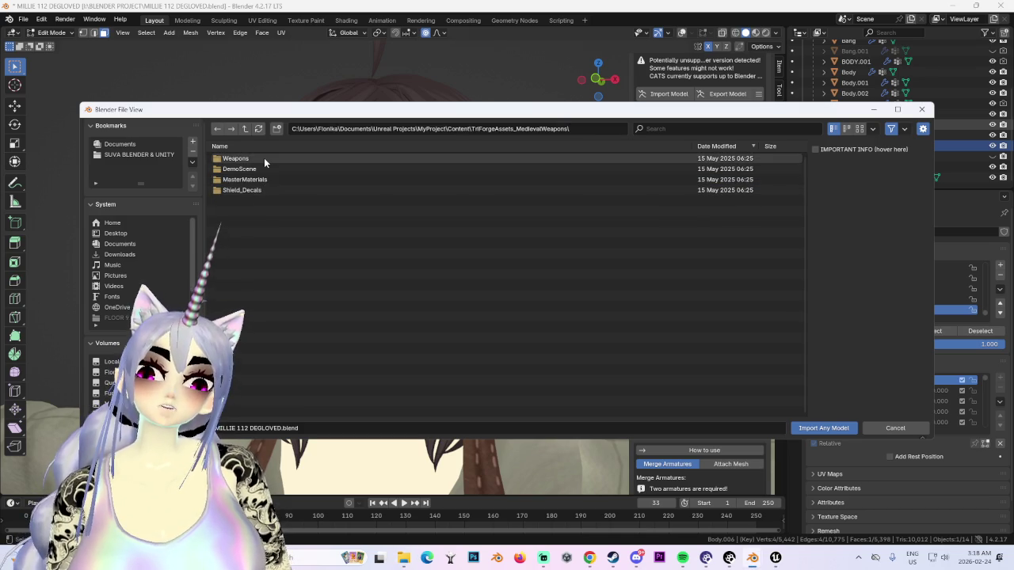
double_click(264, 159)
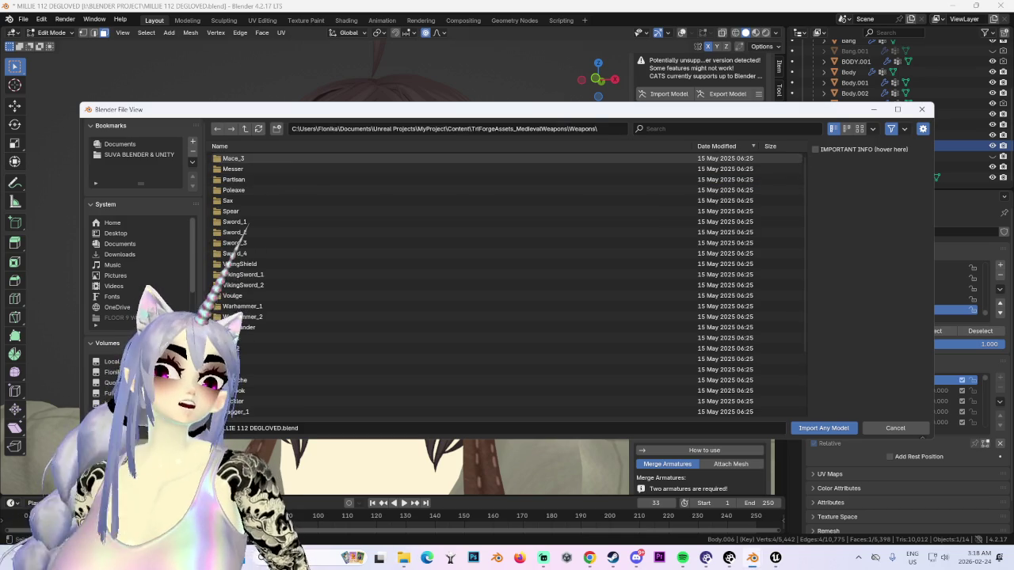
Step: Check the empty Sword_3 folder, return to Weapons, then bring Unreal's SM_sword_3 editor forward
left_click(266, 243)
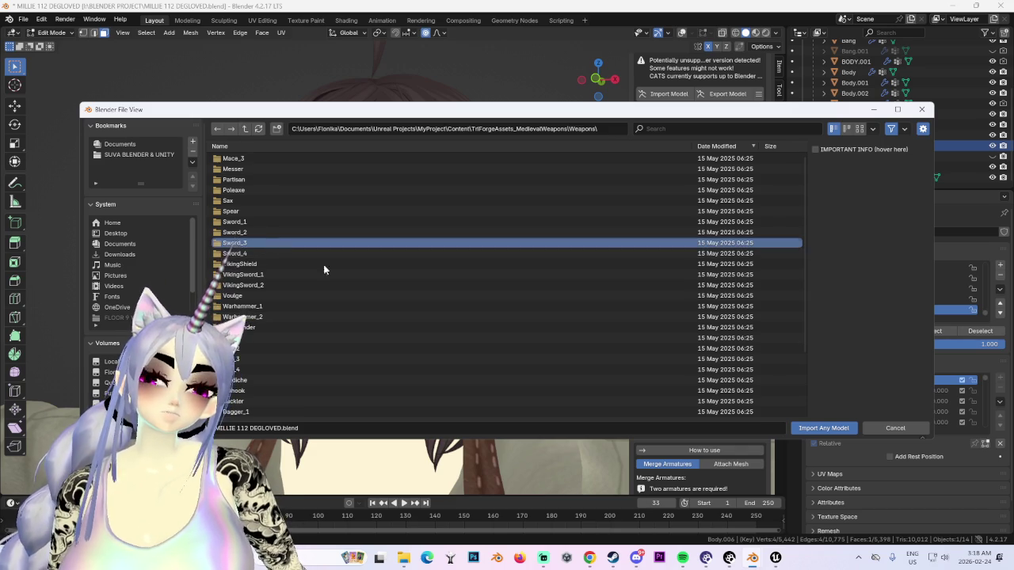
left_click(775, 557)
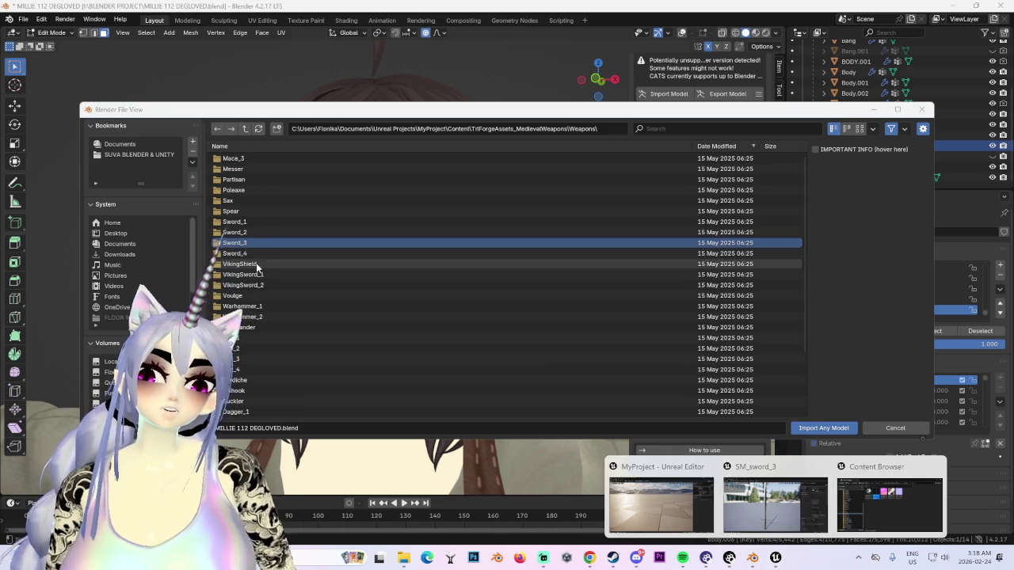
double_click(245, 243)
left_click(245, 129)
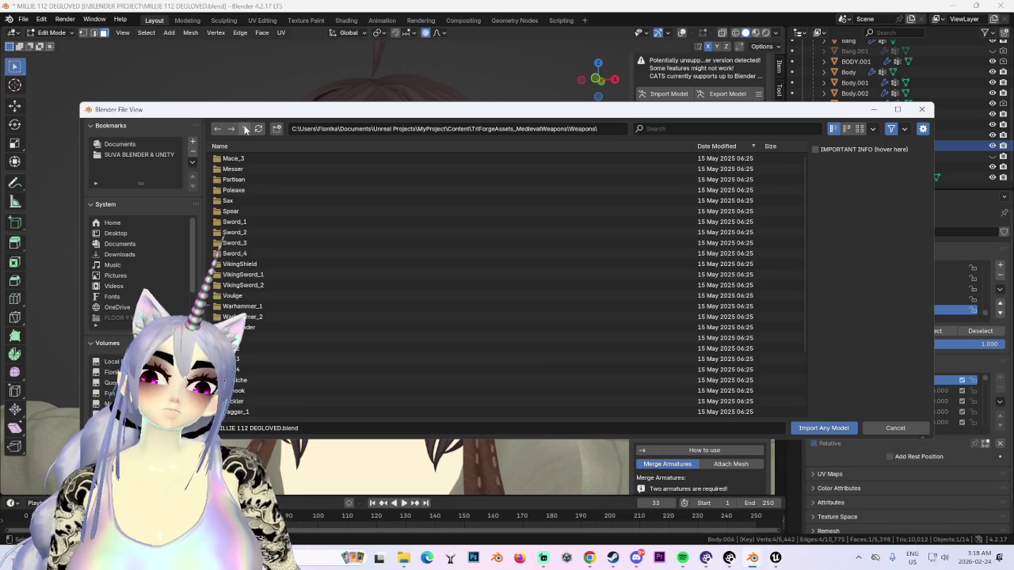
scroll(641, 301, "down", 2)
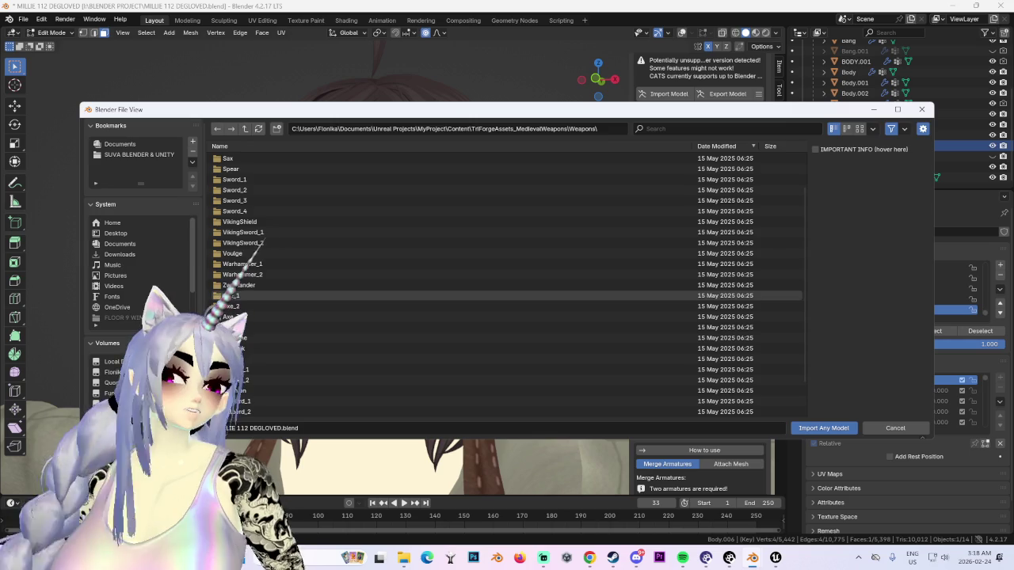
mouse_move(776, 557)
left_click(805, 474)
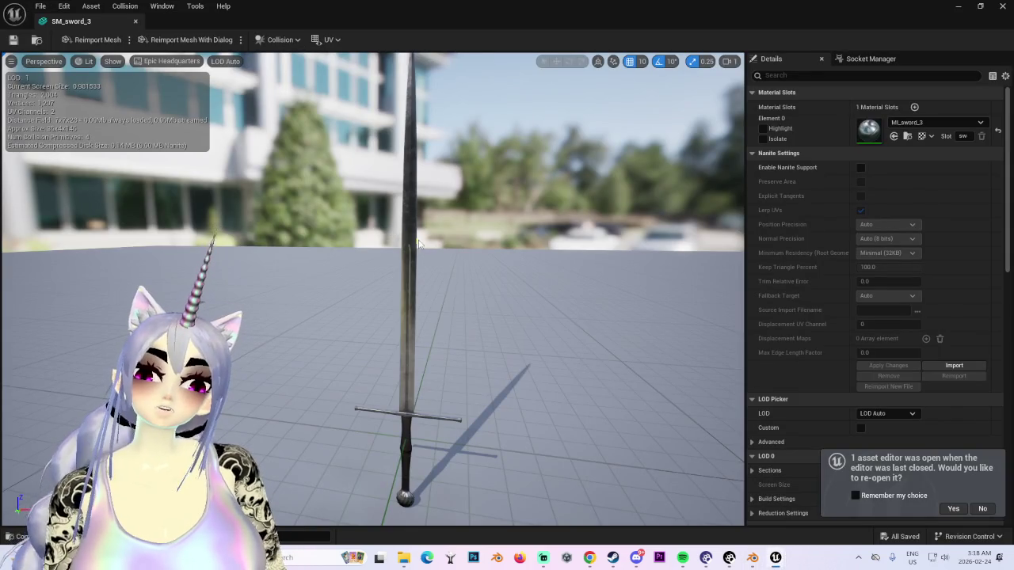
Step: Open Save As for the SM_sword_3 asset, then cancel without saving and close the menus
left_click(92, 6)
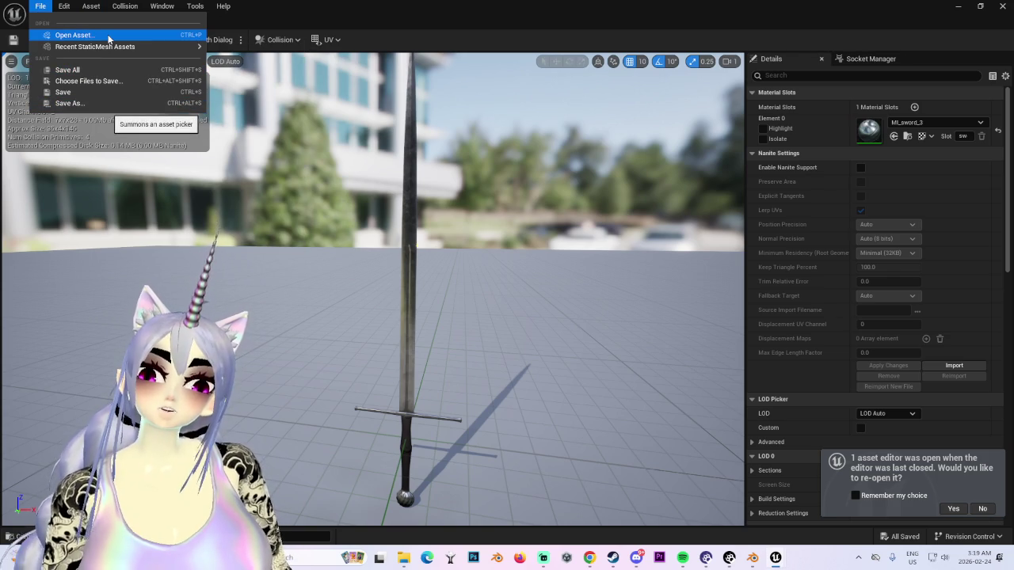
left_click(95, 103)
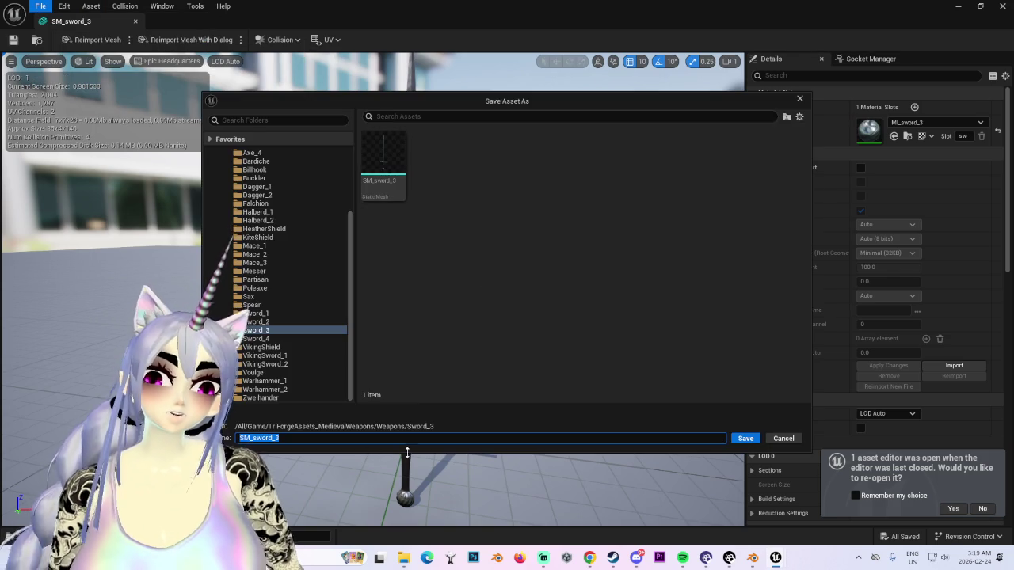
right_click(389, 164)
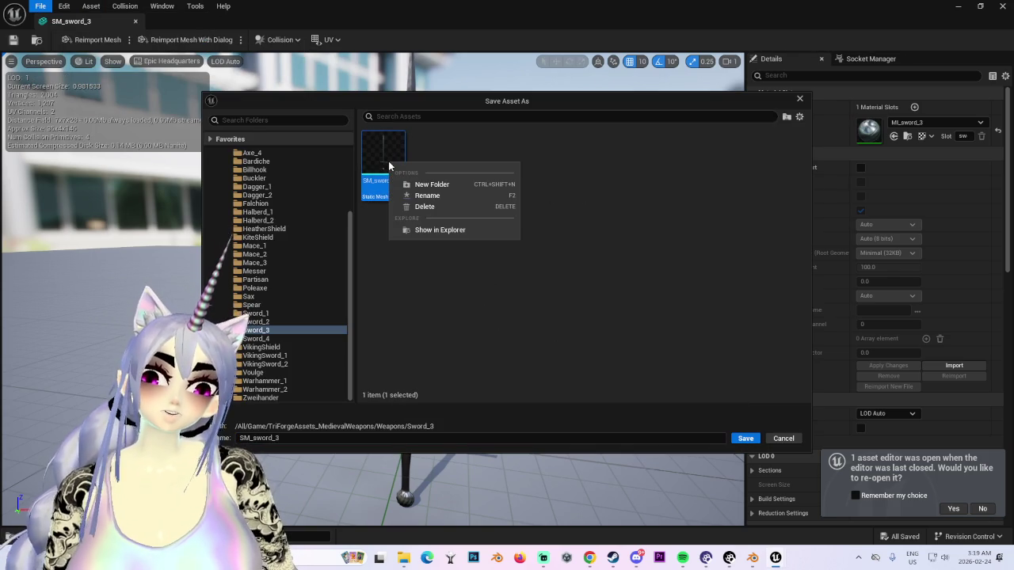
left_click(629, 269)
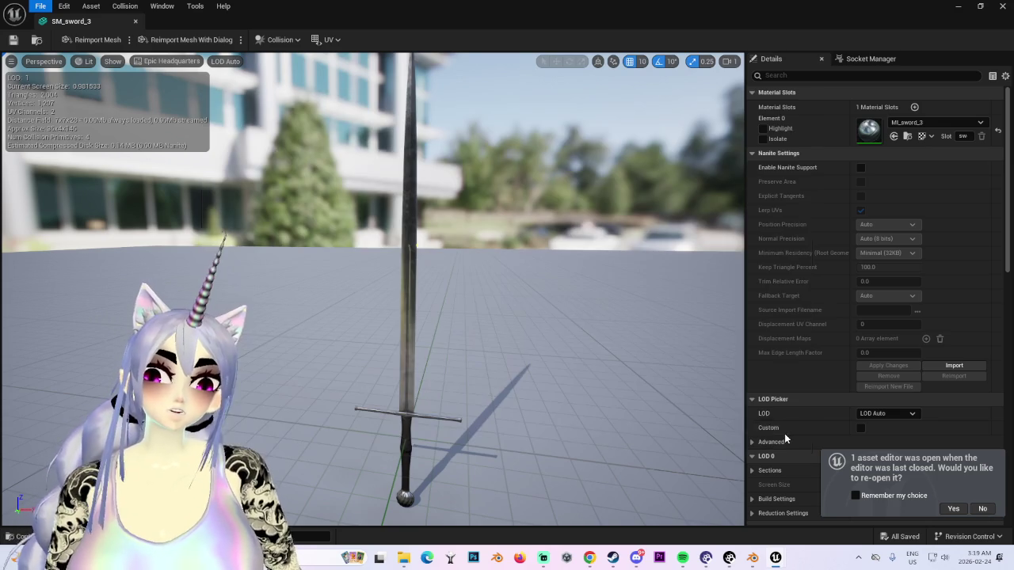
left_click(783, 438)
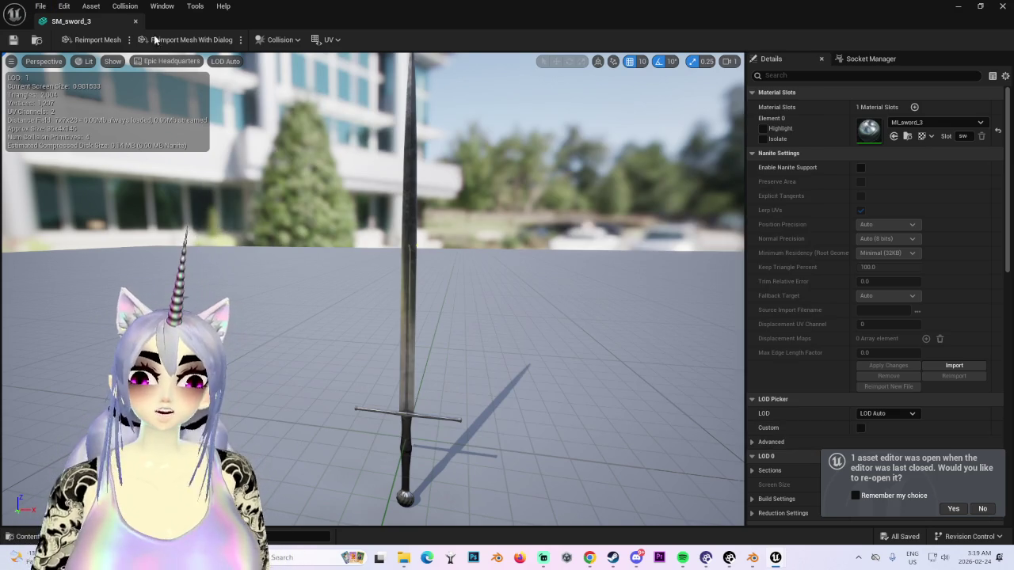
left_click(90, 6)
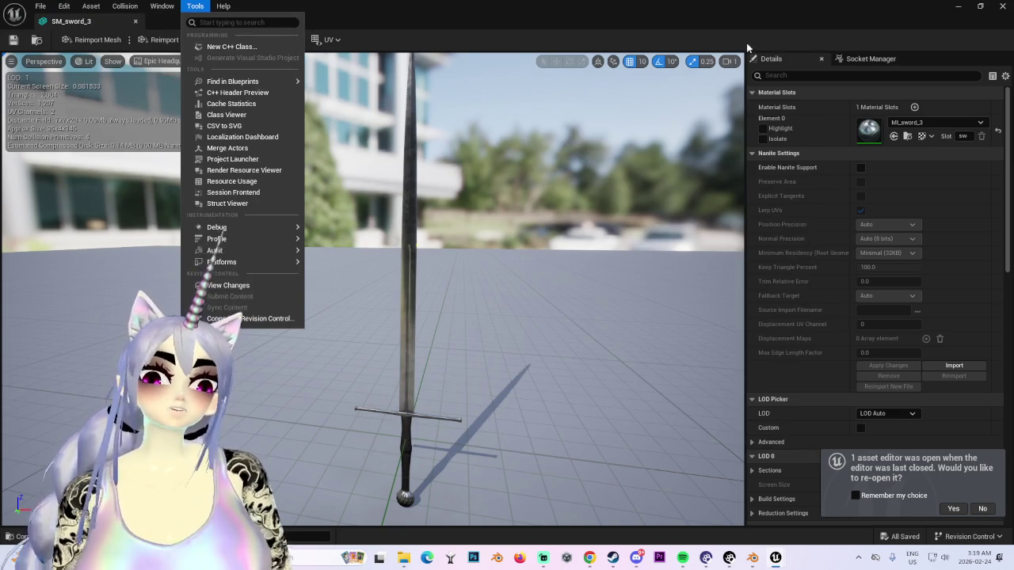
left_click(448, 125)
Step: Orbit and zoom in close on the SM_sword_3 longsword, then bring up the File menu
mouse_move(449, 125)
left_mouse_down()
mouse_move(590, 171)
mouse_move(491, 183)
mouse_move(543, 194)
left_mouse_up()
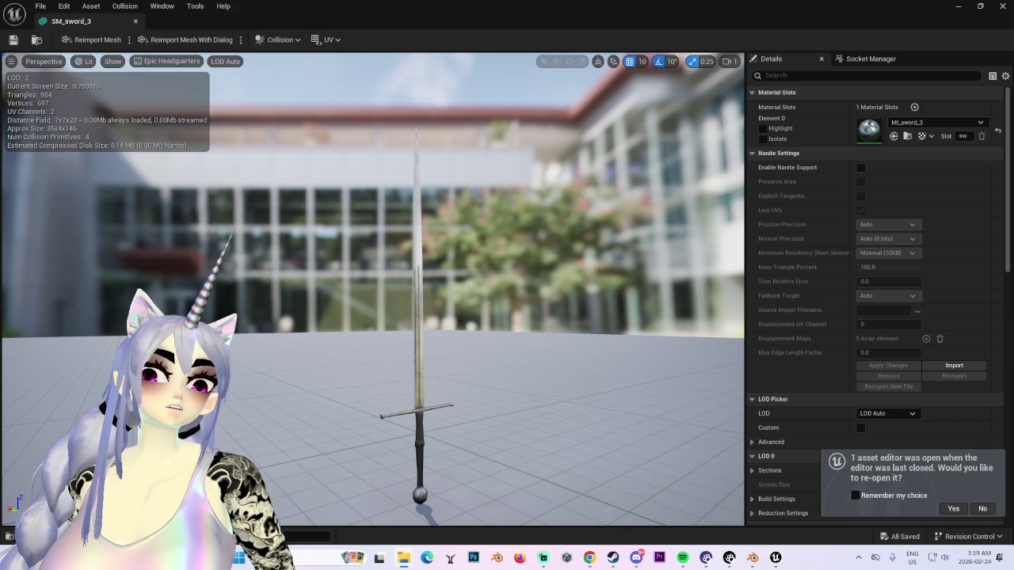
left_click_drag(411, 213, 411, 261)
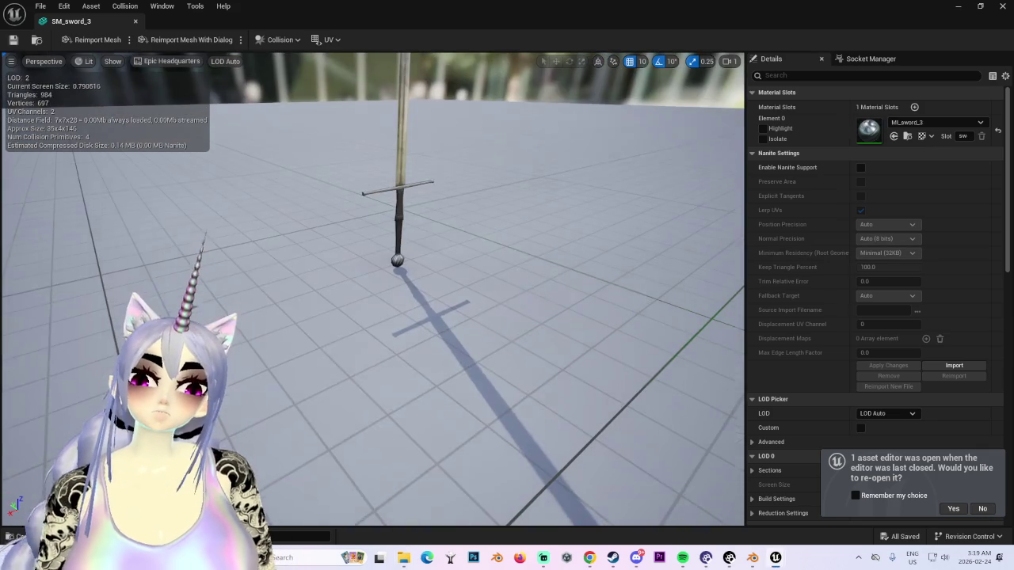
left_click_drag(405, 200, 411, 203)
scroll(463, 214, "up", 3)
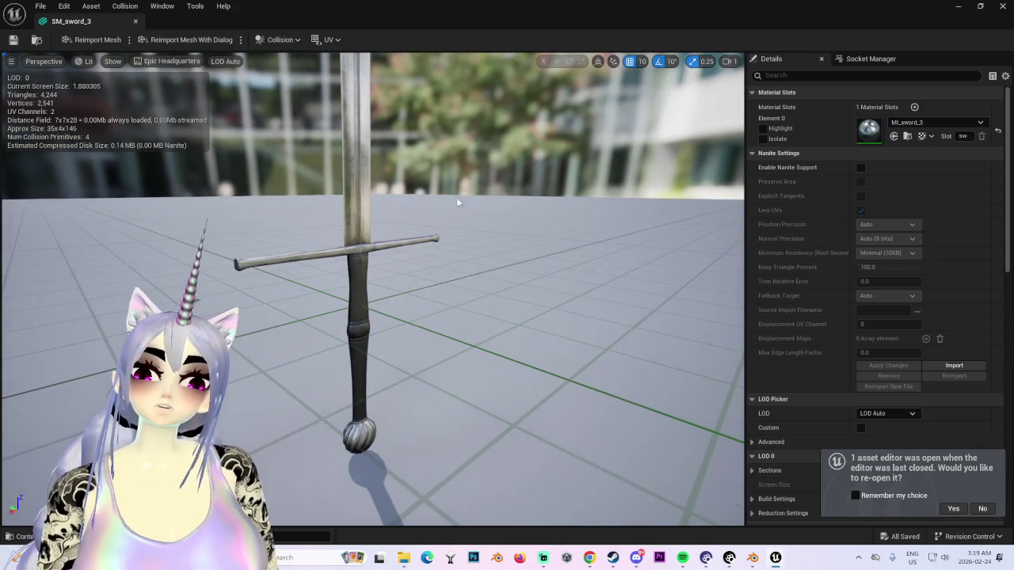
left_click(92, 6)
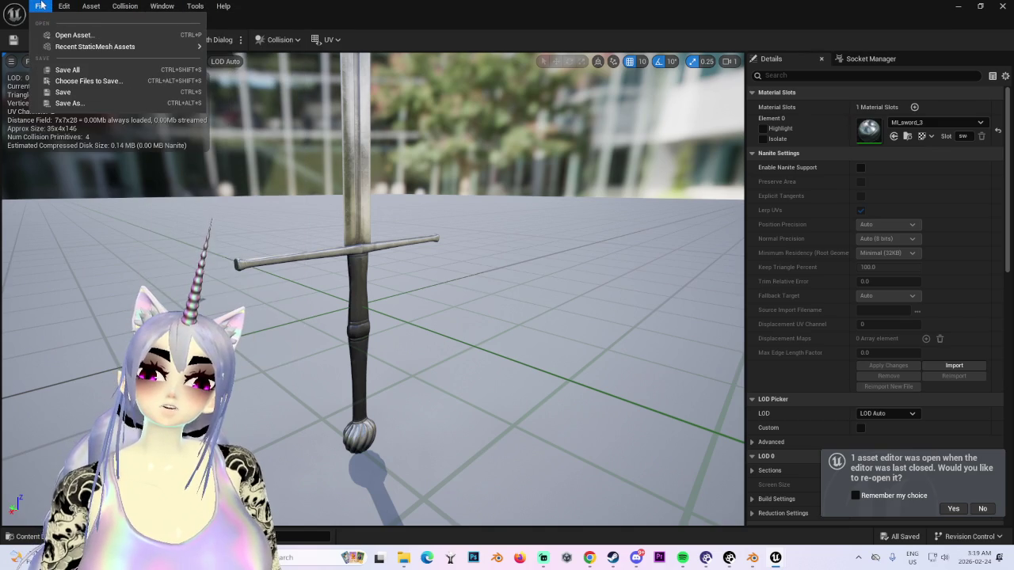
left_click(71, 35)
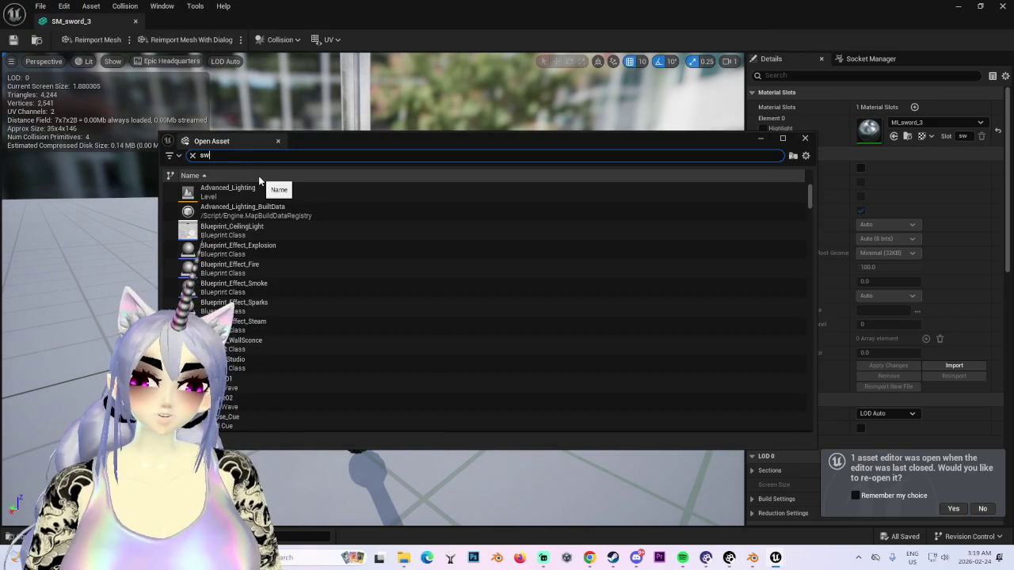
type("sword")
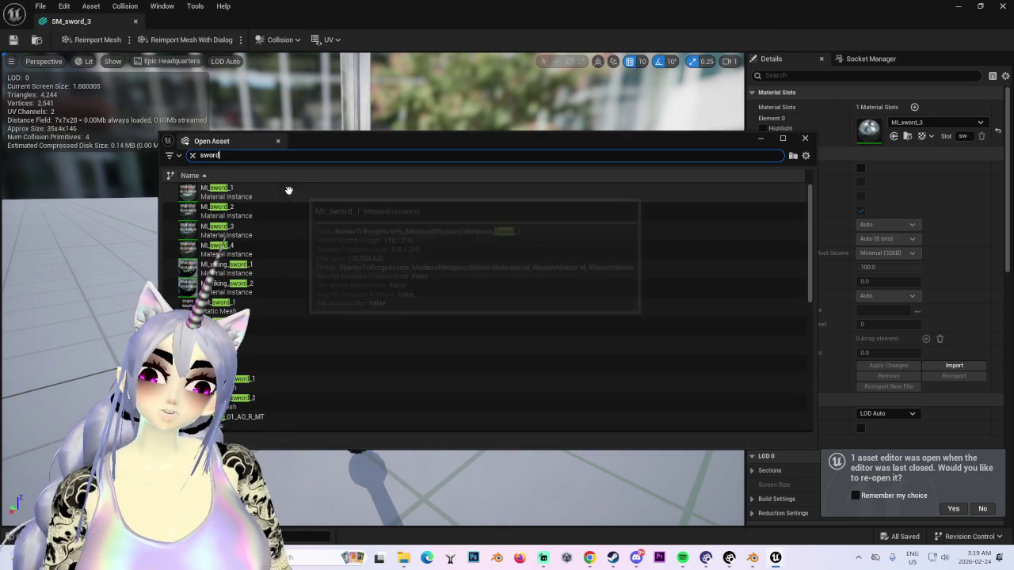
scroll(265, 317, "down", 2)
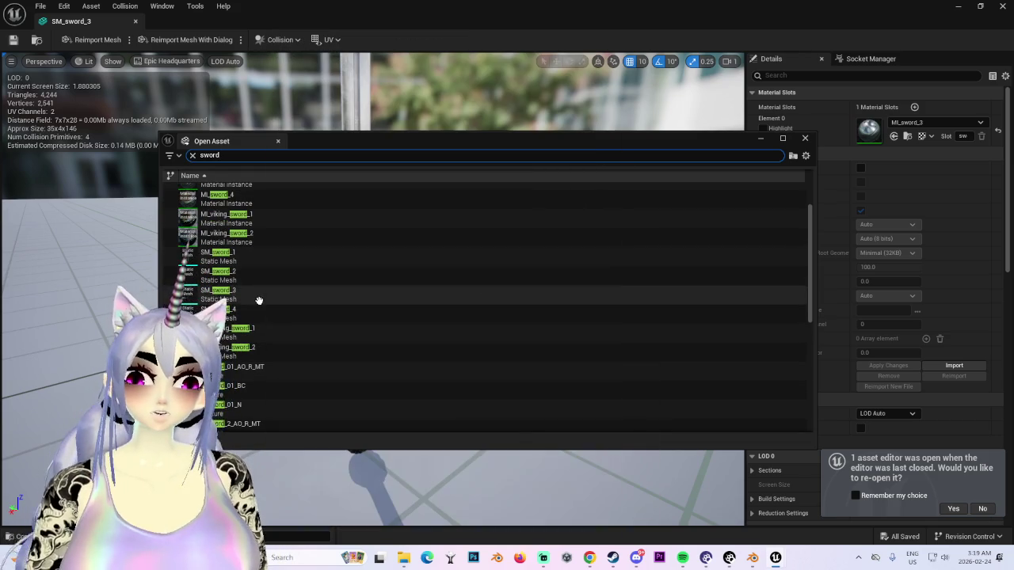
left_click(259, 299)
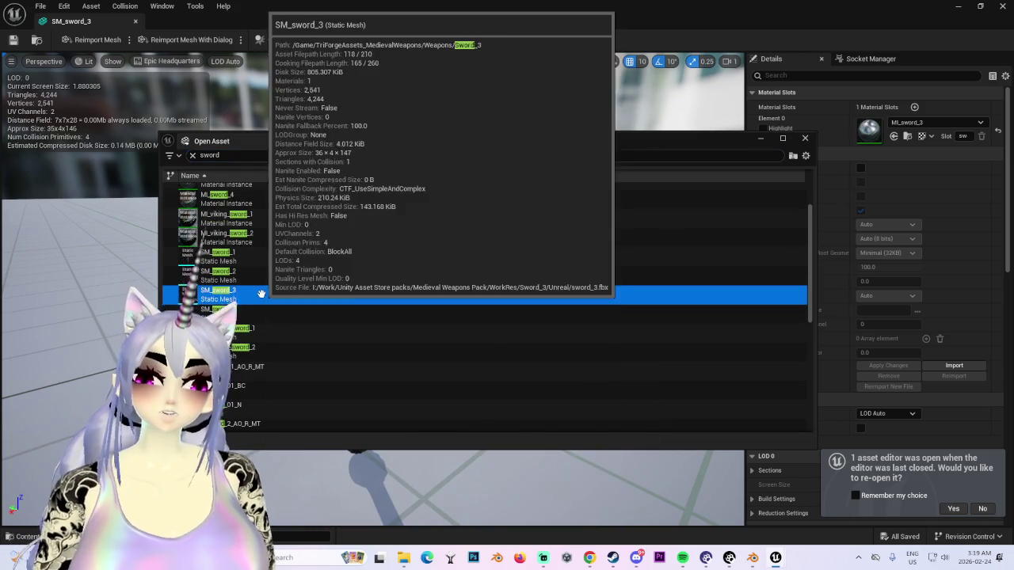
right_click(260, 297)
left_click(346, 318)
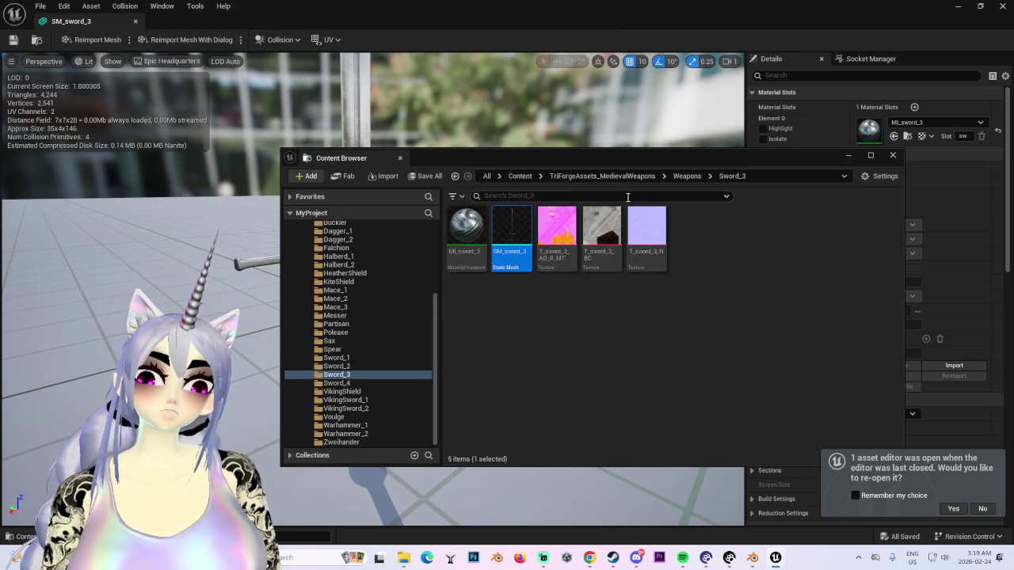
right_click(507, 230)
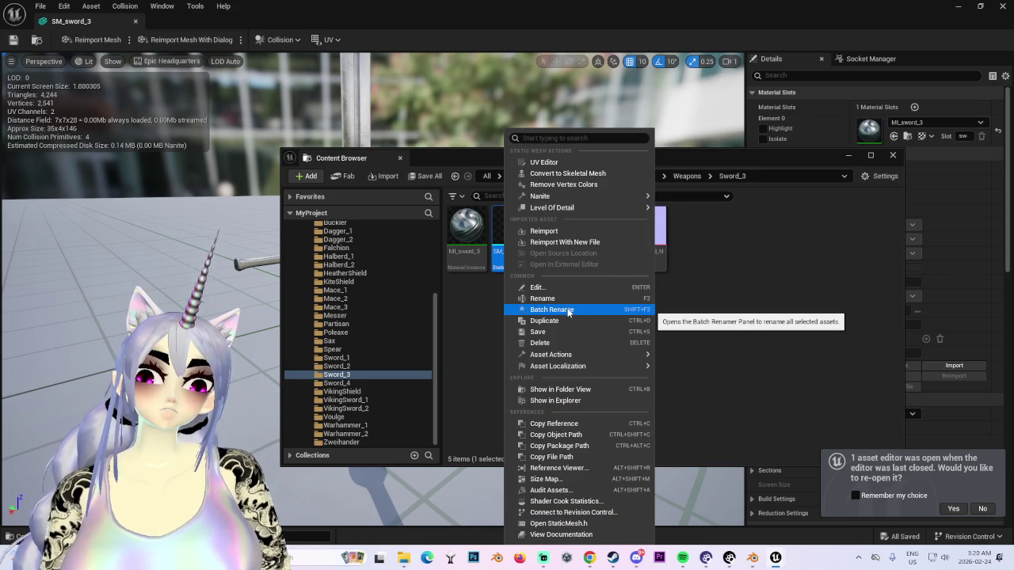
left_click(486, 298)
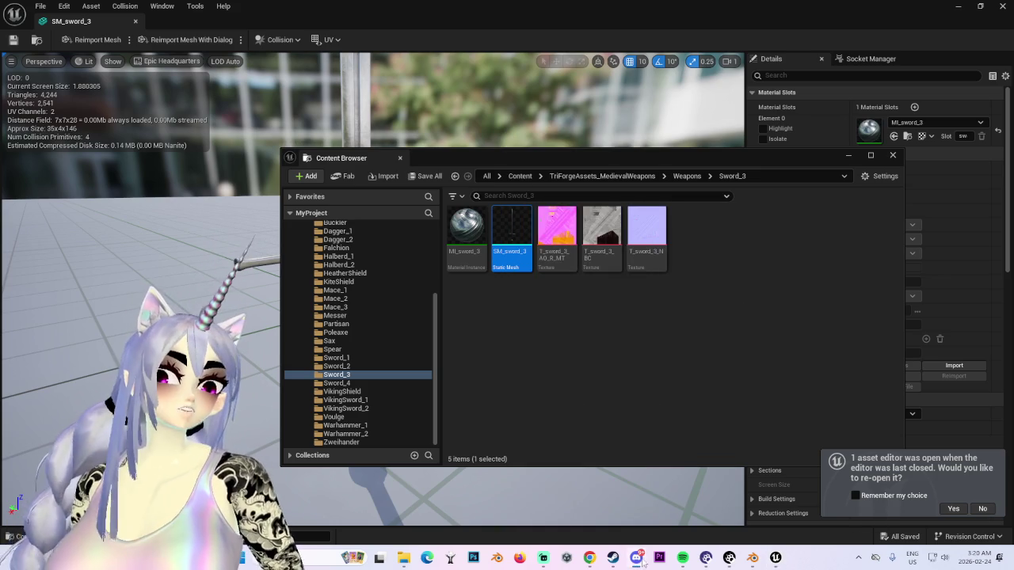
right_click(525, 224)
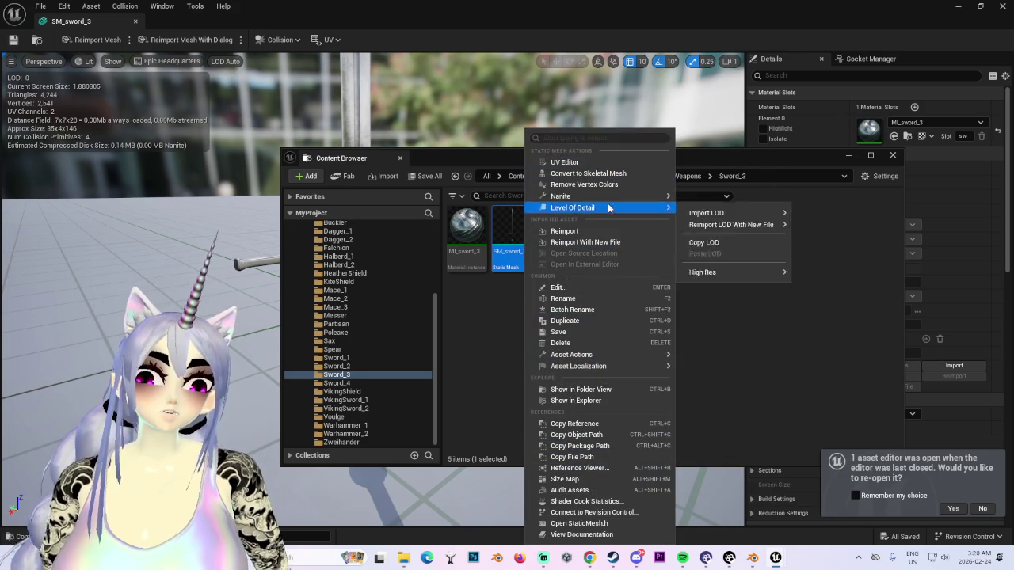
double_click(512, 234)
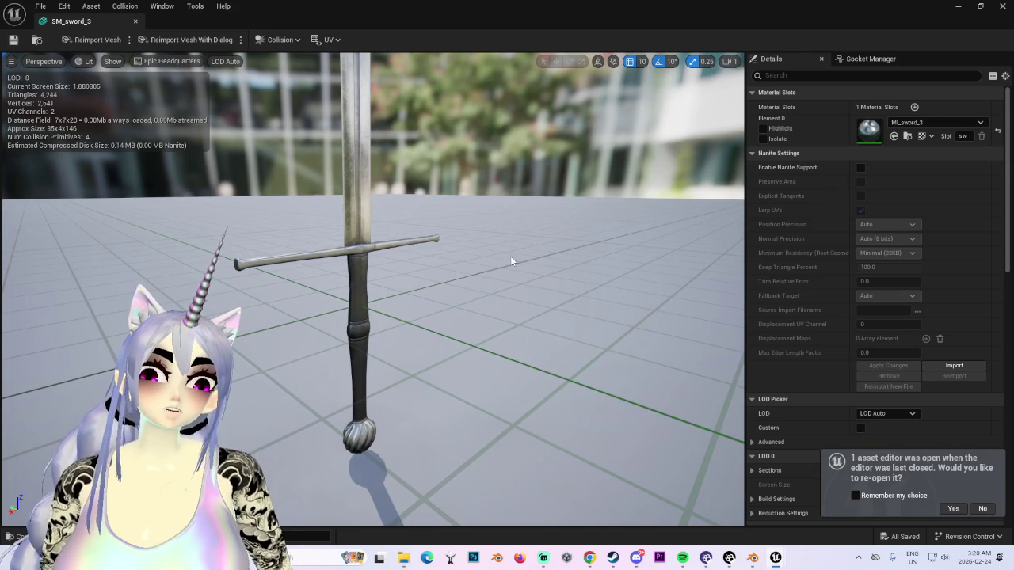
left_click_drag(438, 244, 567, 279)
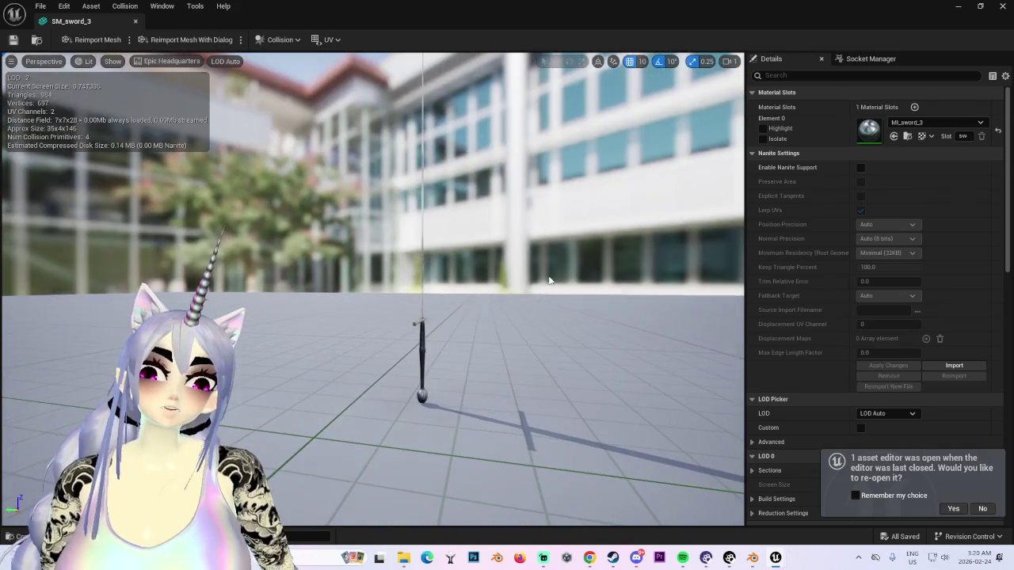
left_click(163, 6)
mouse_move(195, 6)
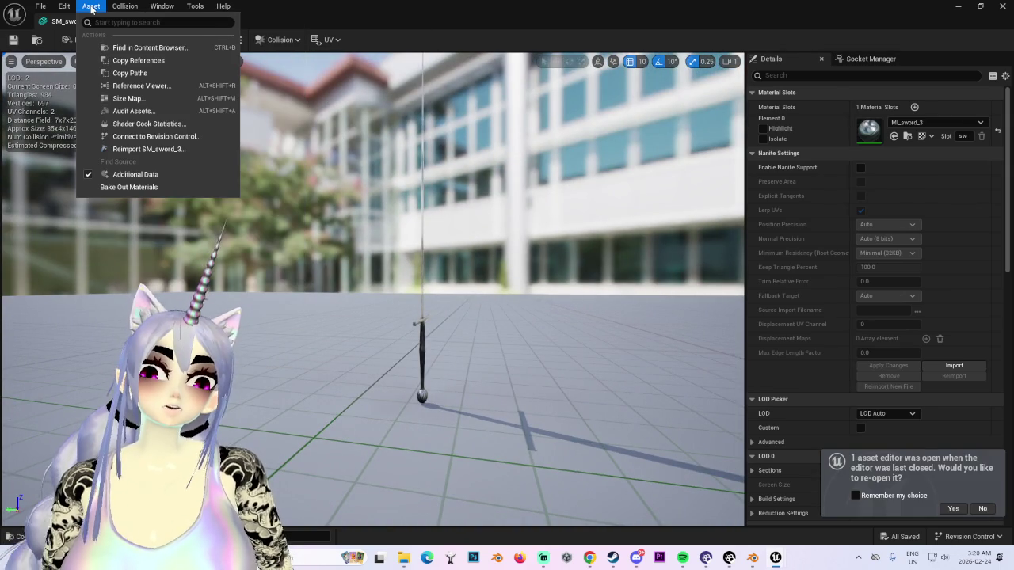
mouse_move(39, 6)
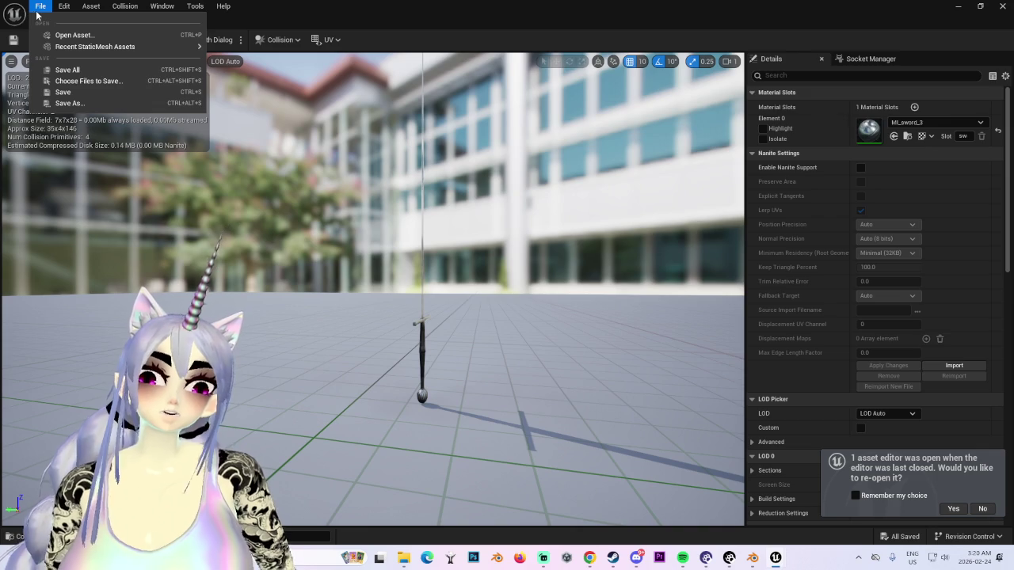
left_click(70, 103)
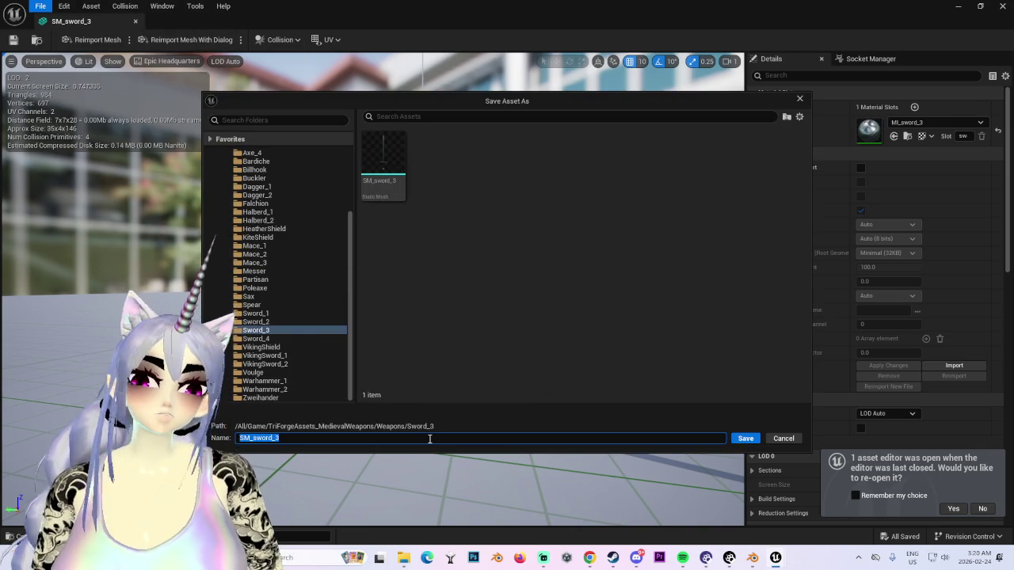
left_click(783, 439)
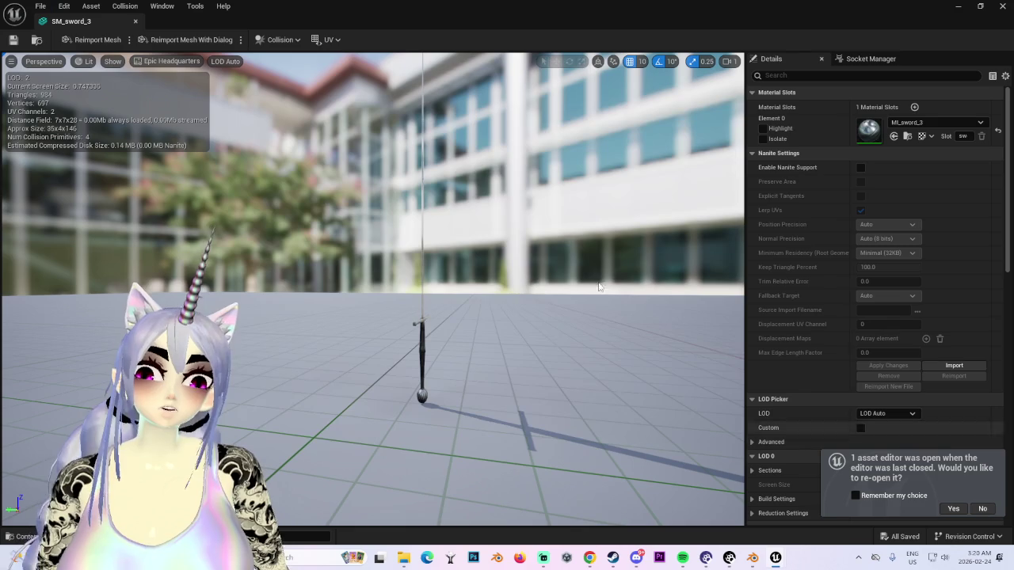
left_click_drag(733, 368, 554, 372)
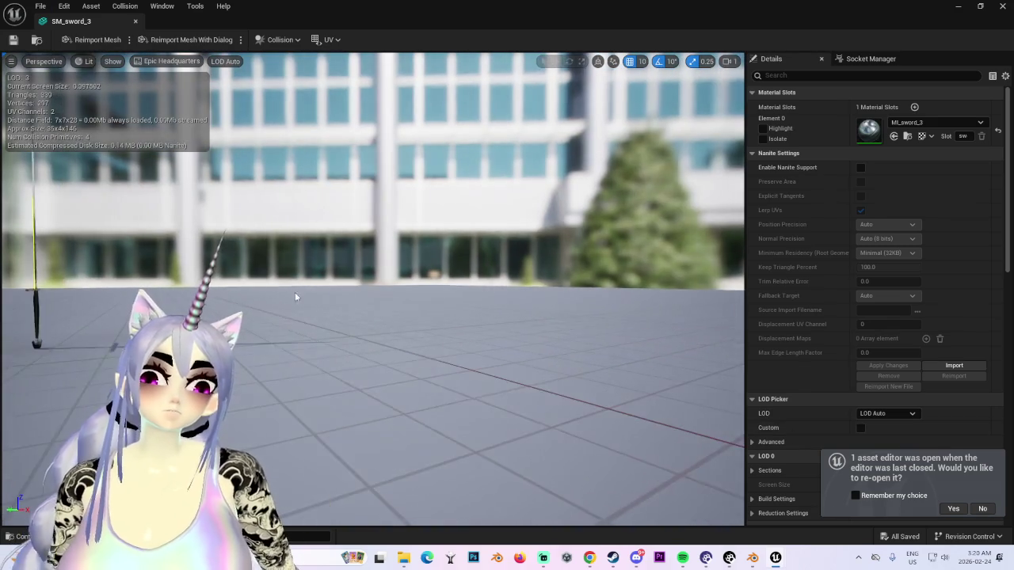
mouse_move(312, 295)
left_mouse_down()
mouse_move(320, 323)
mouse_move(286, 309)
left_mouse_up()
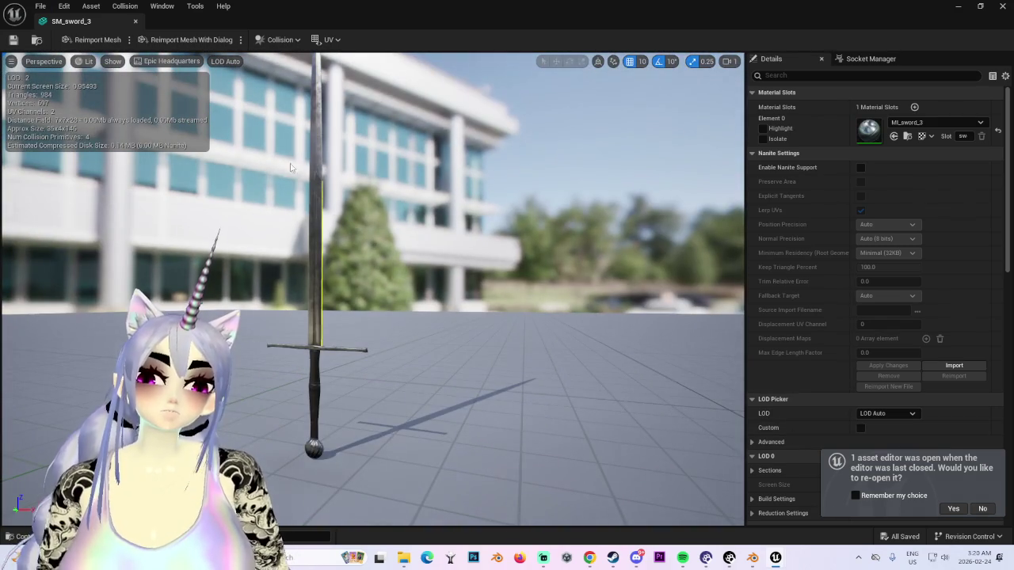
left_click(163, 7)
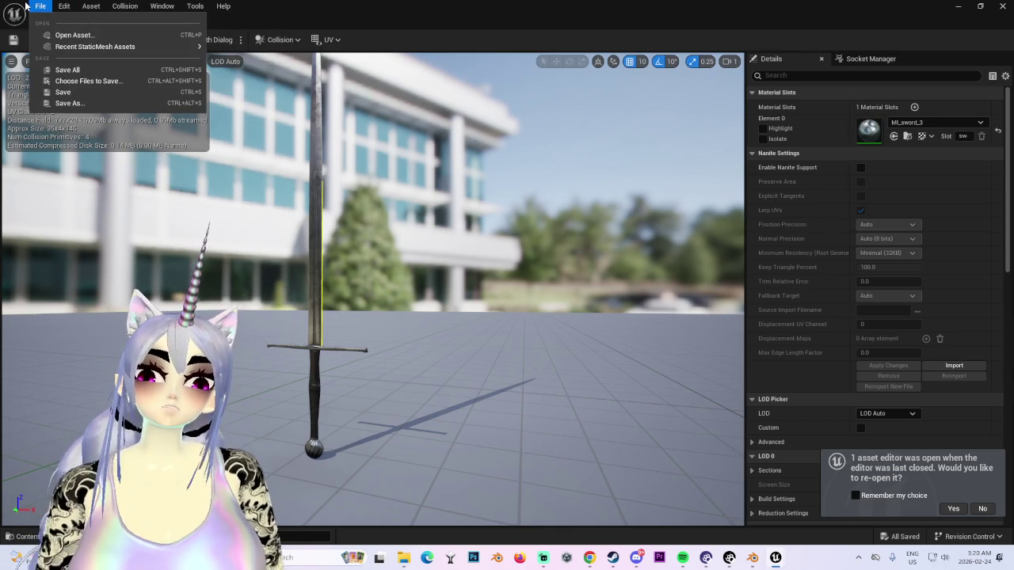
left_click(15, 21)
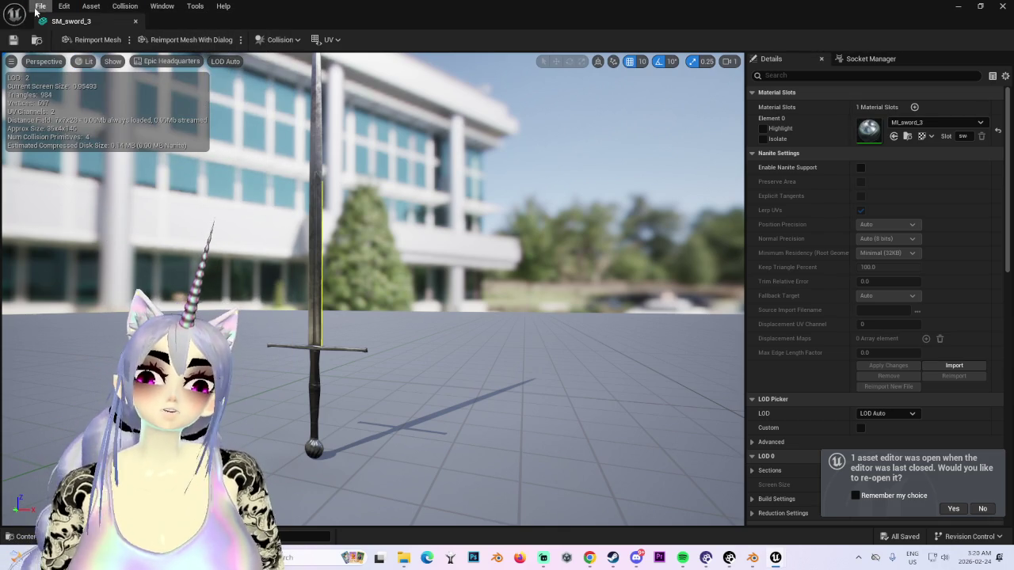
left_click(40, 5)
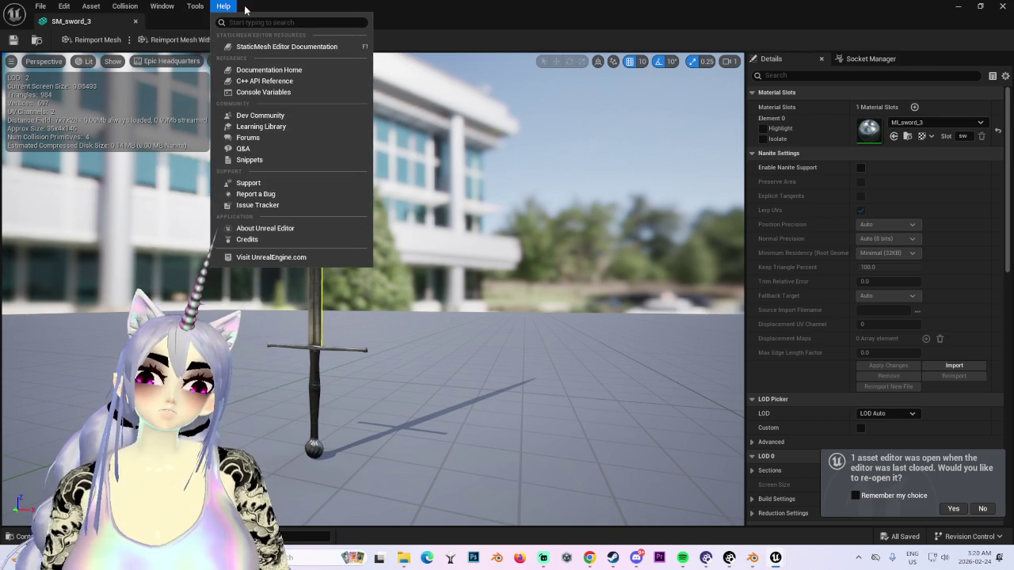
left_click(479, 315)
right_click_drag(61, 171, 61, 170)
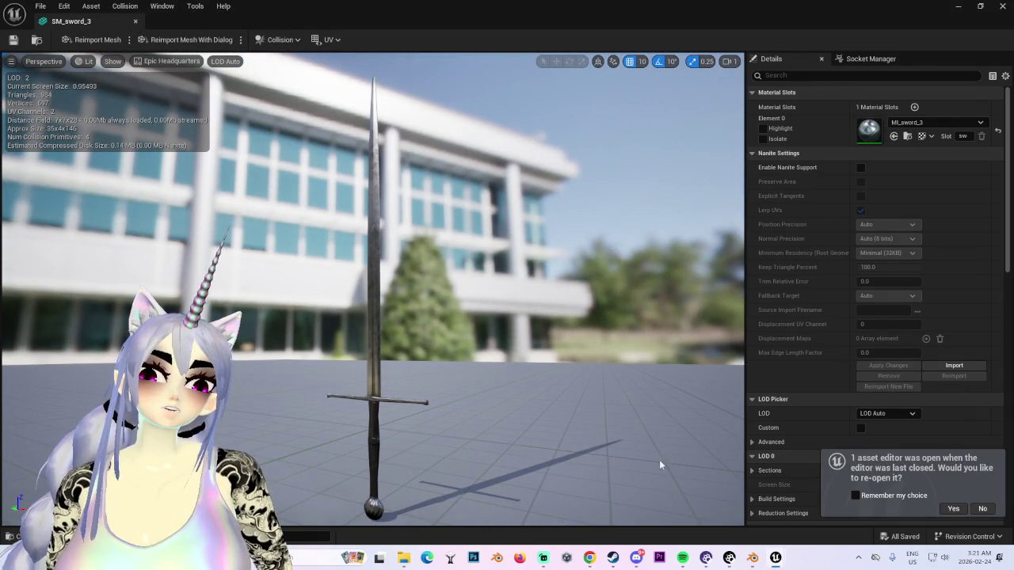
left_click(903, 474)
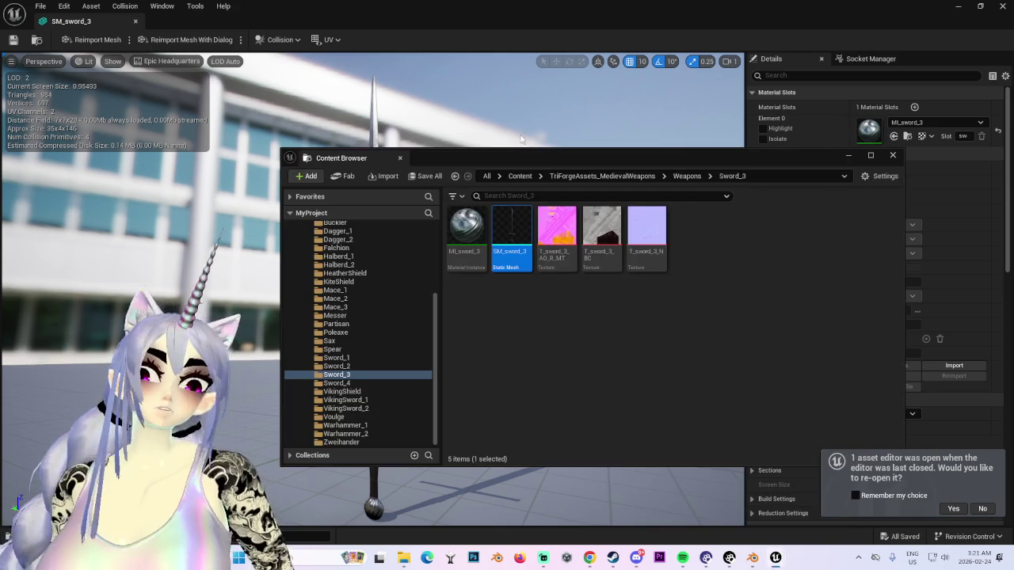
Step: Export SM_sword_3 as SM_sword_3.FBX to BIKINIS AND STUFF and return to Blender's import browser
right_click(479, 224)
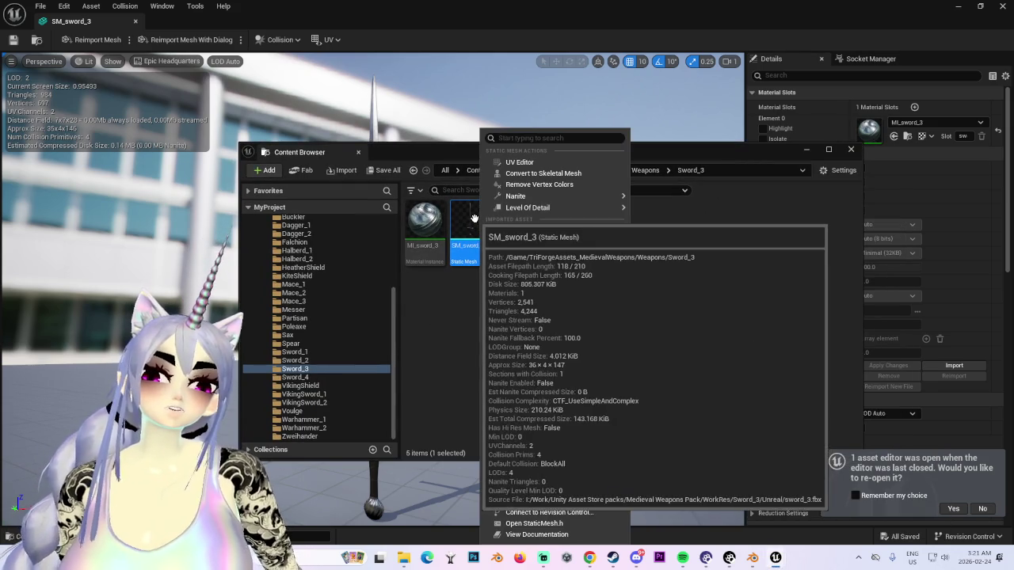
left_click(442, 338)
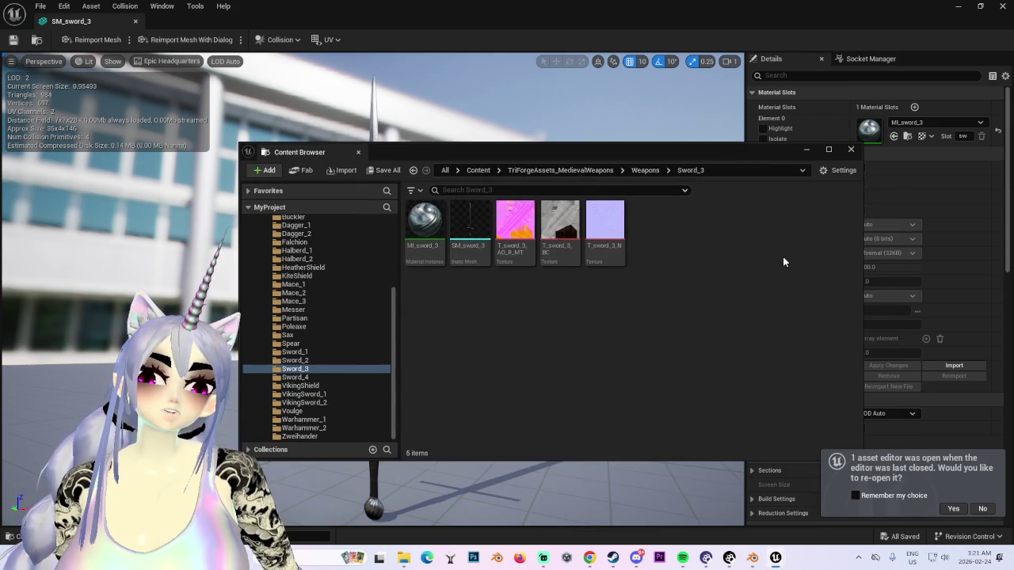
right_click(466, 251)
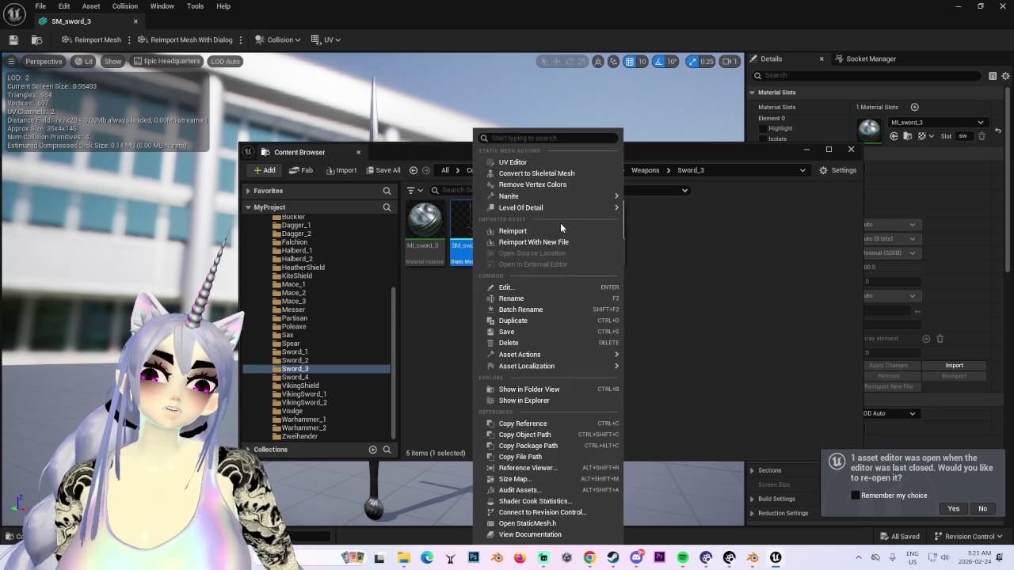
mouse_move(548, 355)
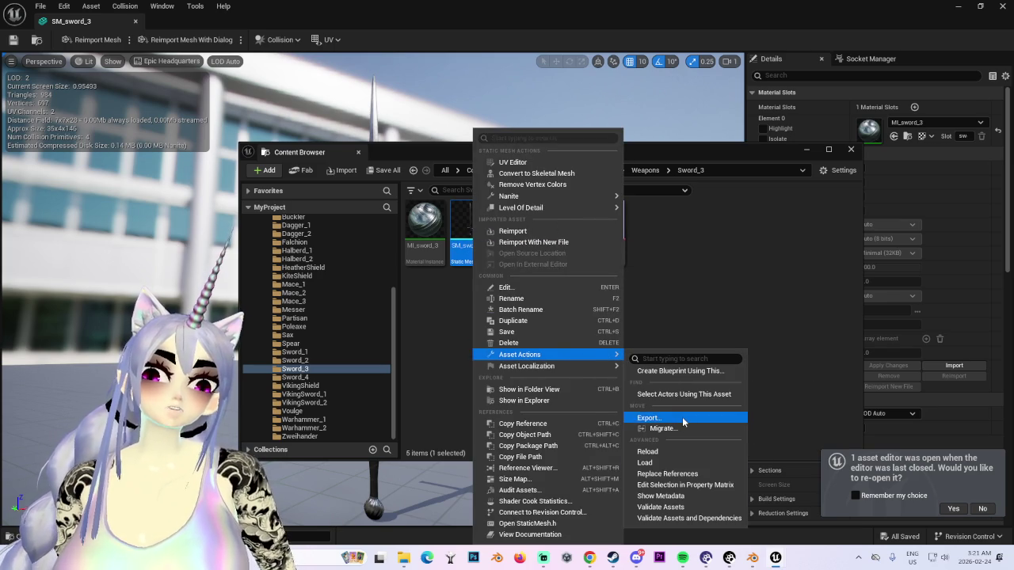
left_click(683, 420)
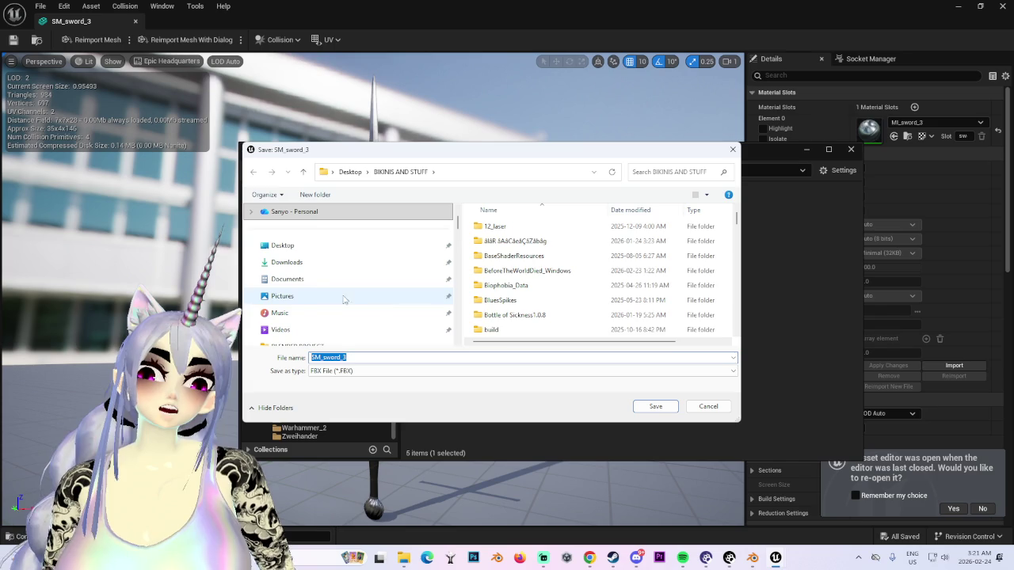
left_click(669, 407)
left_click_drag(632, 315, 632, 369)
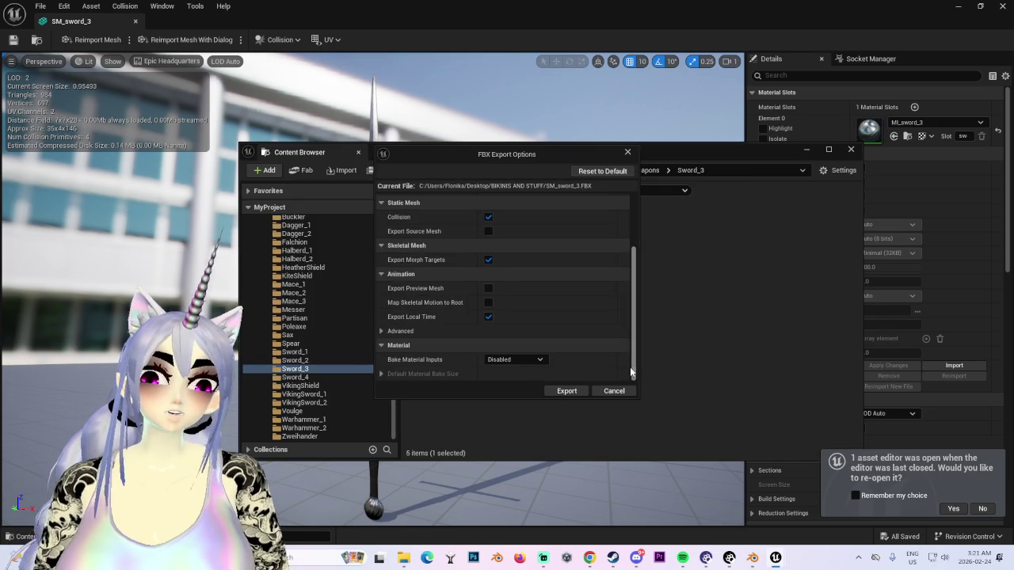
left_click(564, 393)
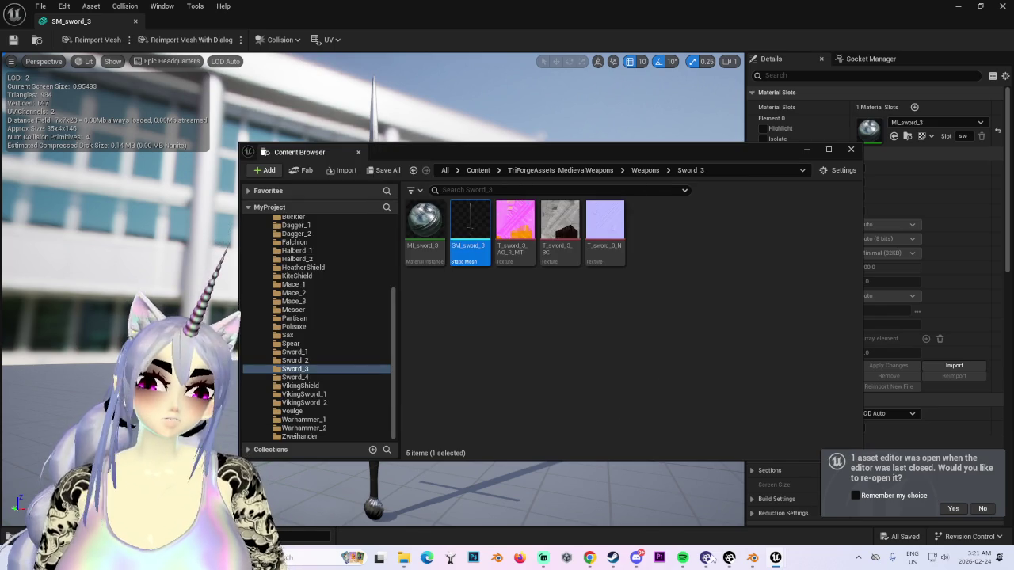
mouse_move(752, 557)
left_click(695, 493)
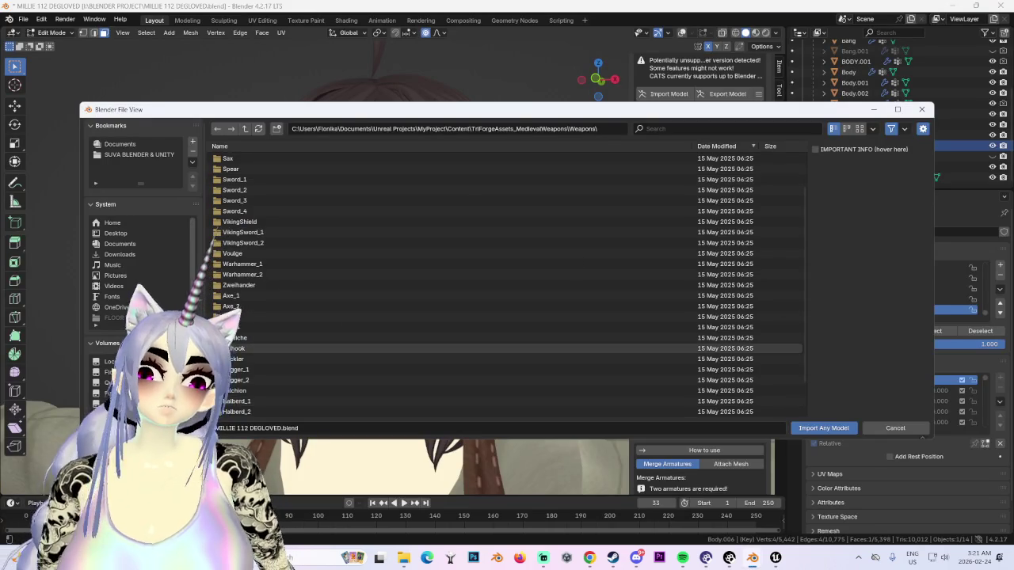
Step: Import SM_sword_3.FBX from the BIKINIS AND STUFF folder into the Blender scene
scroll(138, 254, "down", 5)
scroll(138, 174, "down", 2)
left_click(133, 211)
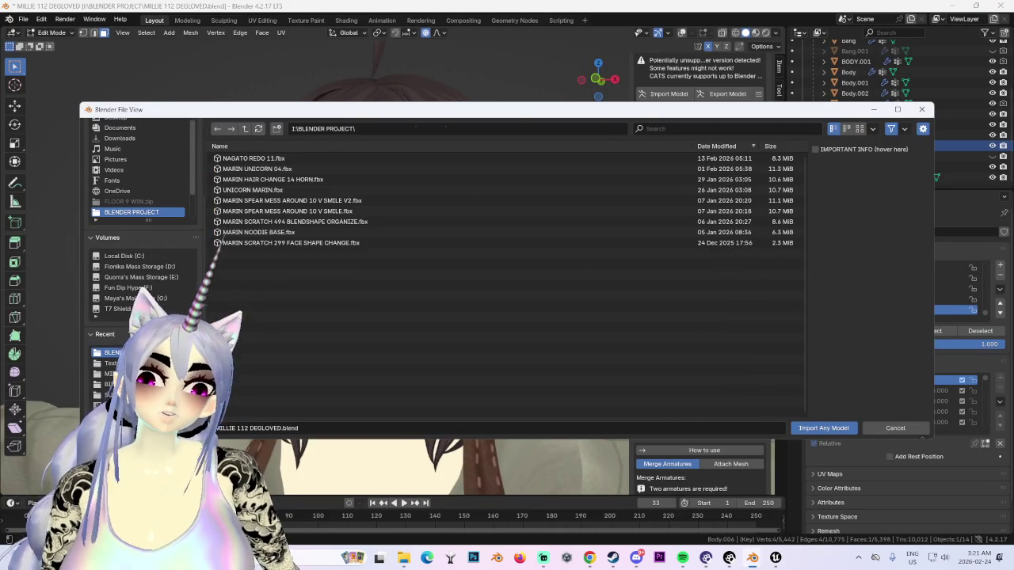
left_click(134, 212)
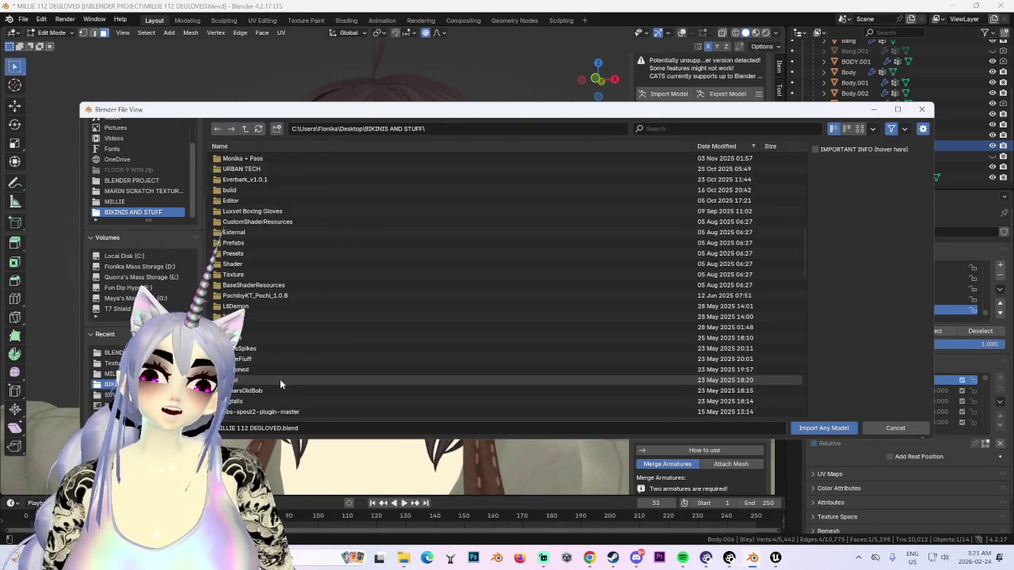
scroll(280, 378, "down", 5)
scroll(278, 380, "down", 5)
scroll(279, 380, "up", 10)
left_click(247, 179)
double_click(247, 179)
Step: Select the SM_sword_3 group, lift it along Z, then undo so it returns to the character's feet
scroll(401, 332, "down", 5)
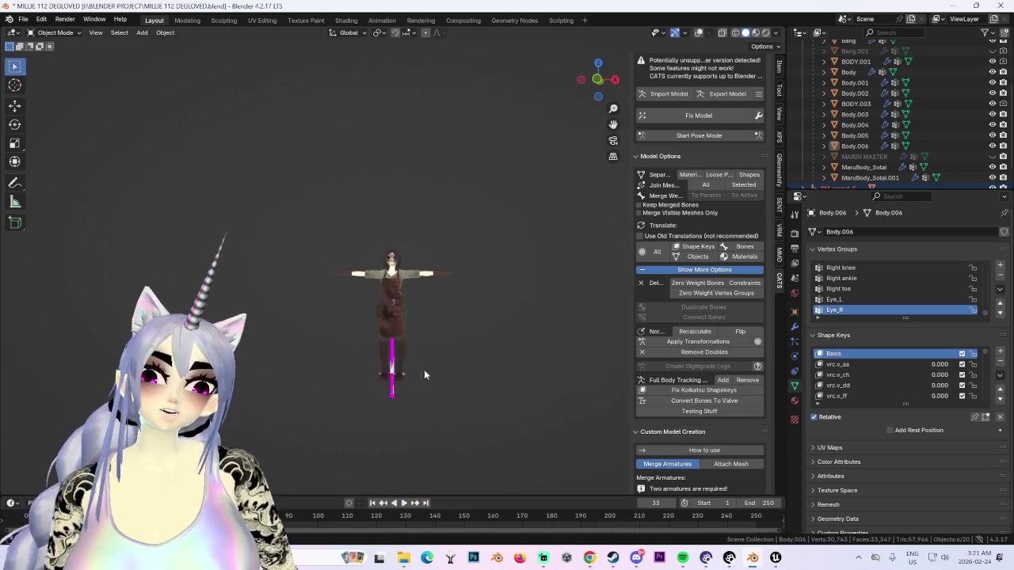
scroll(823, 173, "down", 2)
left_click(823, 173)
key("g")
key("z")
left_click(440, 232)
key("ctrl+z")
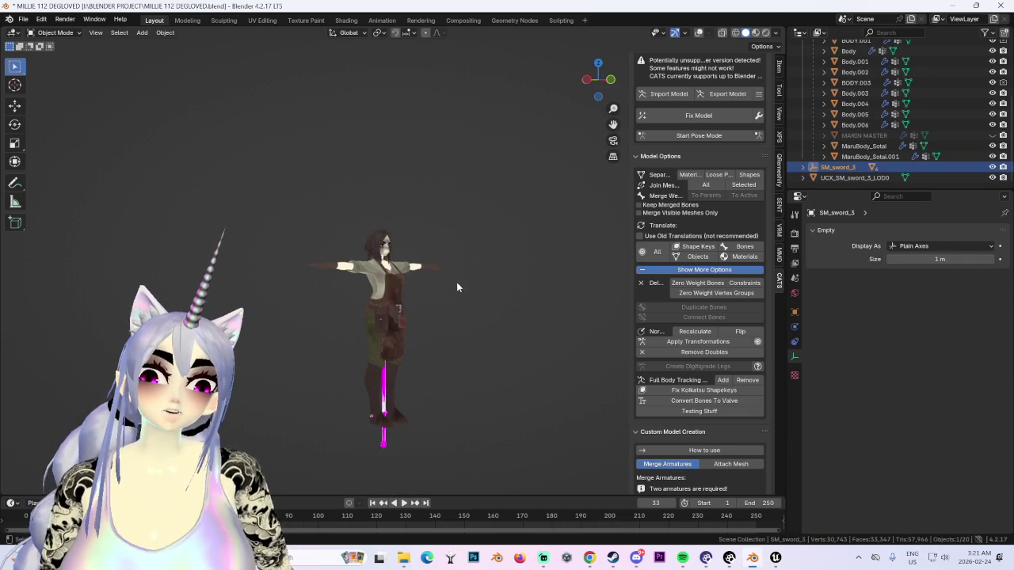
scroll(448, 240, "up", 2)
scroll(449, 239, "up", 2)
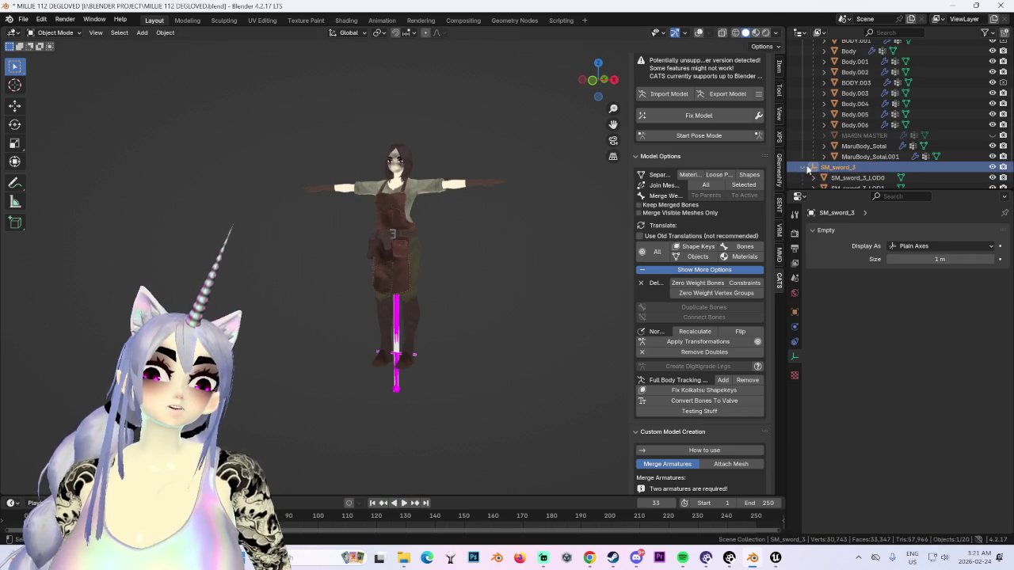
Step: Expand SM_sword_3 in the Outliner and hide several of its LOD meshes
left_click(802, 167)
scroll(872, 152, "down", 2)
left_click(858, 136)
left_click(875, 168)
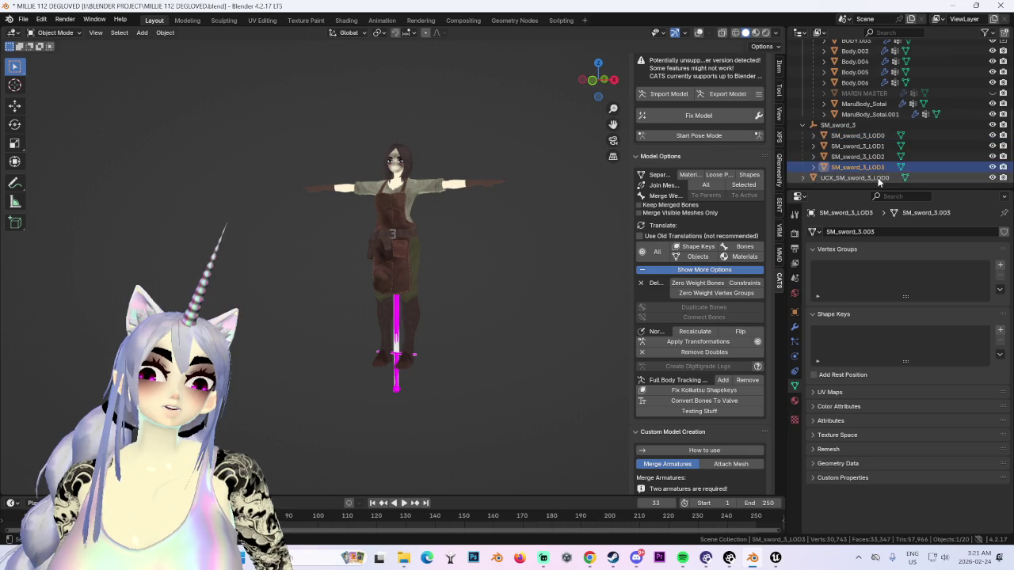
left_click_drag(992, 167, 993, 126)
Step: Try moving the UCX_SM_sword_3_LOD0 collision mesh along Y, then undo the move
left_click(854, 177)
key("g")
key("y")
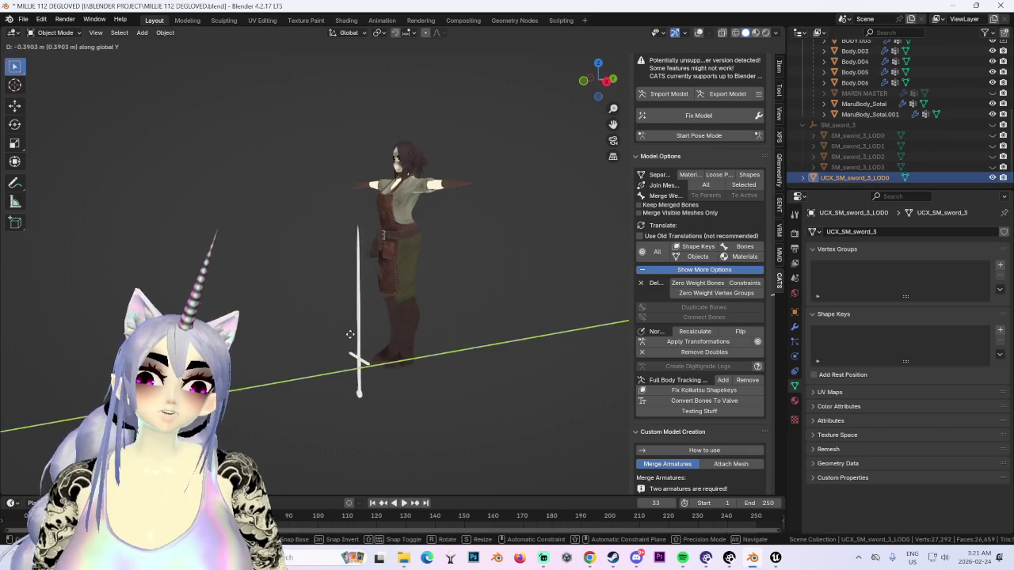
left_click(419, 336)
key("KP_1")
scroll(442, 305, "up", 3)
mouse_move(490, 197)
middle_mouse_down()
mouse_move(532, 313)
mouse_move(537, 304)
middle_mouse_up()
key("ctrl+z")
key("ctrl+z")
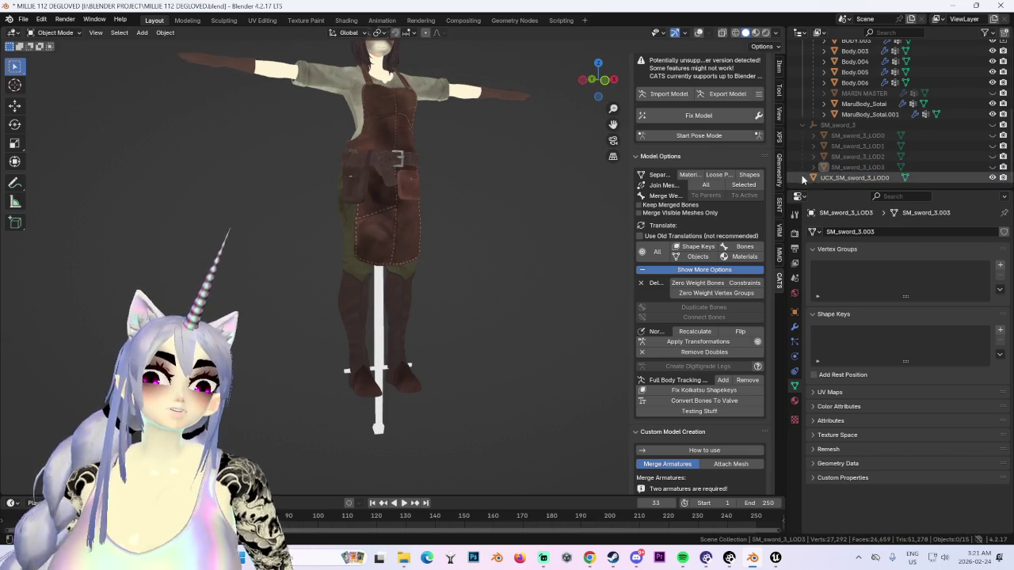
Step: Hide the UCX collision mesh and show the LOD0, LOD1 and LOD2 swords again
left_click(992, 177)
left_click(993, 156)
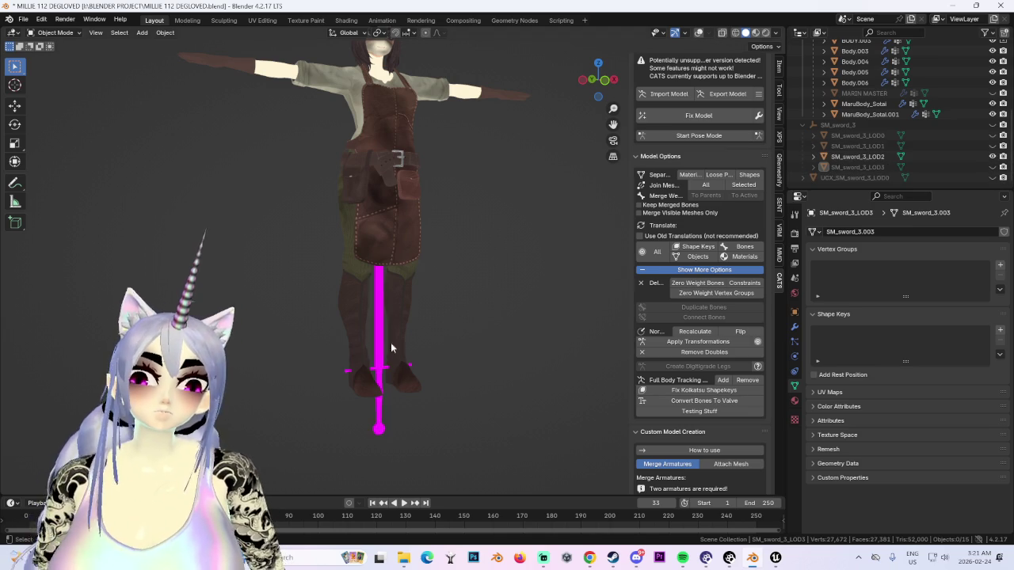
left_click(863, 156)
scroll(368, 335, "up", 2)
scroll(368, 334, "up", 2)
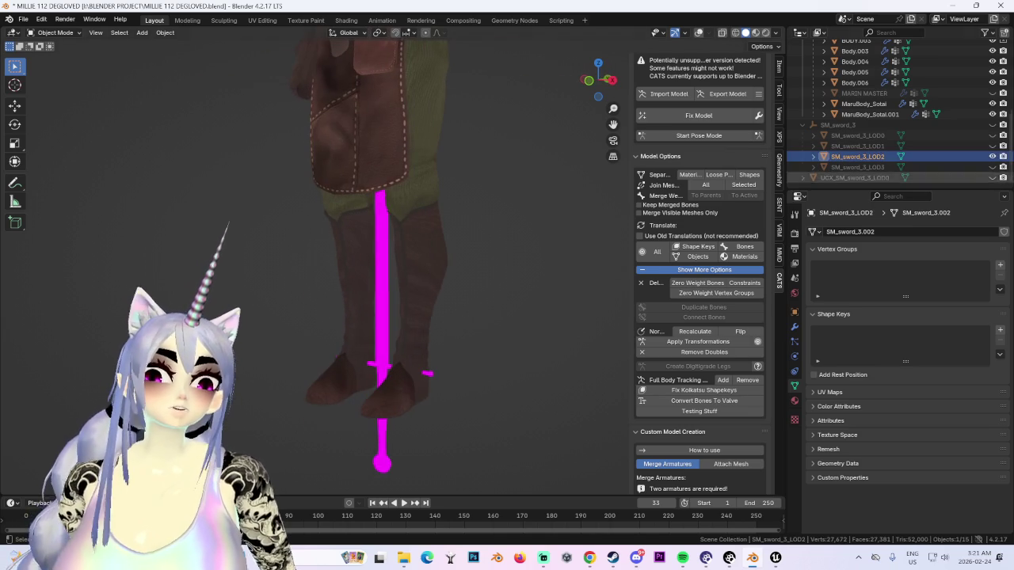
left_click(992, 145)
left_click(993, 135)
left_click(856, 136)
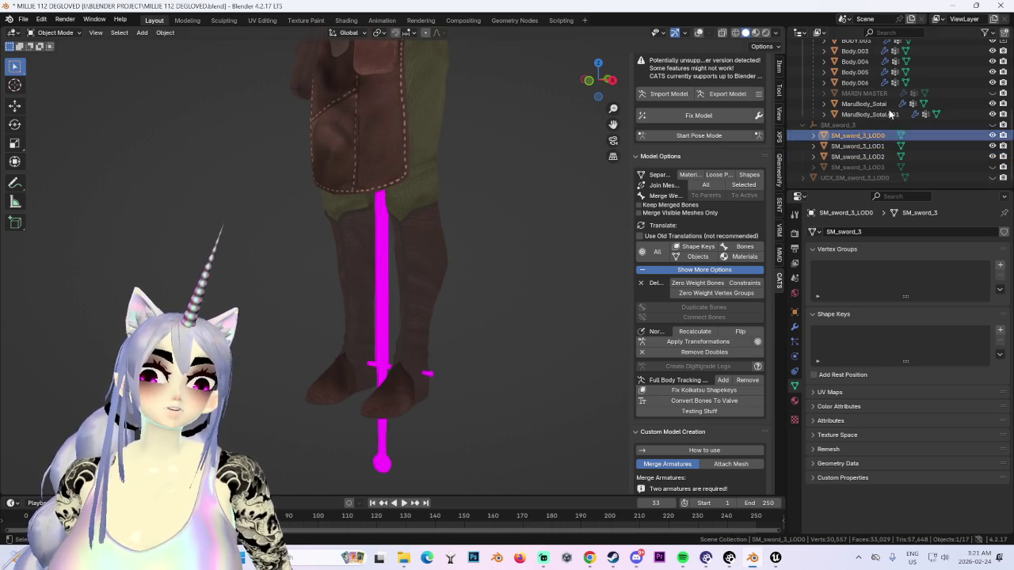
Step: Compare the LOD meshes, then hide LOD0 through LOD2 so only SM_sword_3_LOD3 remains
middle_click_drag(563, 235, 298, 331)
left_click(364, 317)
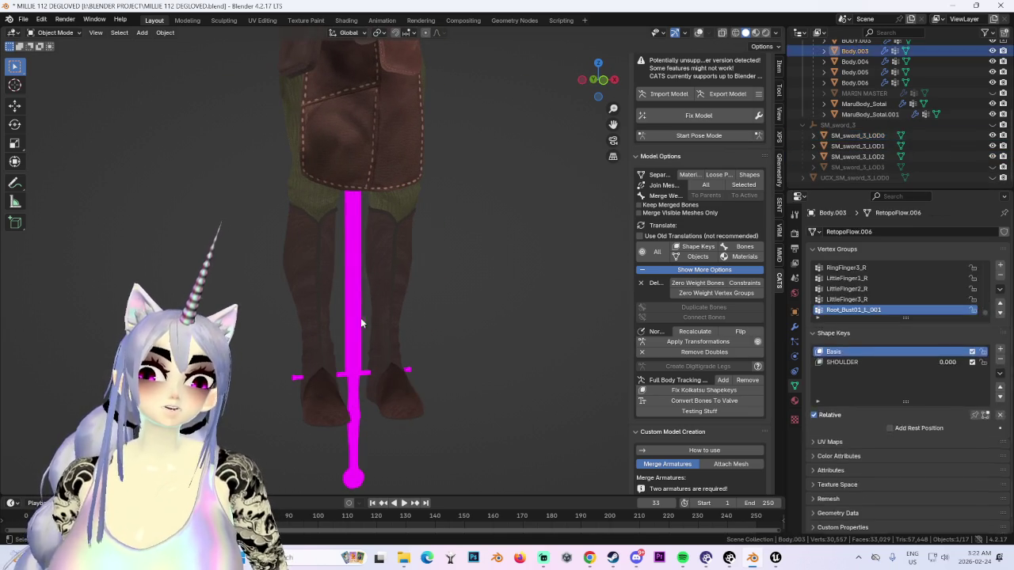
left_click(857, 146)
left_click(857, 156)
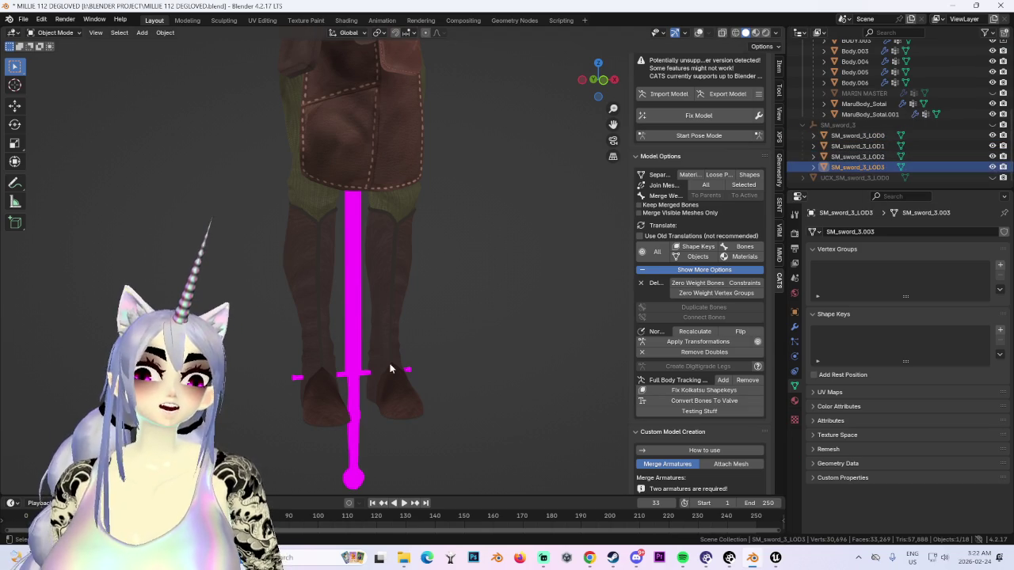
left_click(857, 167)
left_click_drag(992, 156, 992, 135)
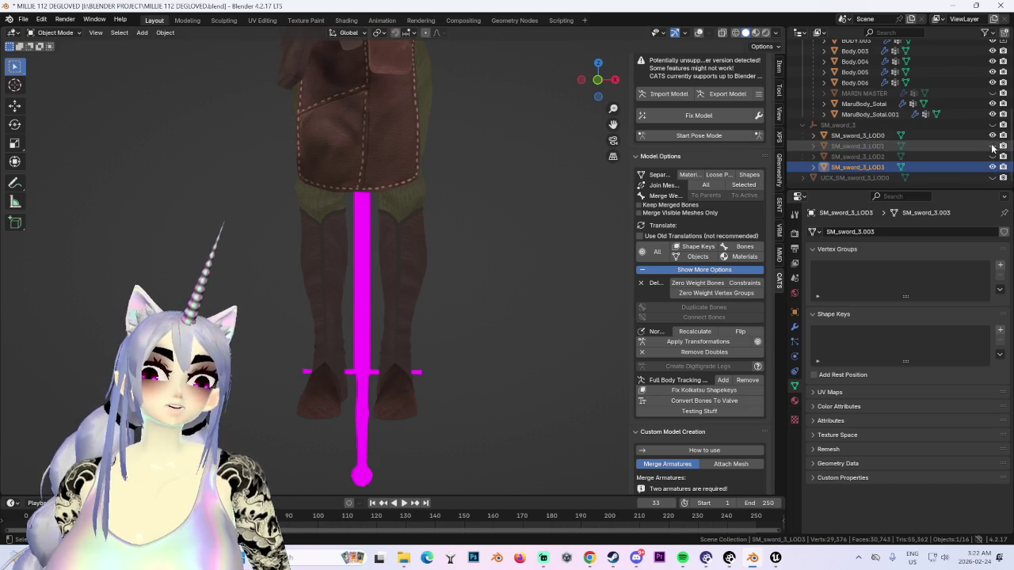
Step: Turn on wireframe overlays and clear the LOD3 sword's parent, keeping its transformation
left_click(697, 33)
right_click(365, 333)
mouse_move(293, 281)
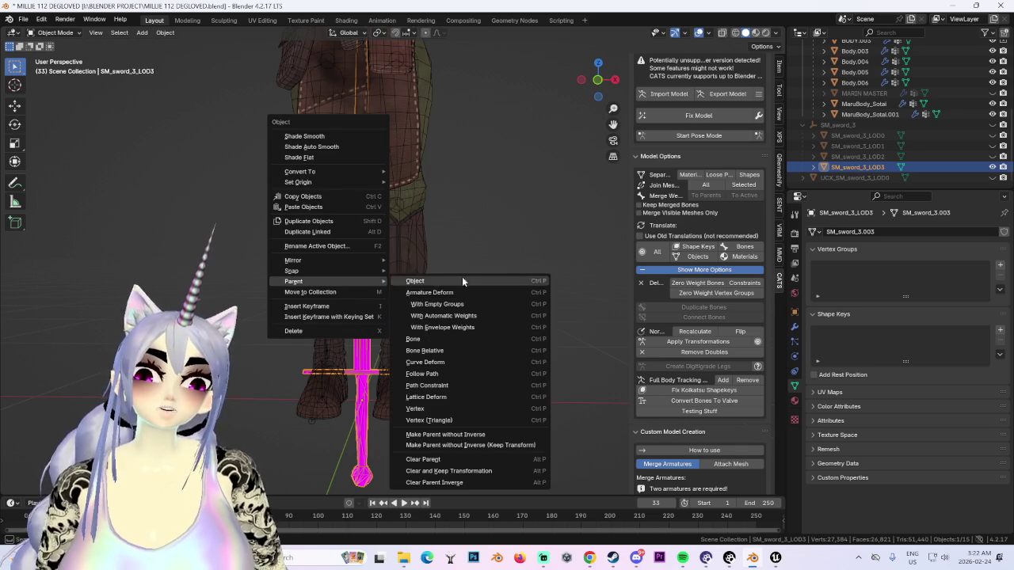
left_click(441, 471)
mouse_move(400, 287)
middle_mouse_down()
mouse_move(422, 274)
mouse_move(405, 221)
middle_mouse_up()
left_click(613, 80)
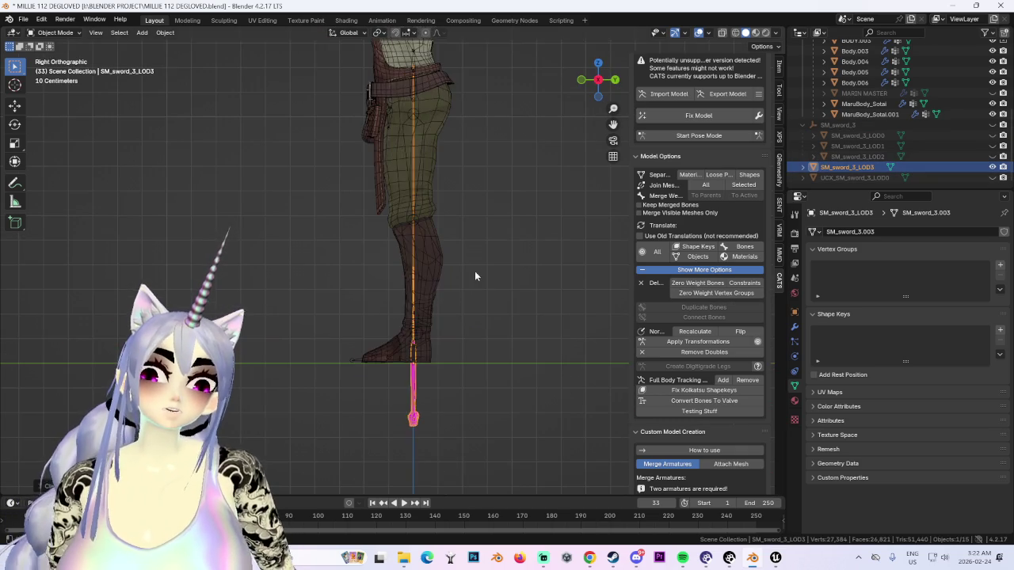
Step: Duplicate the LOD3 sword with Shift+D, leaving the copy in place
key("shift+d")
right_click(475, 185)
middle_click_drag(462, 179, 432, 379, "shift")
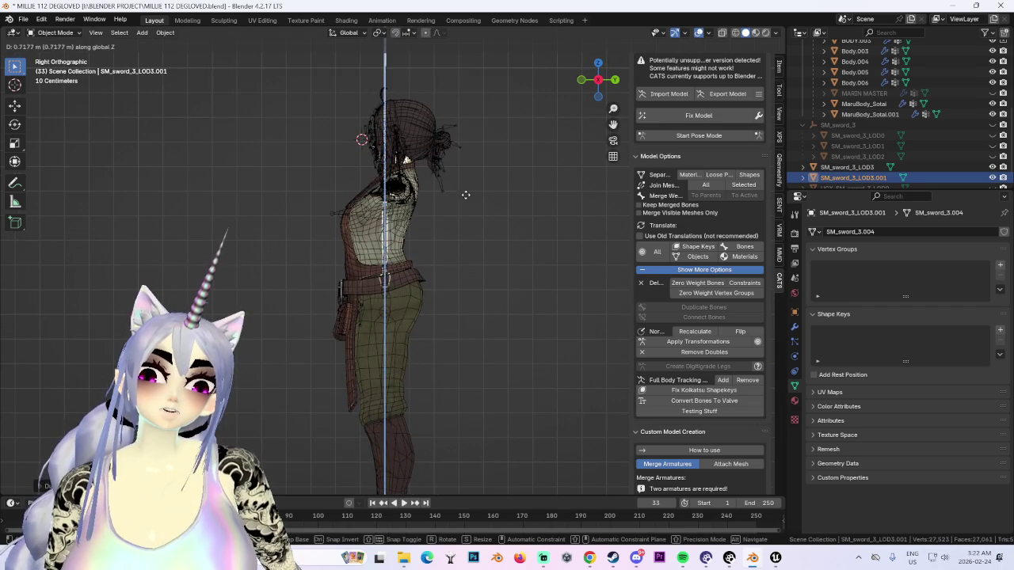
scroll(442, 306, "down", 3)
Step: In front orthographic view, move the duplicate sword beside the character's left side
key("g")
middle_click_drag(386, 318, 441, 282)
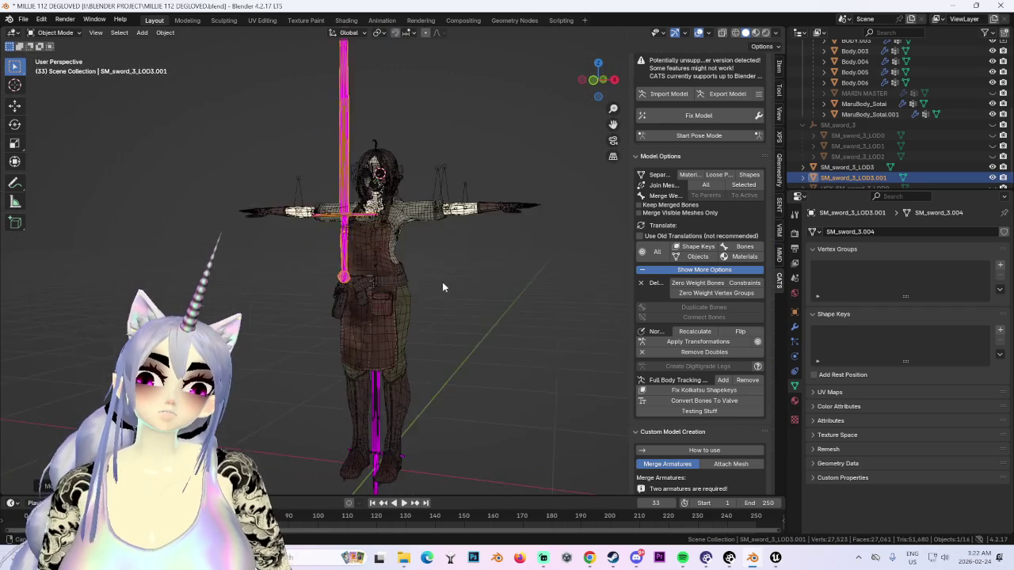
left_click(594, 80)
scroll(452, 239, "up", 2)
scroll(468, 231, "down", 2)
scroll(452, 259, "up", 2)
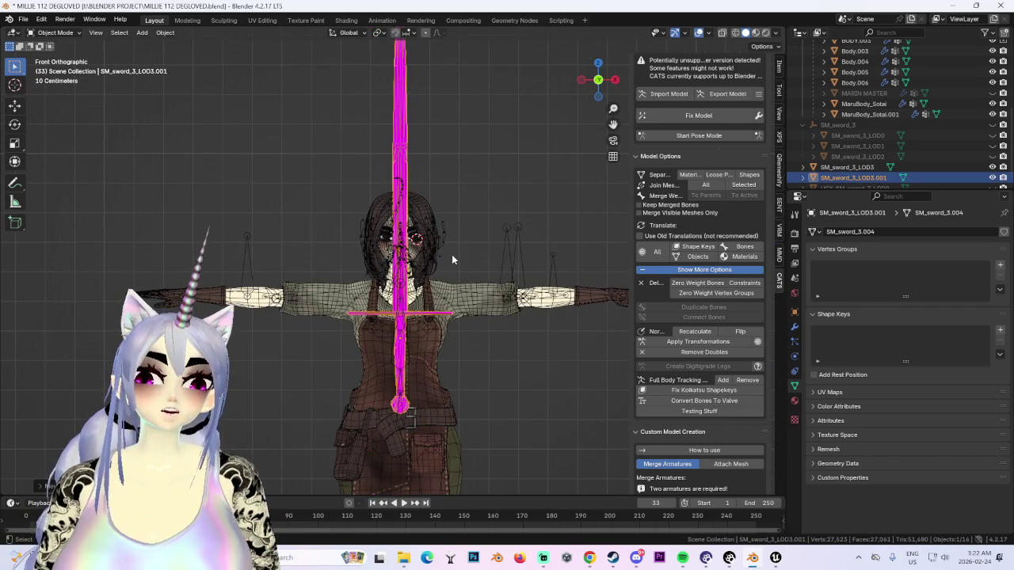
scroll(456, 309, "down", 2)
scroll(459, 362, "down", 1)
key("g")
left_click(295, 474)
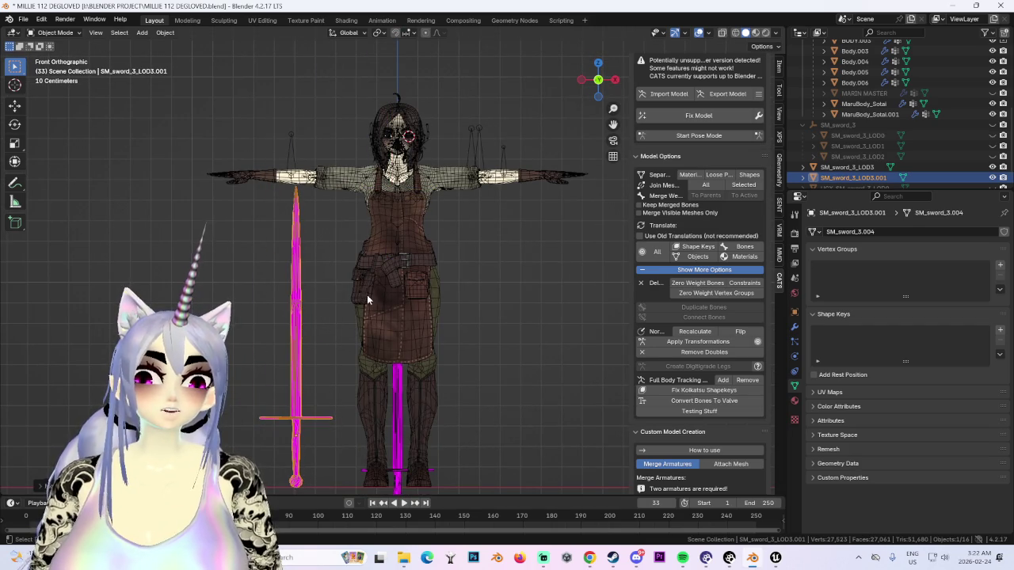
scroll(415, 333, "up", 1)
scroll(430, 311, "up", 3)
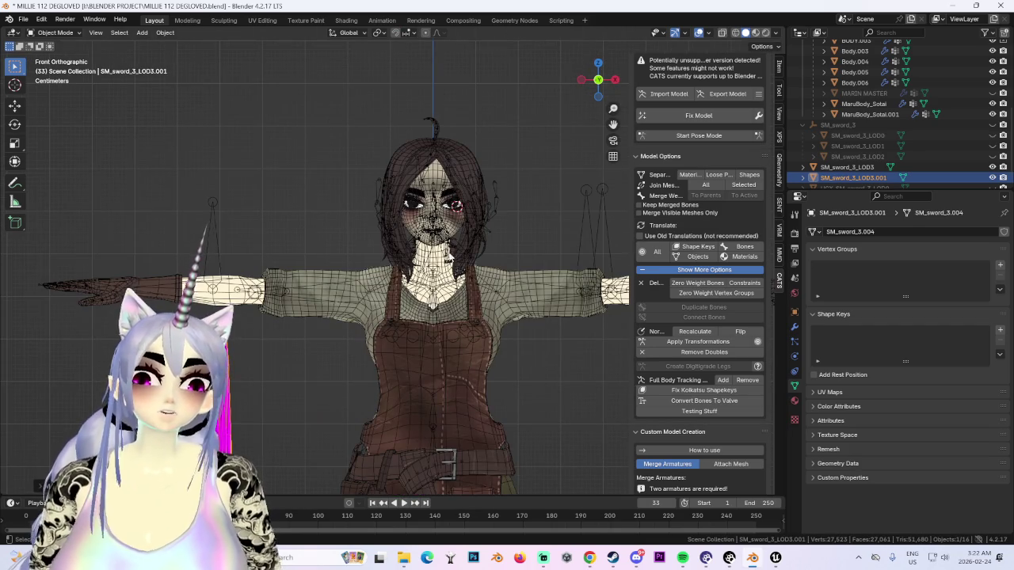
scroll(451, 253, "up", 3)
Step: Select the character, turn off wireframe overlays, and look down at the model
left_click(464, 205)
scroll(457, 198, "down", 4)
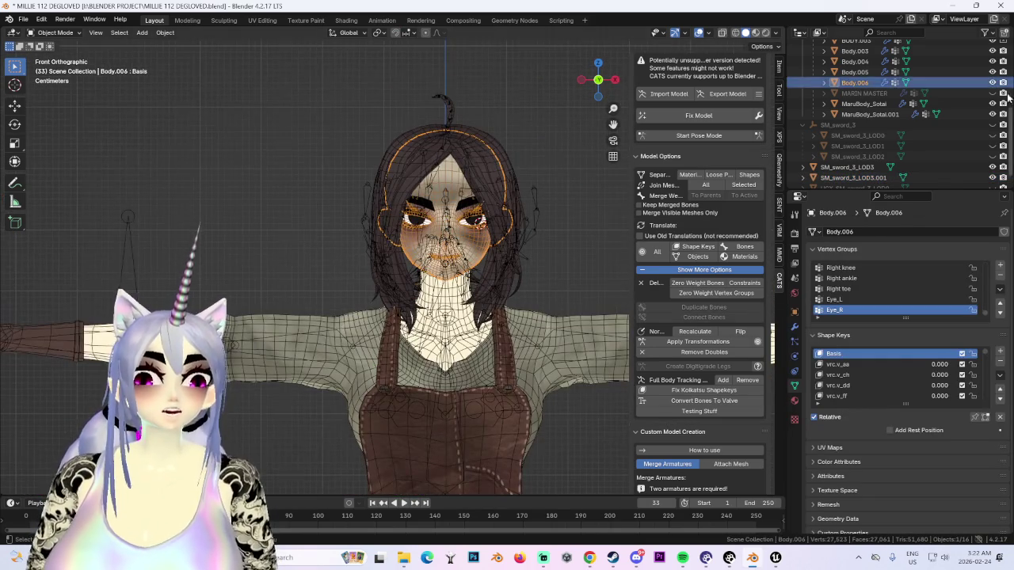
key("shift+alt+z")
scroll(554, 237, "down", 2)
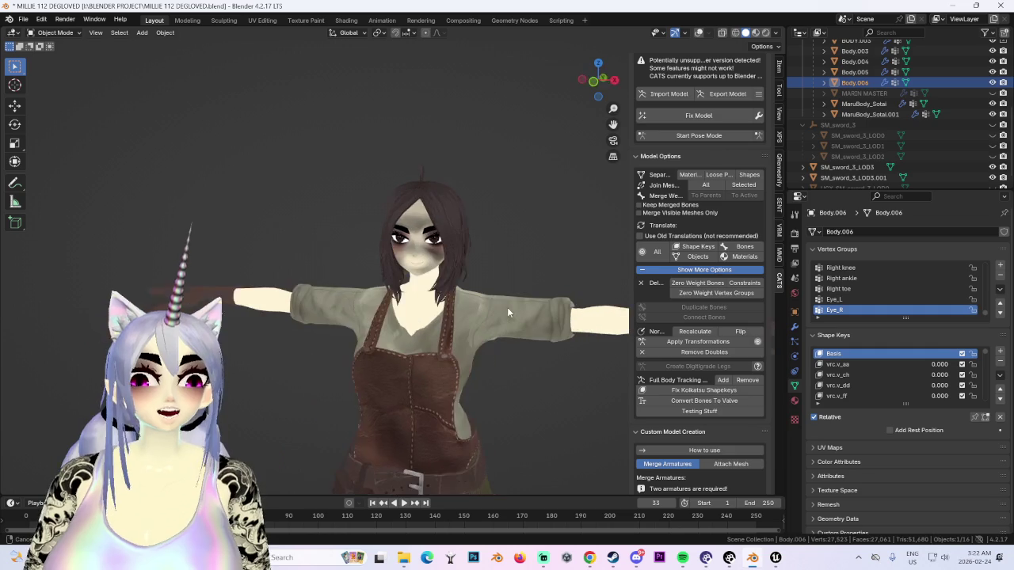
left_click_drag(598, 79, 434, 205)
scroll(434, 204, "down", 2)
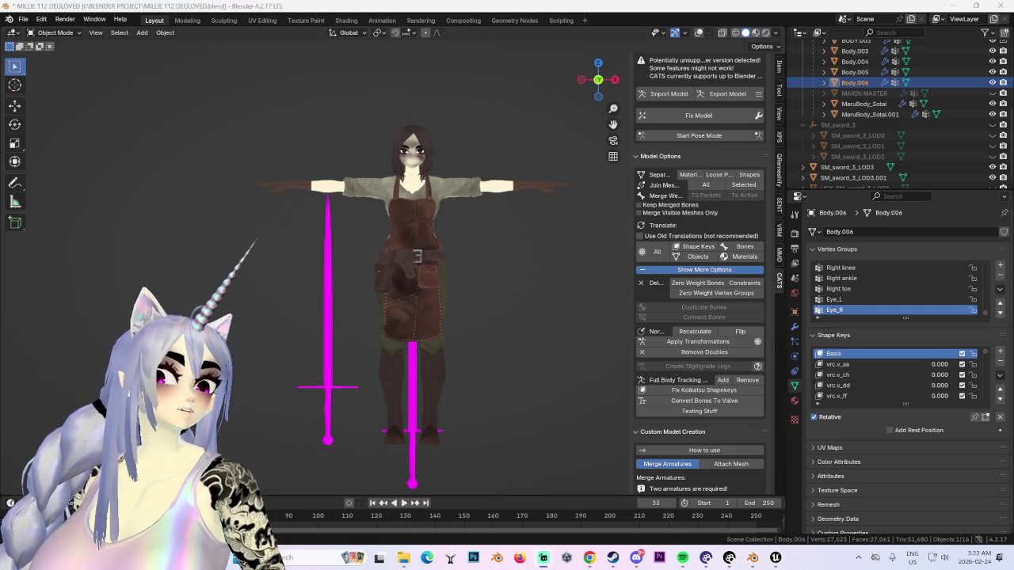
scroll(415, 419, "up", 2)
Step: Hide the original LOD3 sword between the legs and reframe the character with its sword
left_click(414, 419)
scroll(414, 419, "down", 2)
scroll(414, 418, "down", 2)
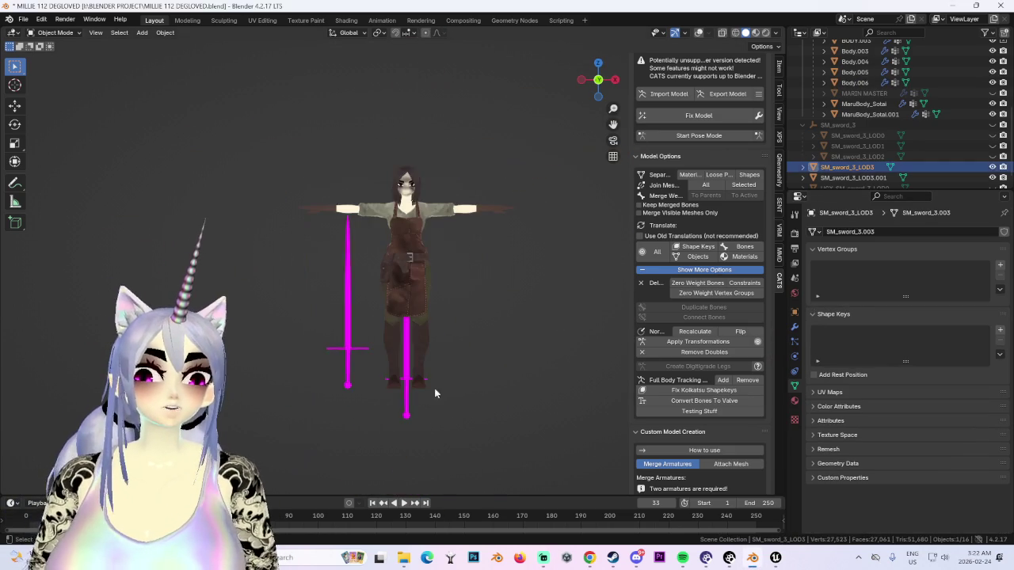
key("h")
scroll(287, 364, "up", 4)
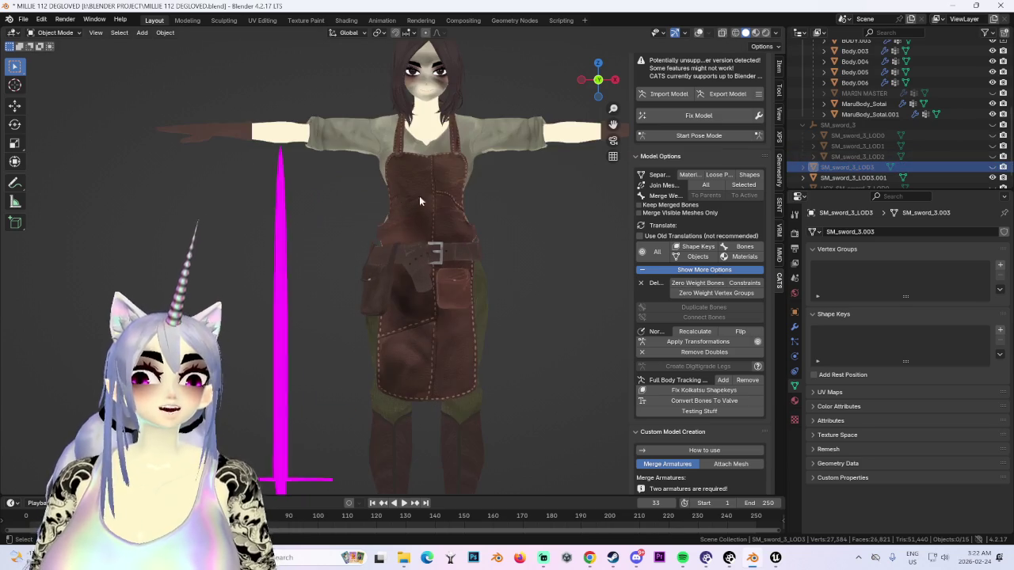
left_click(442, 196)
middle_click_drag(443, 196, 402, 200)
scroll(402, 199, "down", 3)
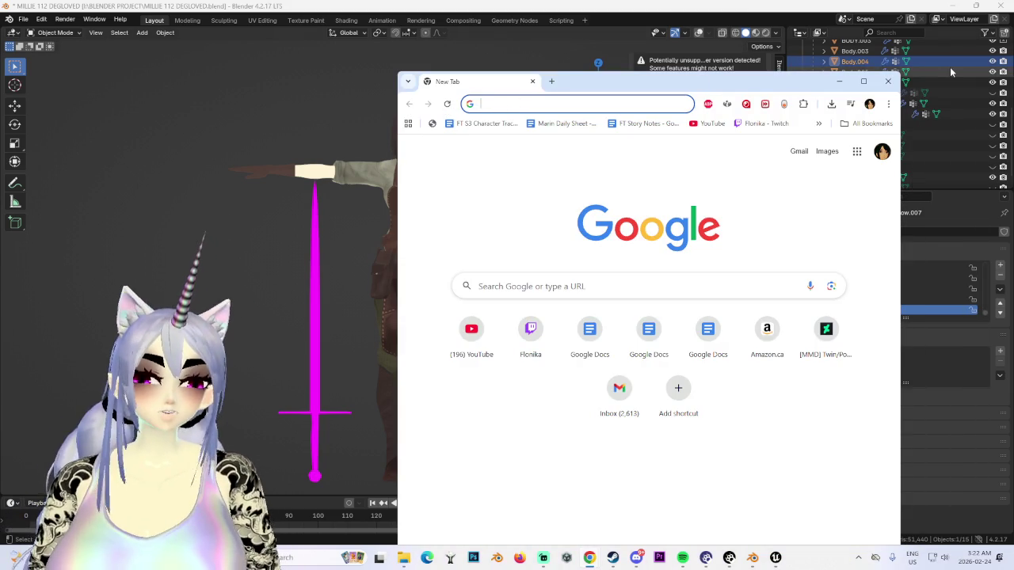
Step: Google 'long sword length' and expand the AI overview showing 105 to 130 cm
type("l")
key("BackSpace")
key("BackSpace")
key("Escape")
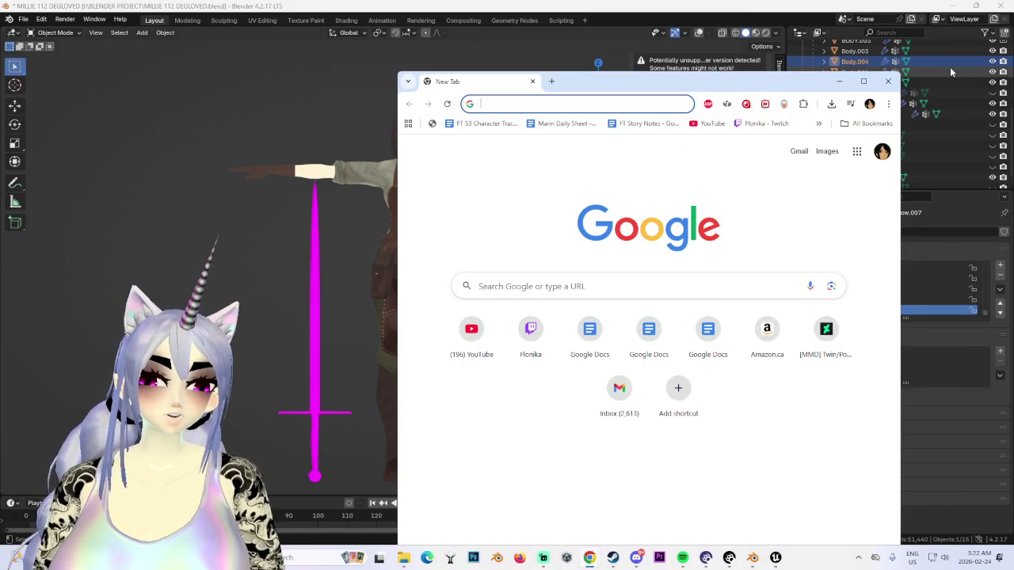
type("sear")
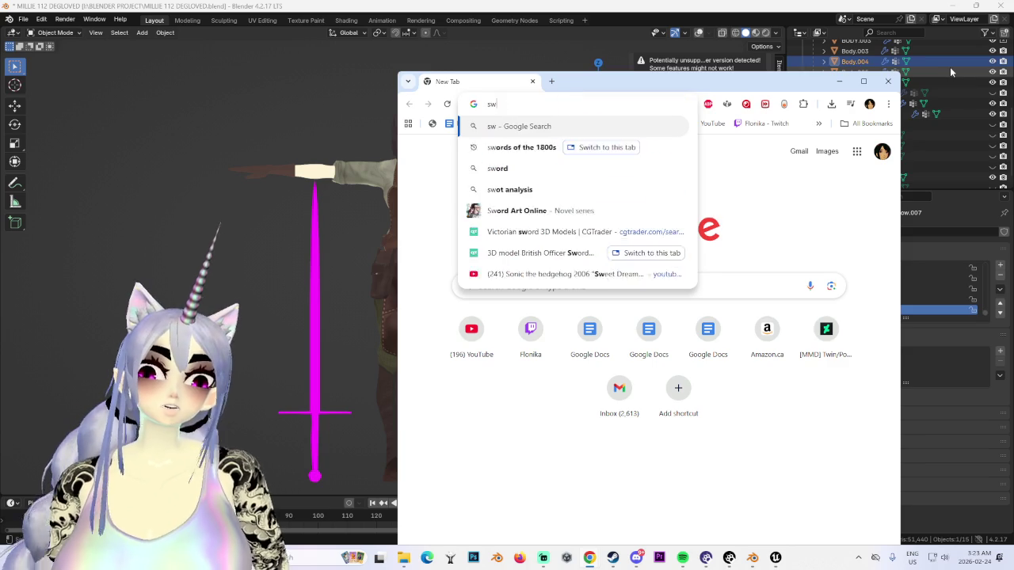
key("BackSpace")
key("BackSpace")
key("BackSpace")
type("long")
key("BackSpace")
key("BackSpace")
key("BackSpace")
key("BackSpace")
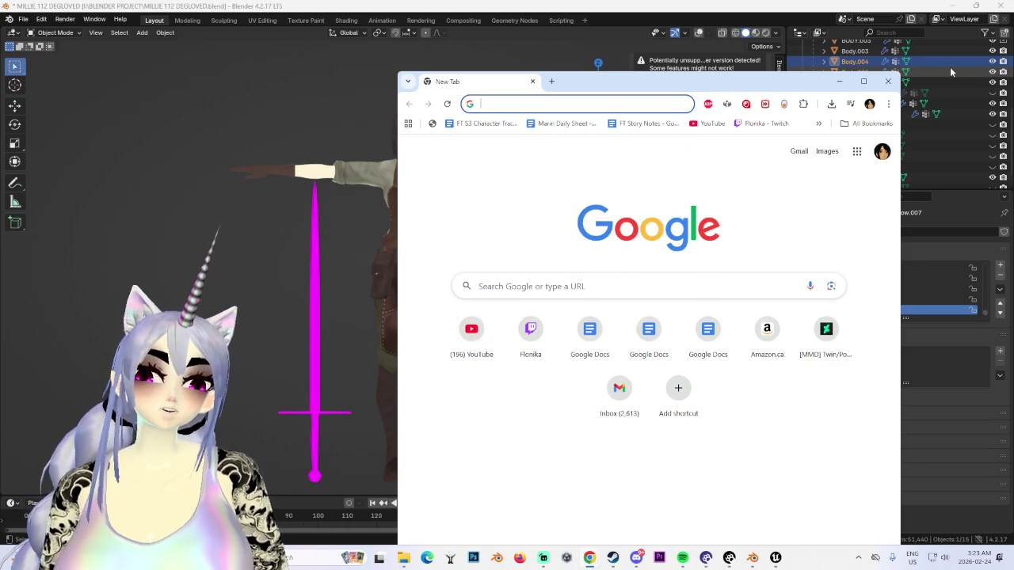
type("long sword le")
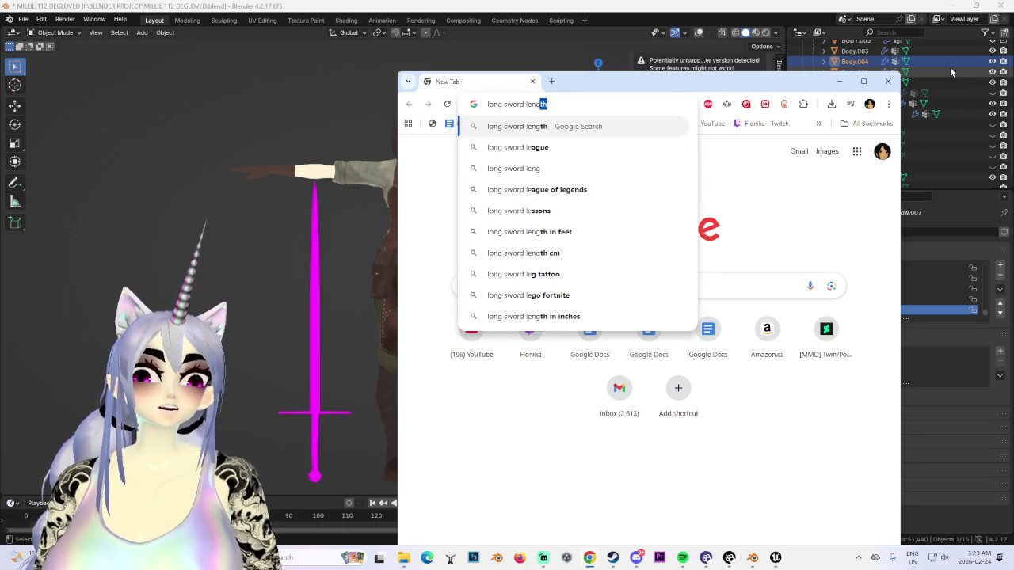
type("ngth")
key("Return")
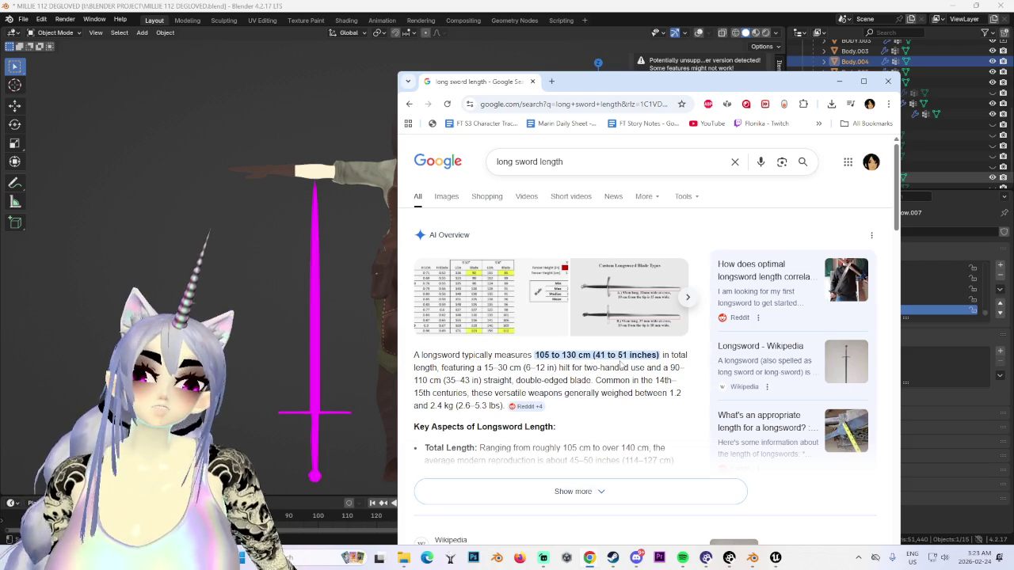
left_click(578, 491)
scroll(603, 382, "down", 2)
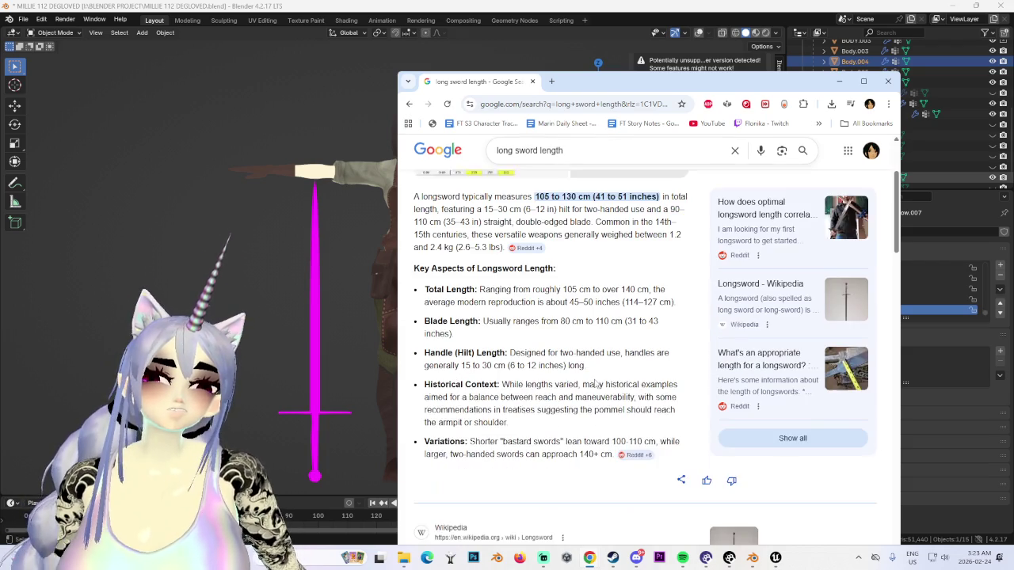
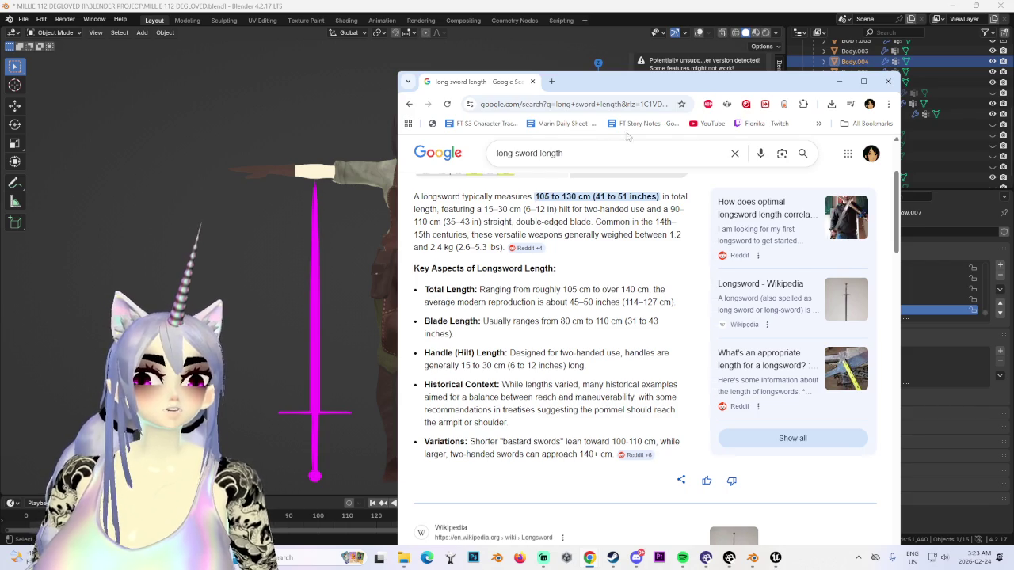
Step: Search Google for the long sword length in feet (3.5–4.5 feet), then return to Blender
left_click(611, 161)
type("in f")
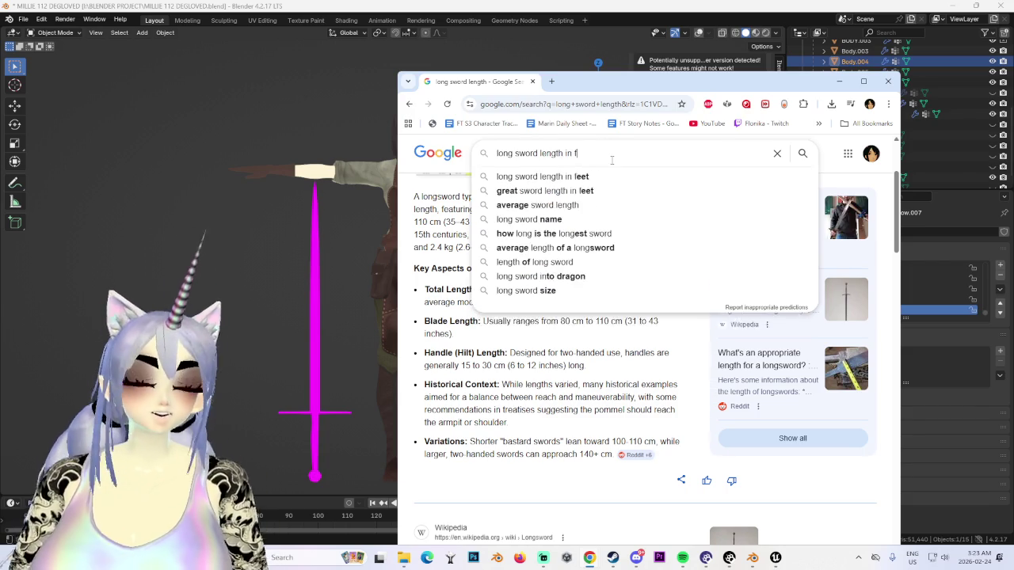
type("eet")
key("Return")
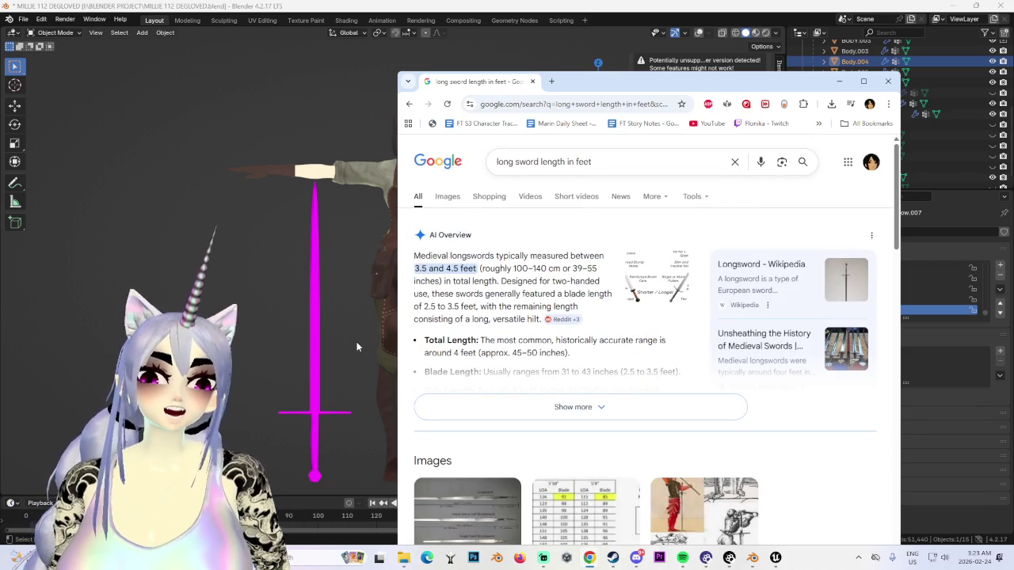
left_click(320, 325)
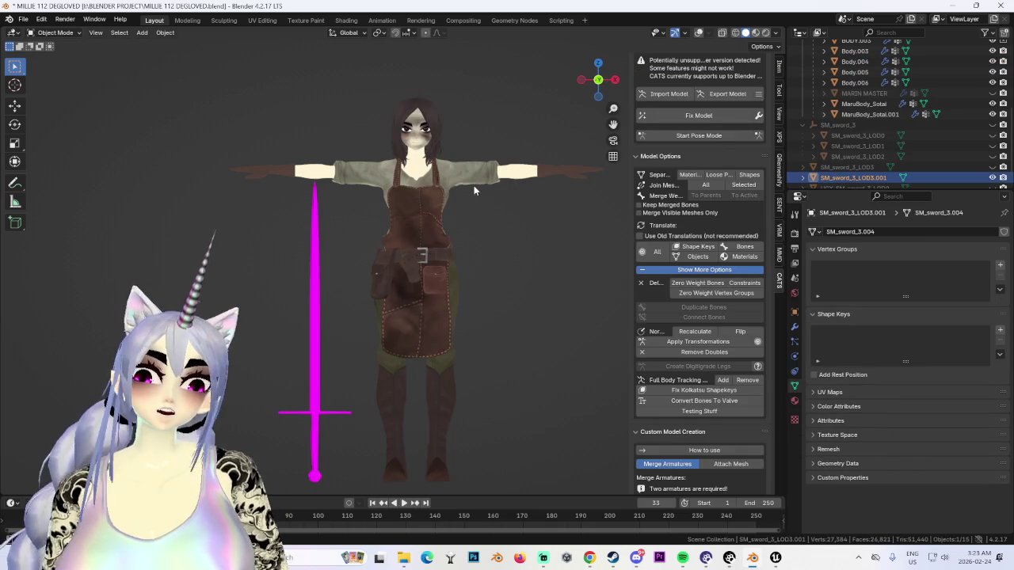
Step: Box-select the sword in front view with X-ray enabled
scroll(453, 214, "down", 3)
scroll(444, 238, "up", 2)
scroll(412, 270, "down", 1)
left_click_drag(245, 279, 584, 429)
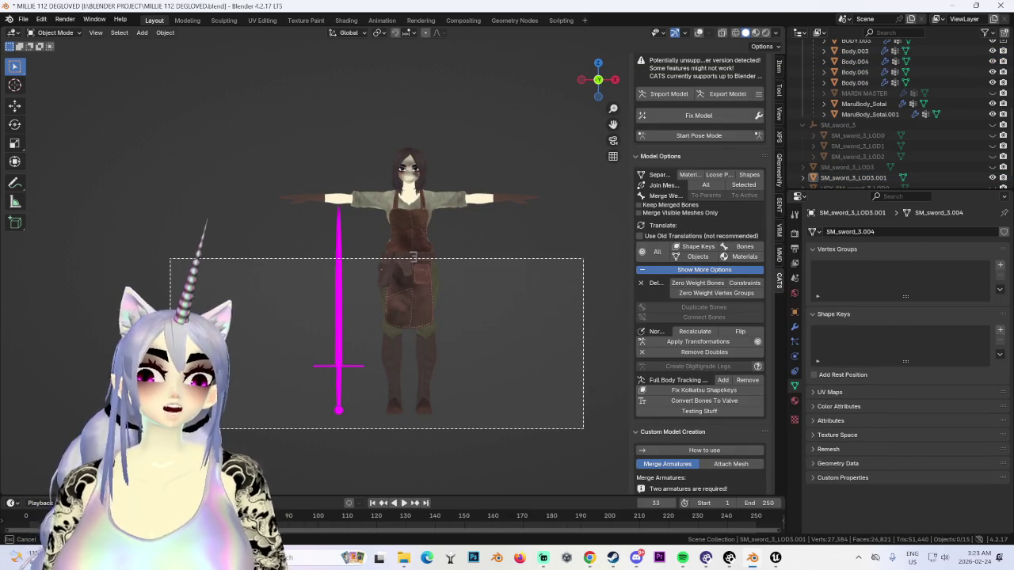
left_click_drag(583, 429, 584, 413)
mouse_move(567, 260)
left_mouse_down()
mouse_move(249, 419)
mouse_move(156, 413)
left_mouse_up()
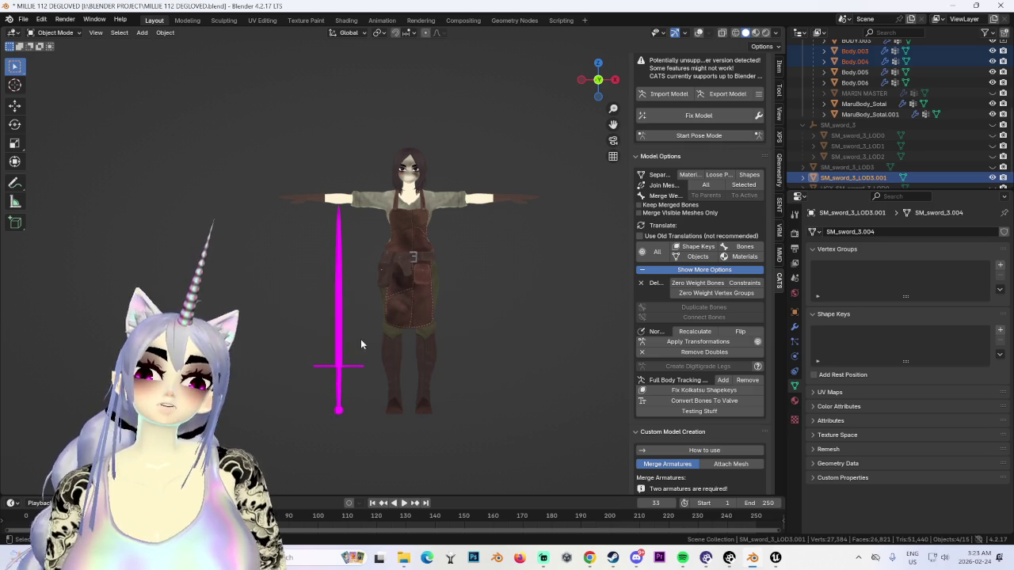
key("KP_1")
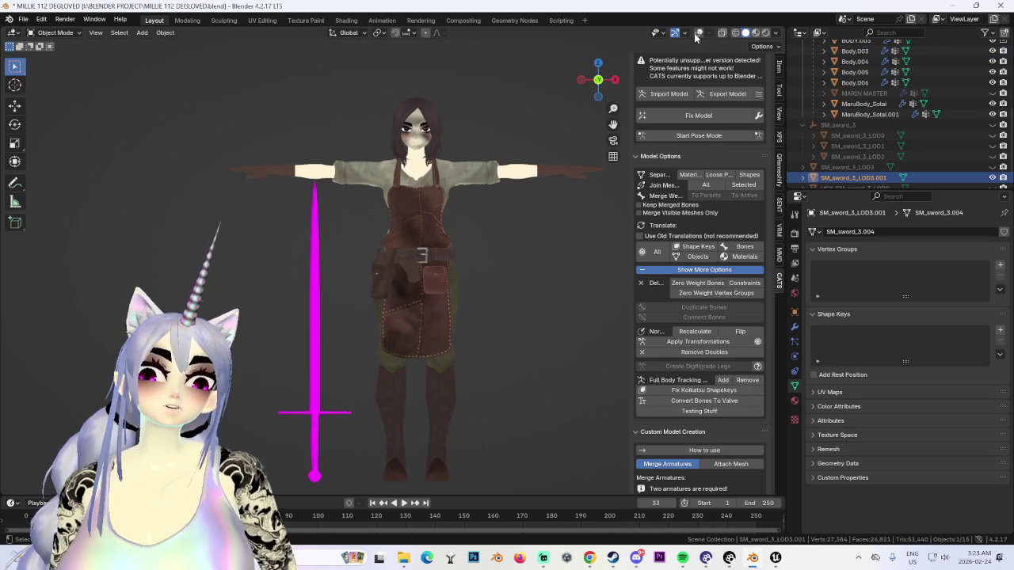
key("alt+z")
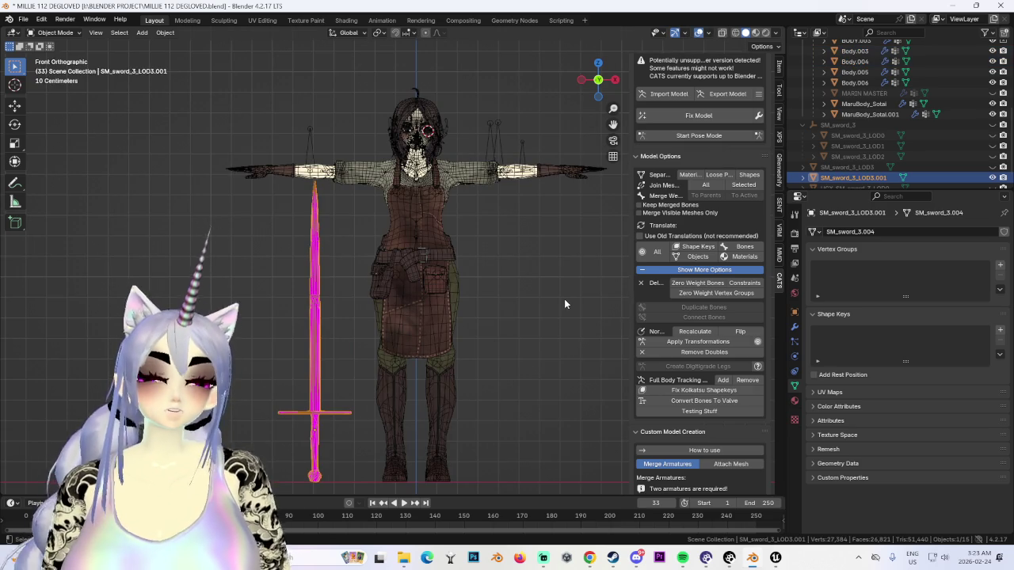
Step: Scale the sword down by 0.9, then by 0.8
type("s9")
key("Return")
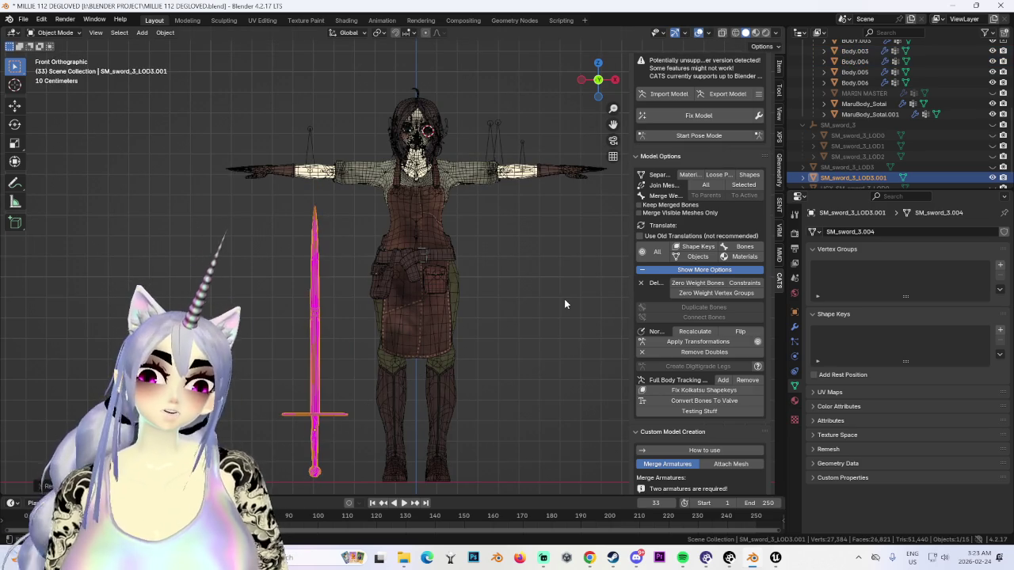
type("s.8")
key("Return")
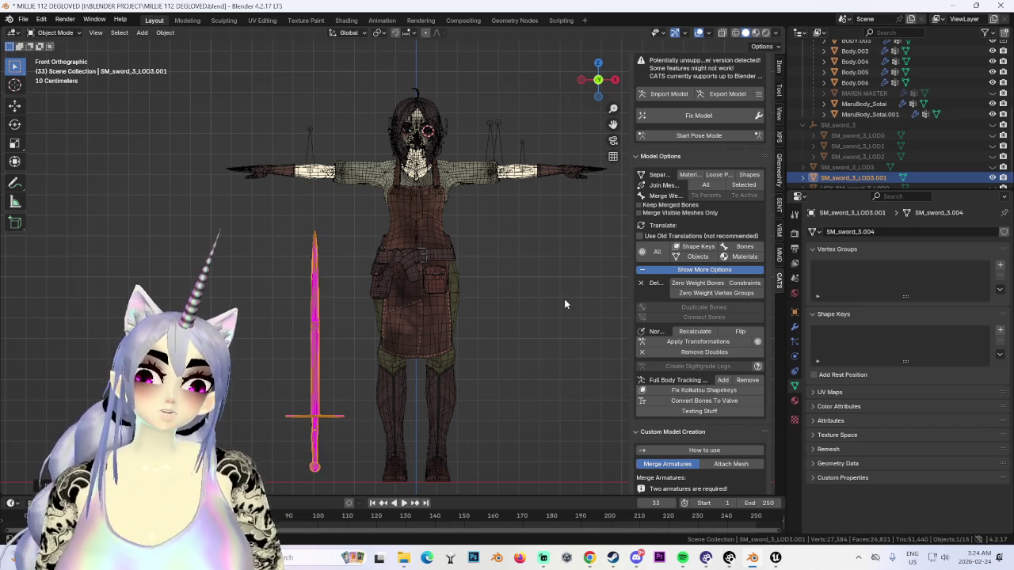
Step: Lower the sword slightly along Z and check it from the side and front
key("g")
key("z")
left_click(523, 322)
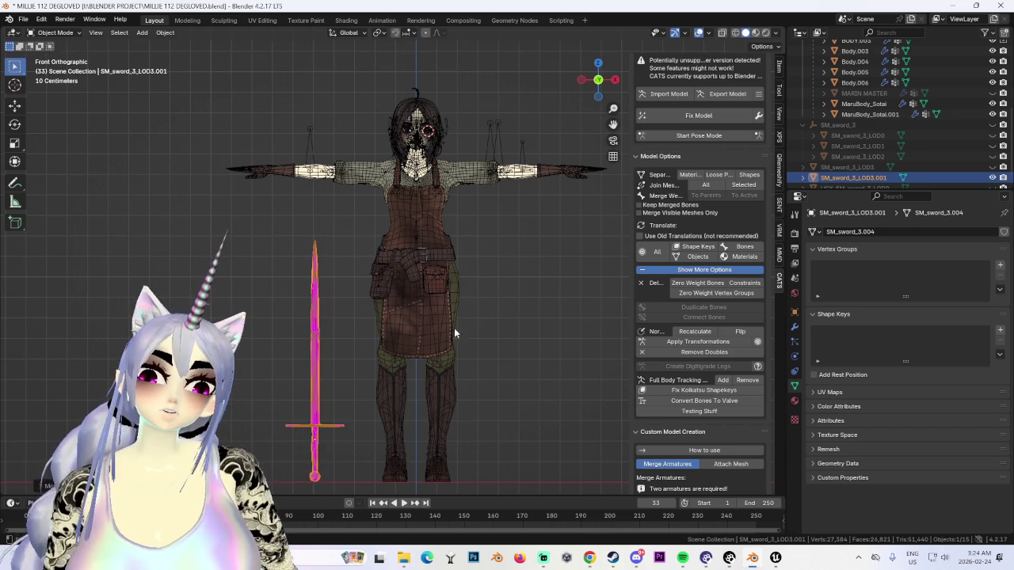
scroll(365, 307, "down", 2)
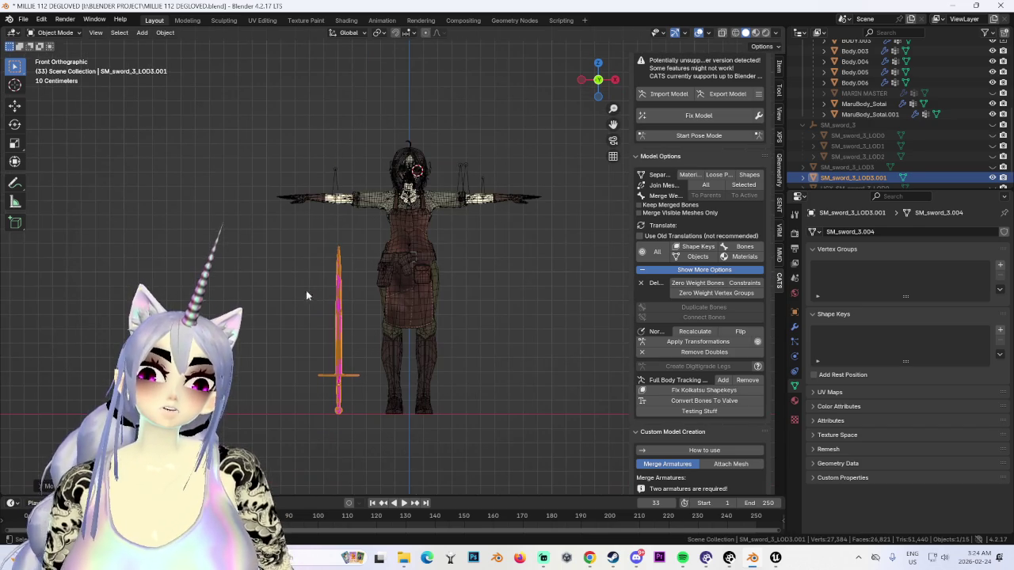
scroll(427, 343, "up", 1)
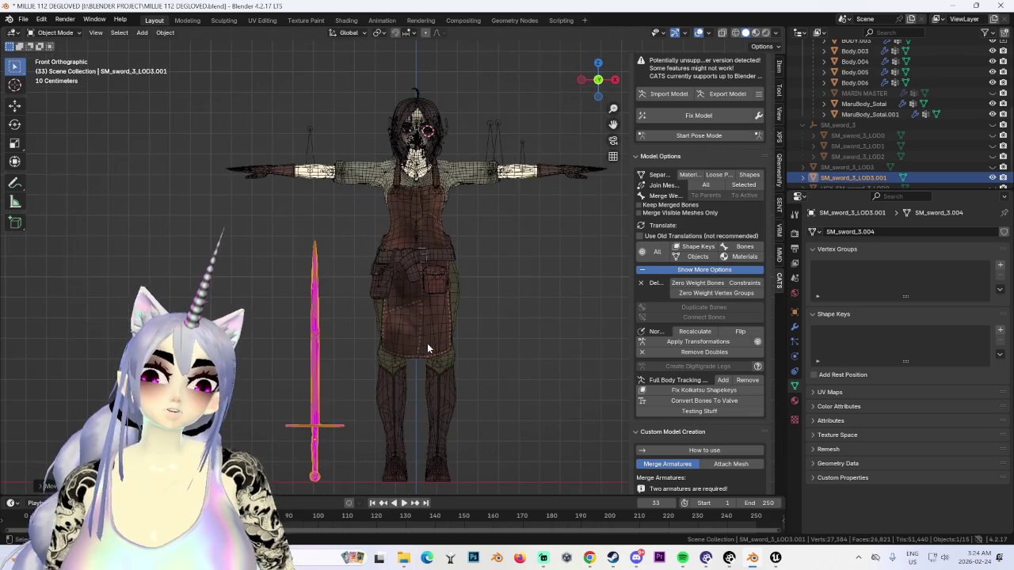
scroll(462, 389, "up", 1)
mouse_move(579, 263)
middle_mouse_down()
mouse_move(437, 461)
mouse_move(491, 300)
middle_mouse_up()
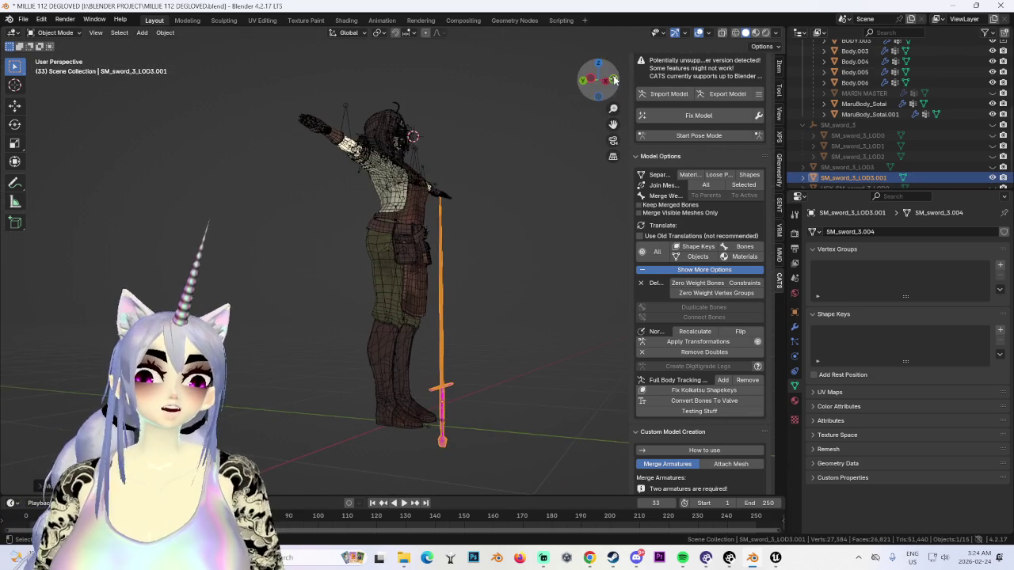
key("KP_1")
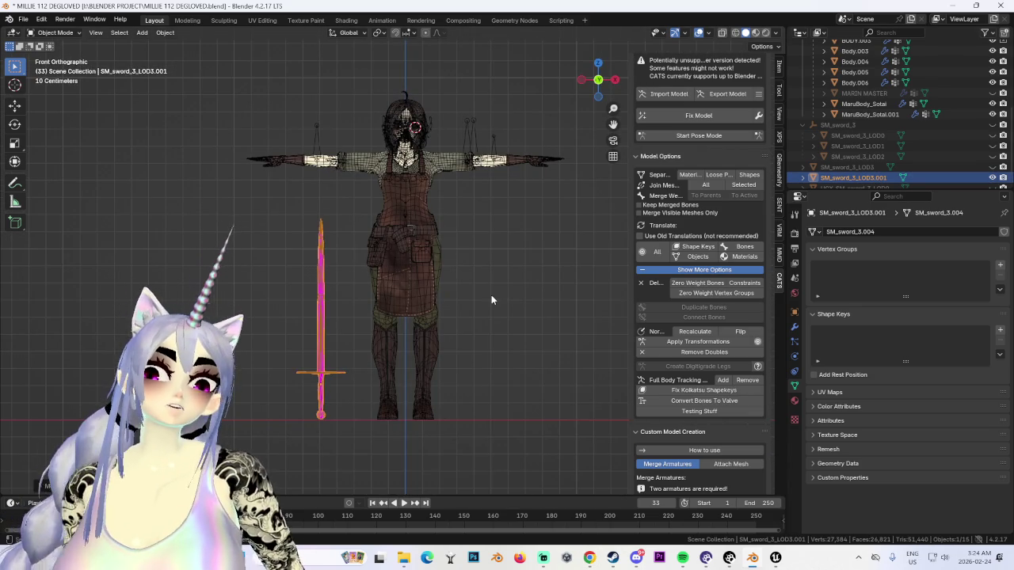
scroll(491, 299, "up", 1)
scroll(479, 305, "up", 2)
scroll(261, 228, "down", 3)
Step: Put the sword into Edit Mode and orbit around to inspect it
left_click(55, 32)
left_click(48, 52)
scroll(391, 292, "up", 3)
scroll(391, 292, "up", 3)
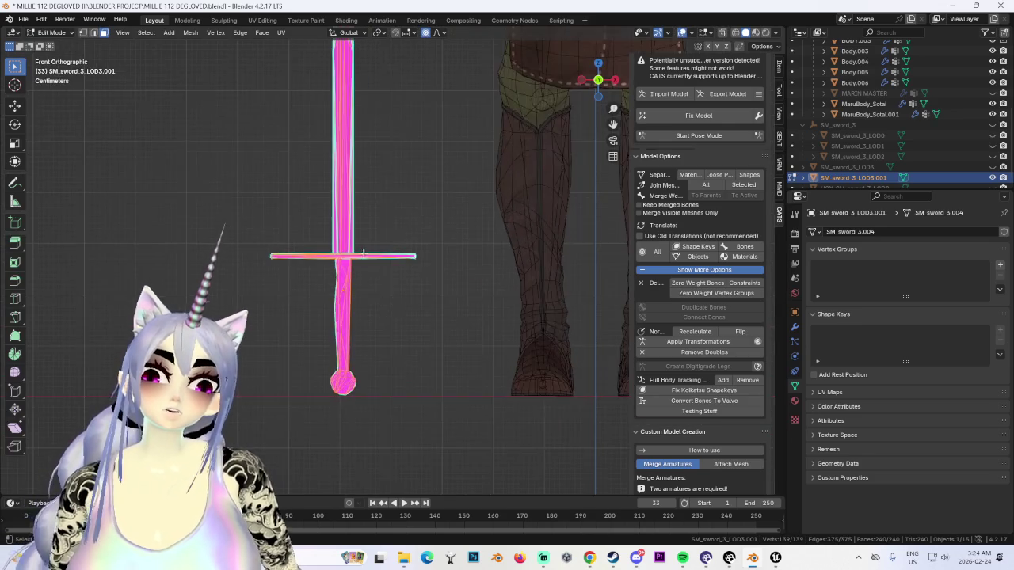
scroll(364, 270, "up", 3)
scroll(389, 281, "down", 3)
scroll(551, 224, "up", 4)
scroll(550, 224, "up", 2)
mouse_move(550, 224)
middle_mouse_down()
mouse_move(580, 349)
mouse_move(414, 381)
mouse_move(287, 372)
middle_mouse_up()
scroll(580, 370, "down", 5)
Step: Return the sword to Object Mode and frame it in the viewport
key("Tab")
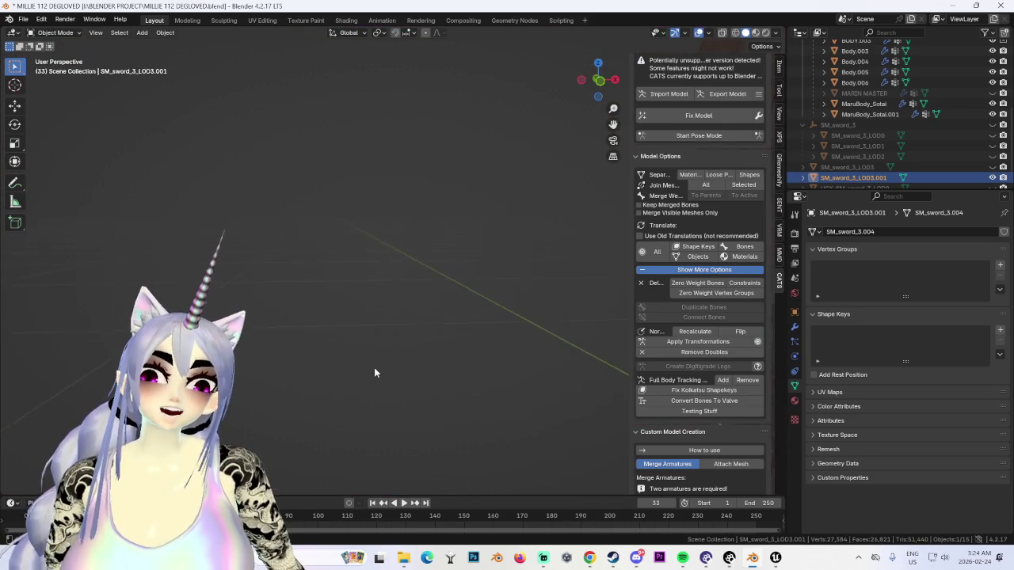
key("KP_Decimal")
scroll(376, 318, "down", 3)
scroll(333, 286, "down", 2)
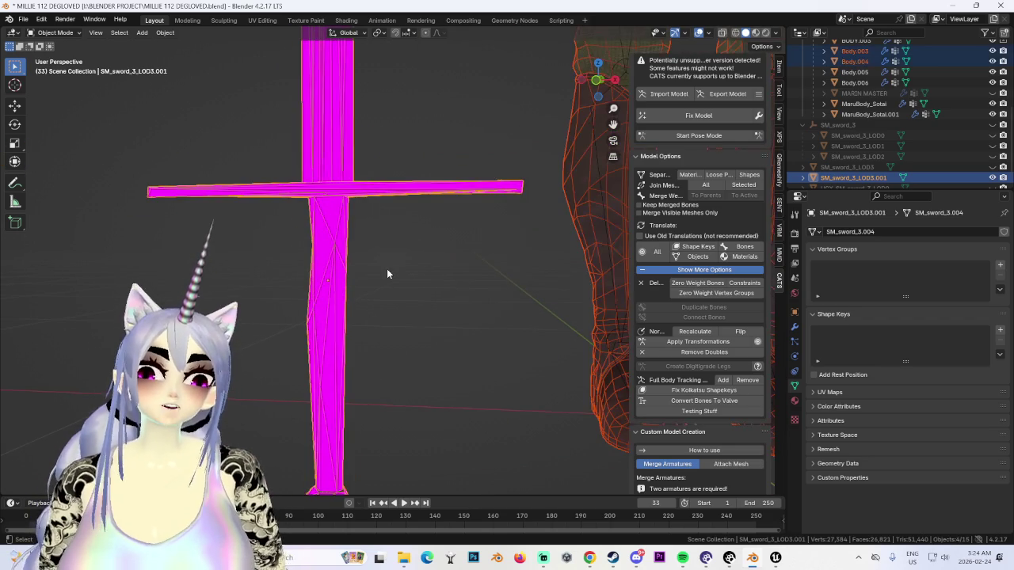
scroll(386, 269, "down", 3)
scroll(391, 291, "down", 2)
Step: Set the sword's Location X, Y and Z to 0 m in the Item panel
left_click(780, 64)
double_click(689, 87)
type("0")
key("Tab")
key("BackSpace")
type("0")
key("Tab")
type("0")
key("Return")
scroll(586, 269, "up", 3)
middle_click_drag(607, 287, 377, 313, "shift")
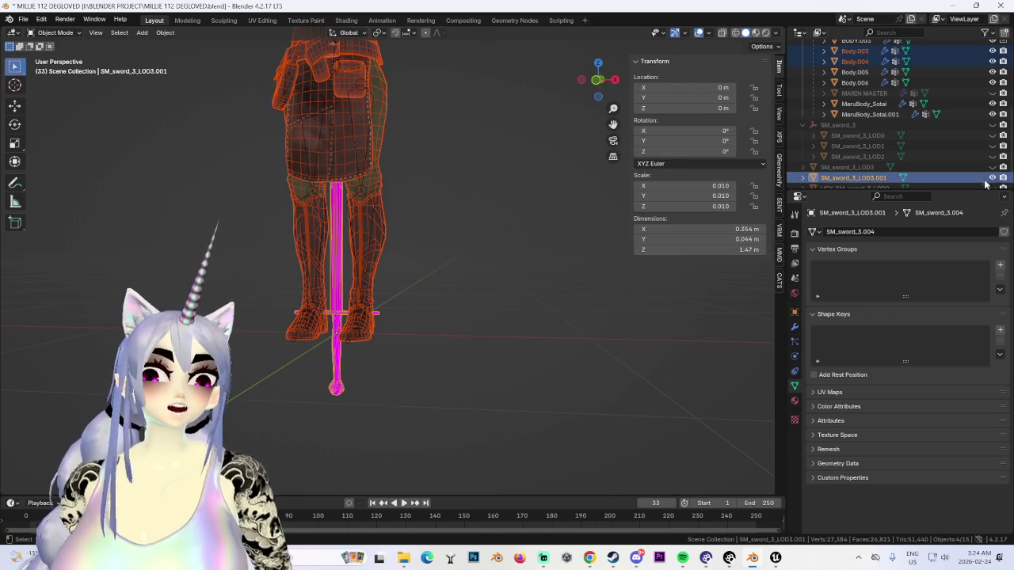
Step: Compare the SM_sword_3_LOD1 and LOD0 copies by toggling visibility, then select SM_sword_3_LOD0
left_click(991, 146)
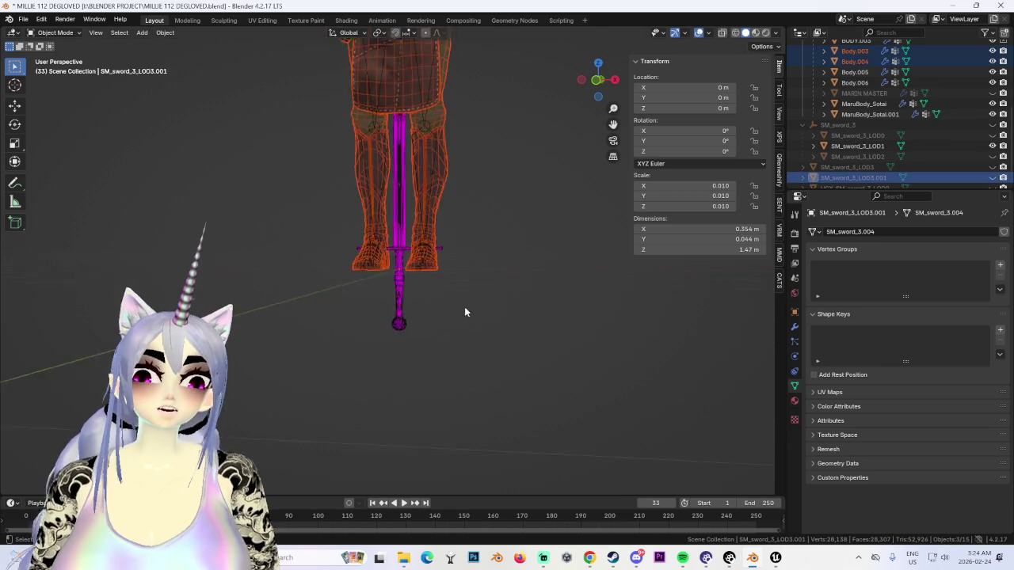
scroll(459, 325, "up", 4)
left_click(417, 338)
key("KP_Decimal")
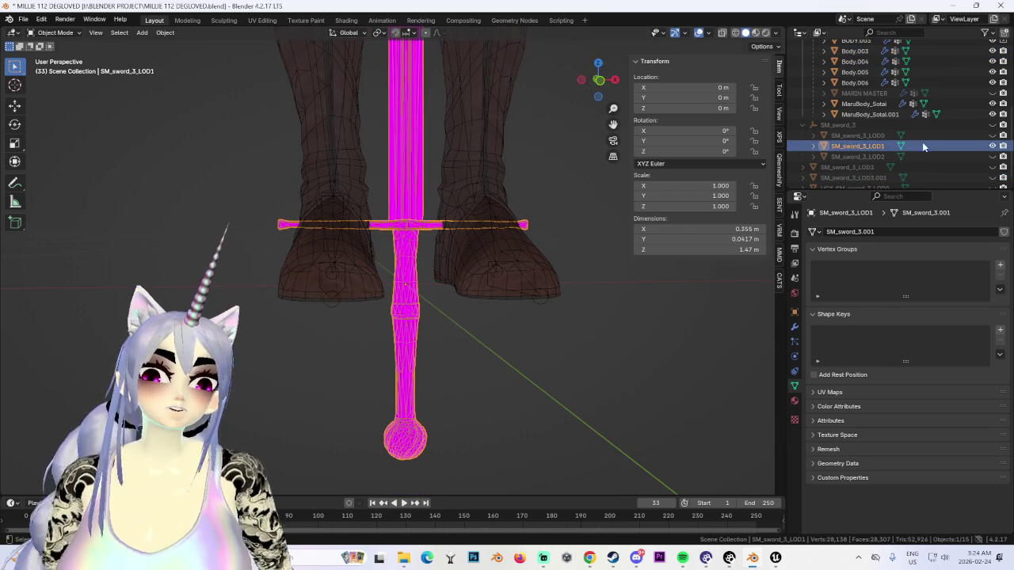
left_click(991, 145)
left_click(993, 135)
left_click(992, 146)
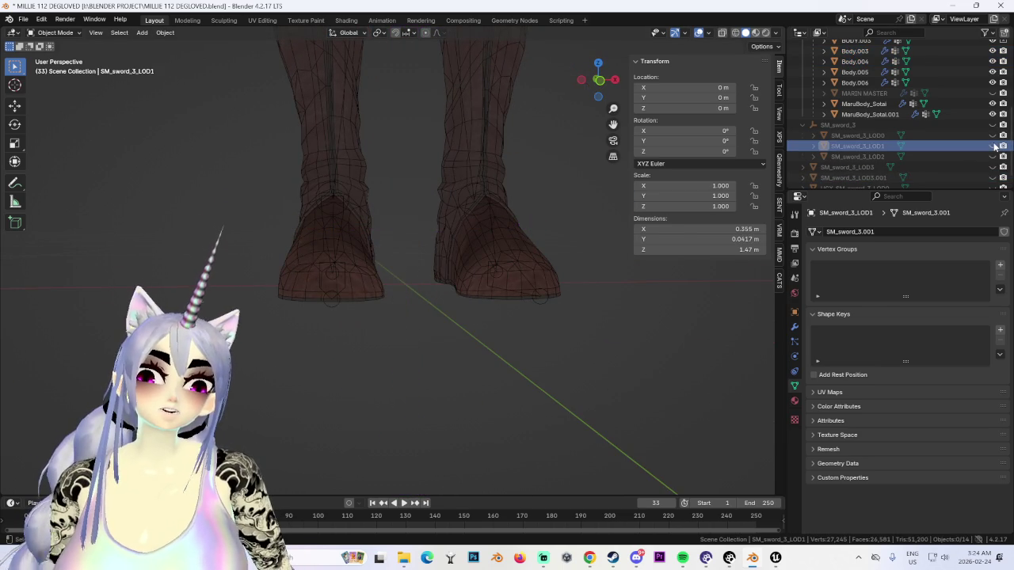
left_click(993, 145)
left_click(992, 135)
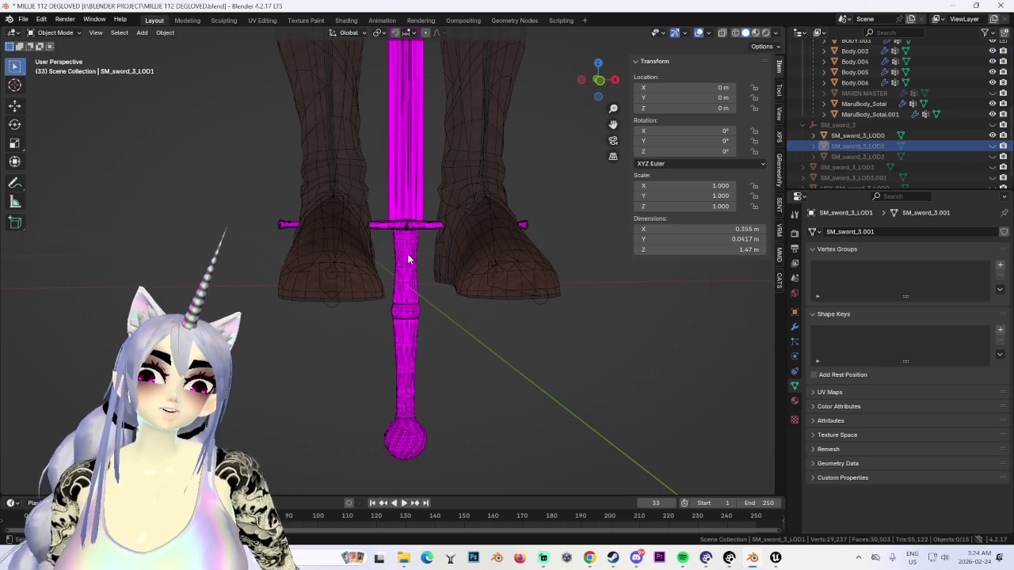
left_click(887, 135)
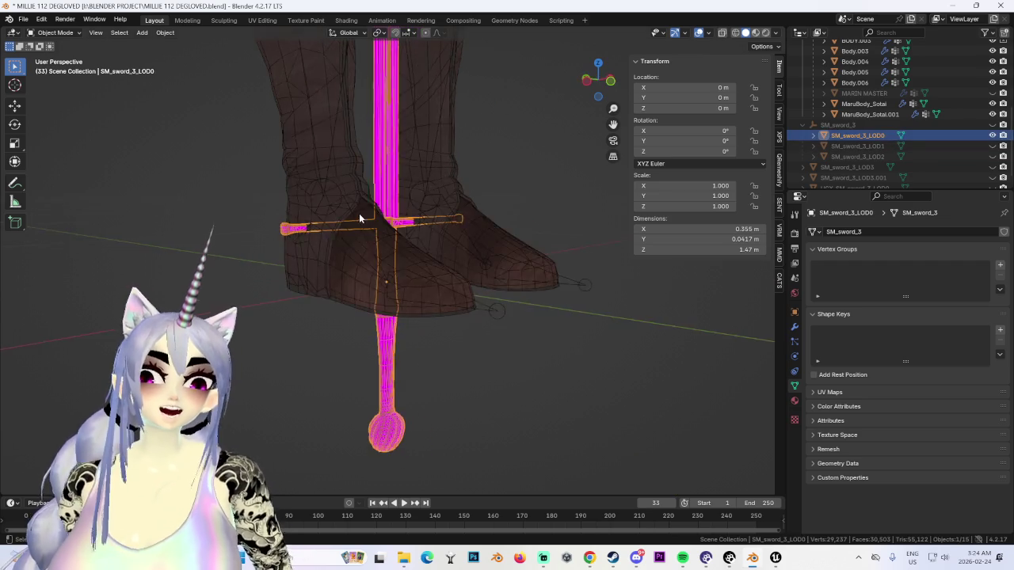
Step: Clear SM_sword_3_LOD0's parent keeping its transform, and view it in Front Orthographic
middle_click_drag(359, 213, 339, 222)
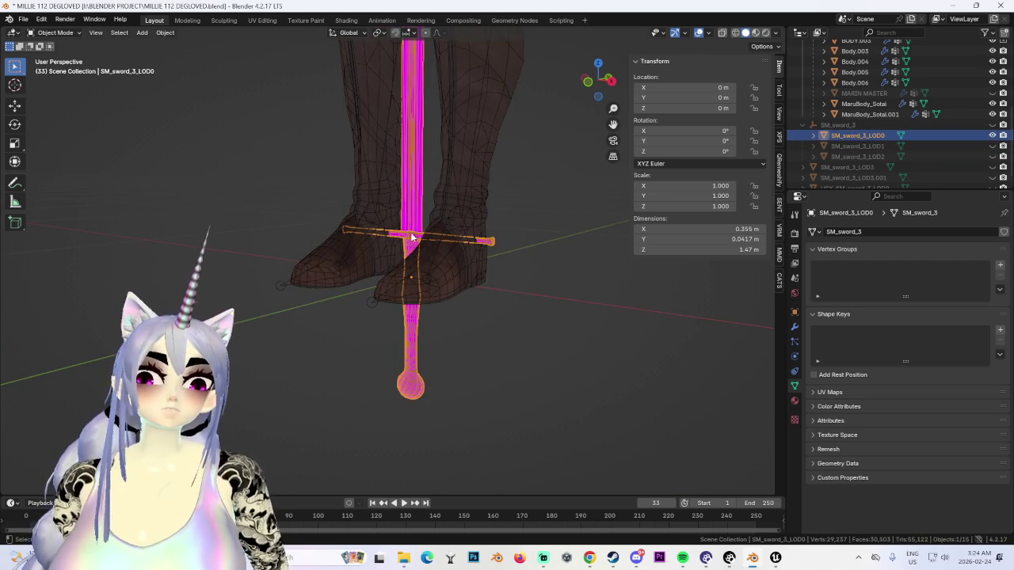
right_click(401, 230)
mouse_move(372, 234)
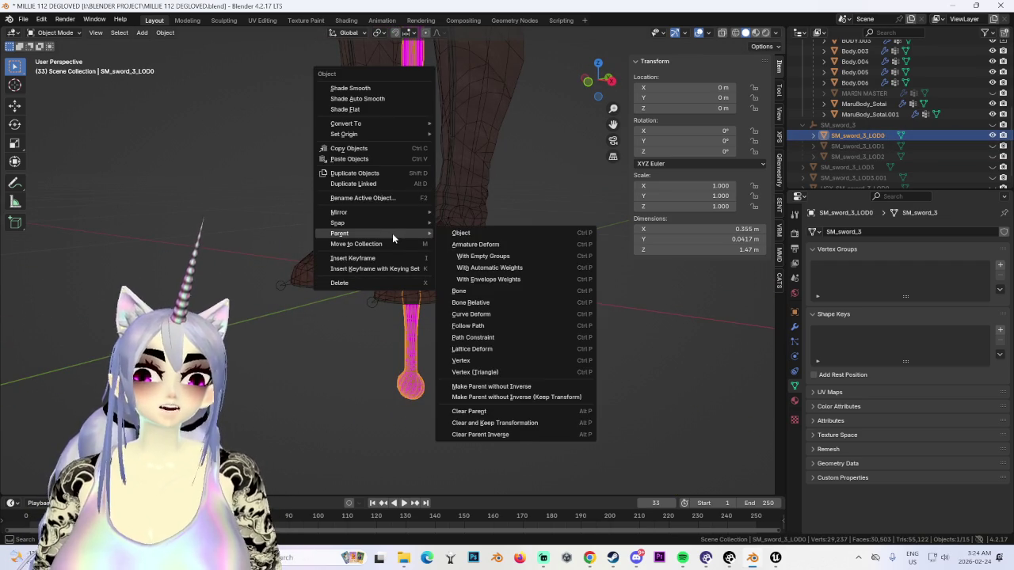
left_click(475, 422)
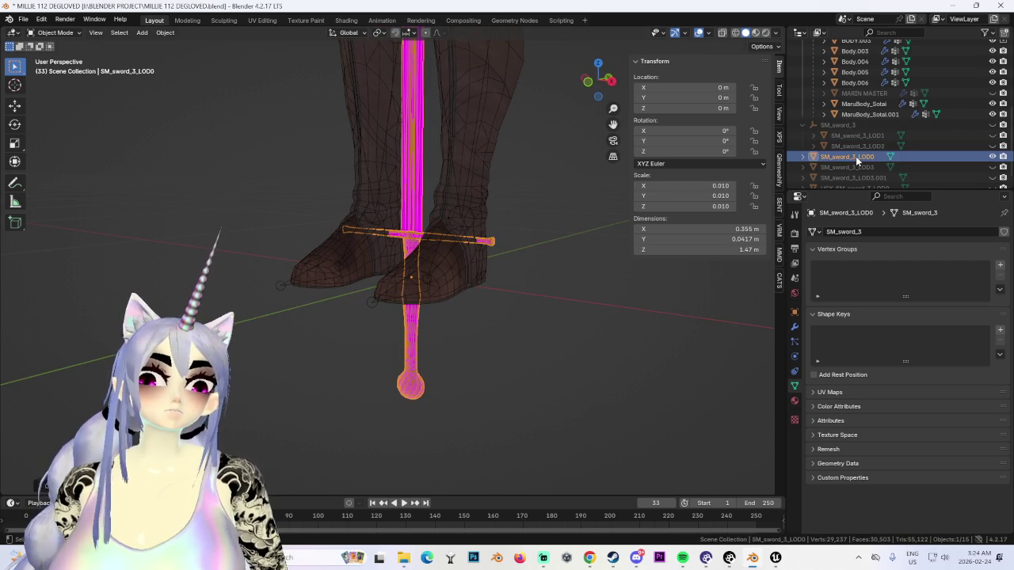
middle_click_drag(507, 198, 447, 210)
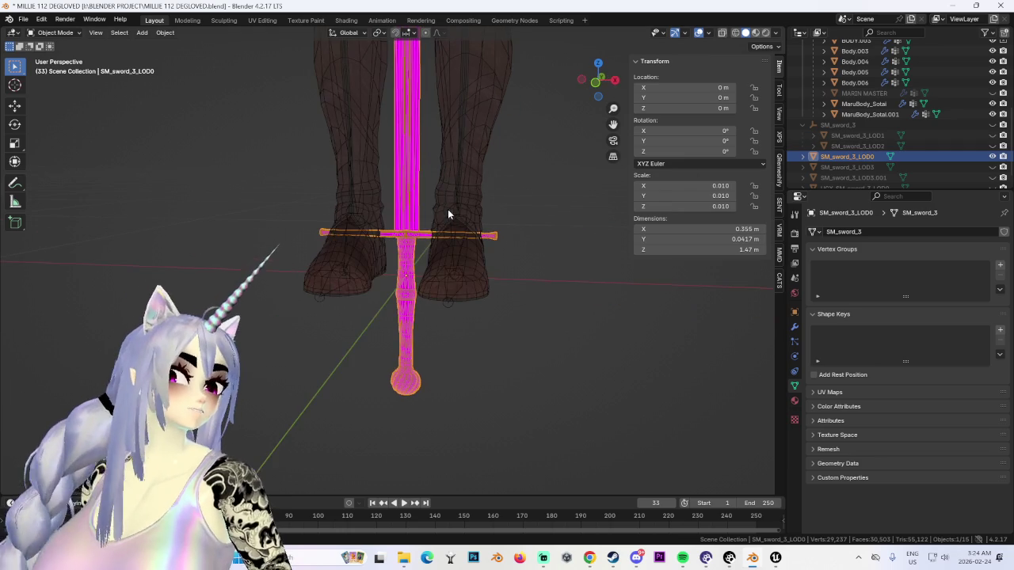
left_click(598, 80)
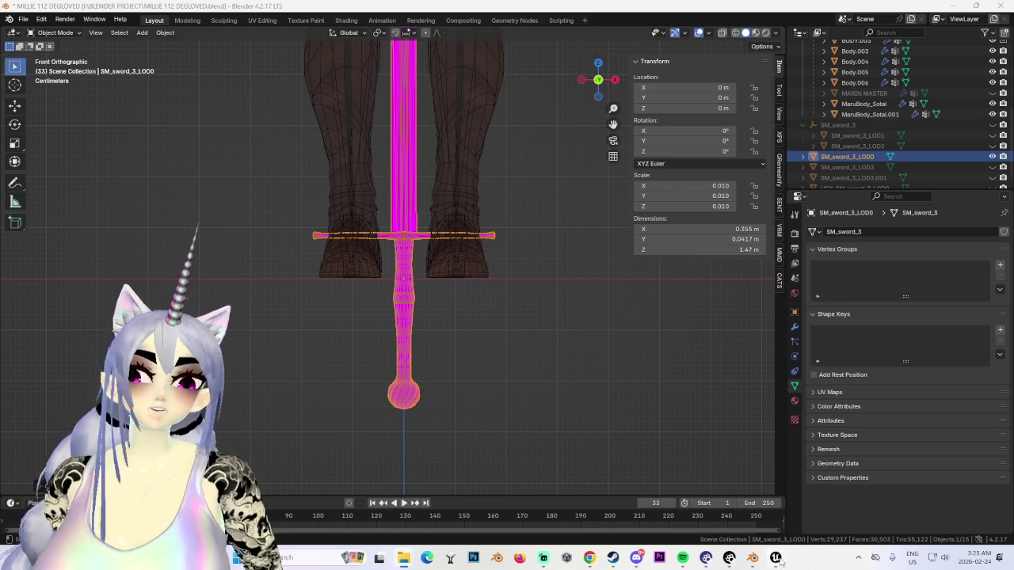
Step: In Unreal Engine, locate the T_sword_3_BC texture and choose to export it
mouse_move(775, 558)
left_click(910, 497)
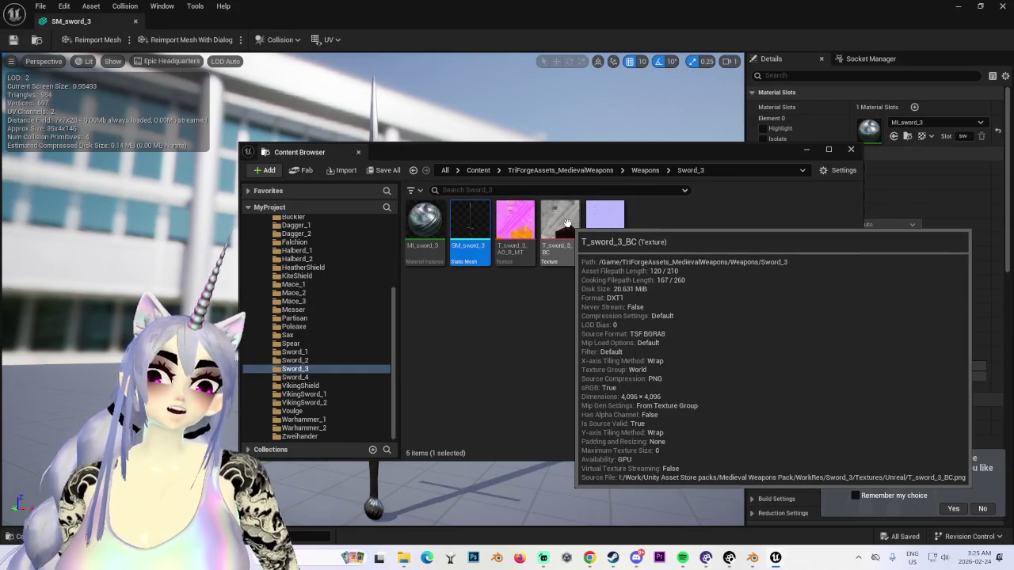
right_click(567, 224)
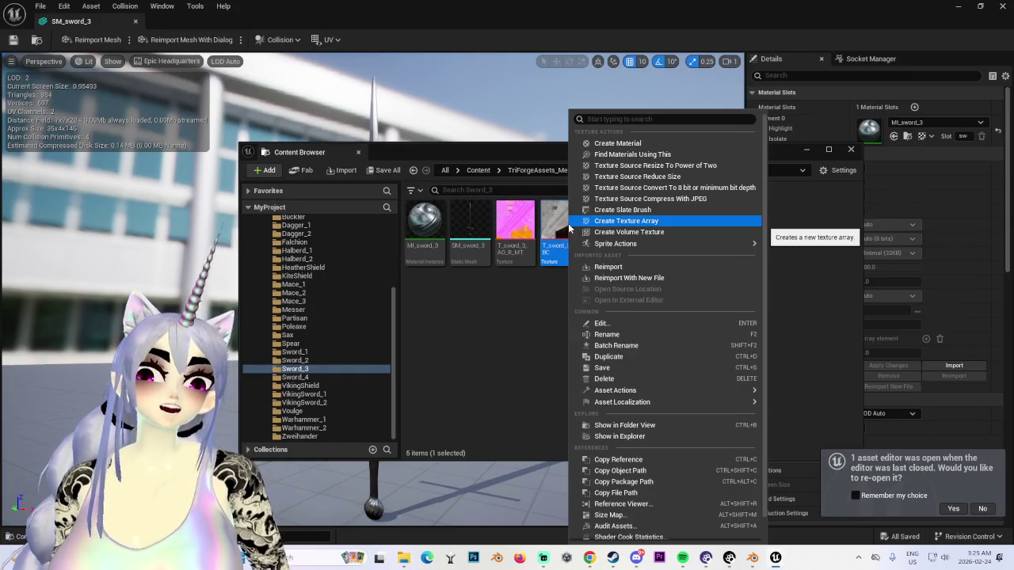
left_click(656, 442)
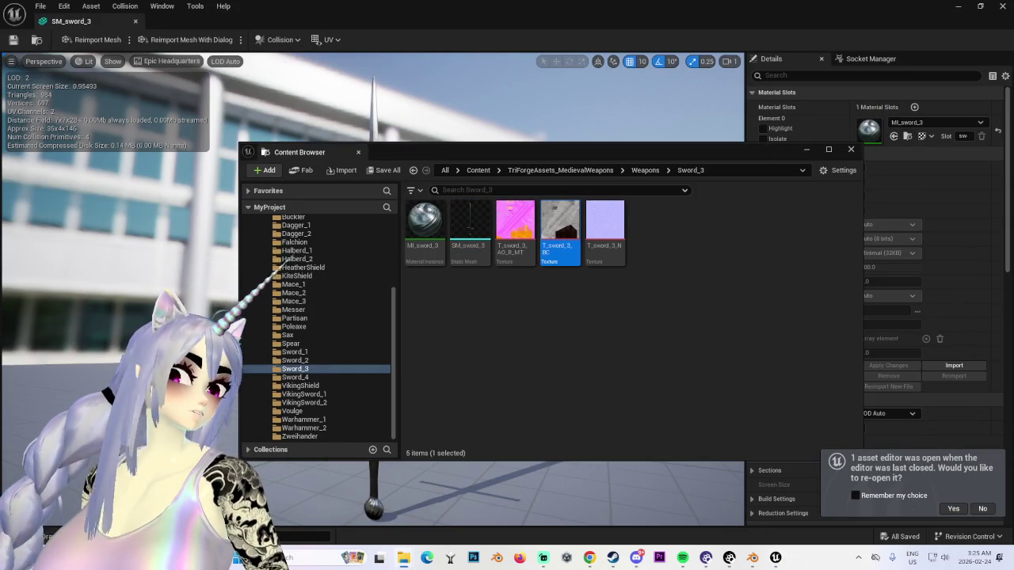
right_click(572, 226)
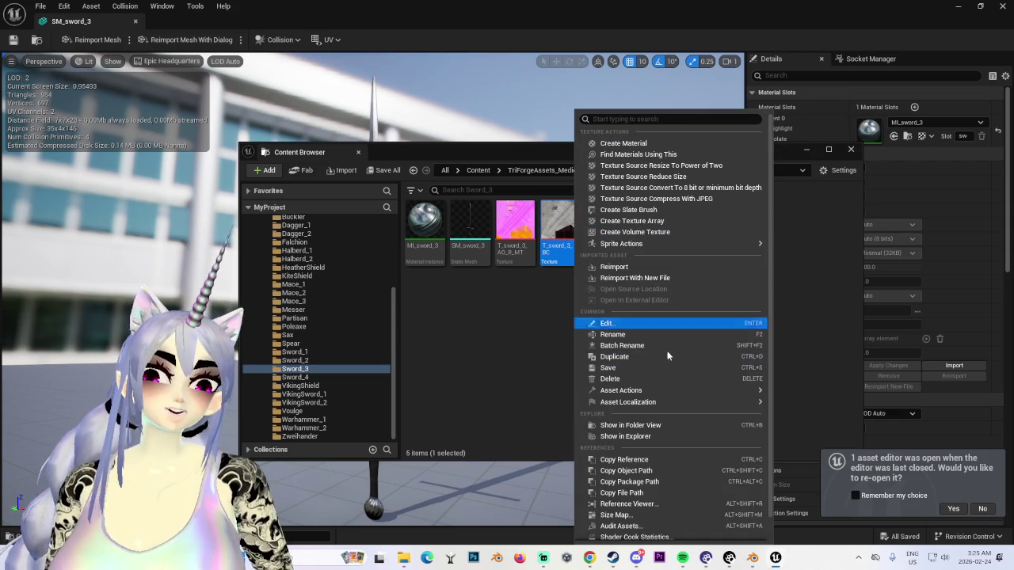
mouse_move(620, 390)
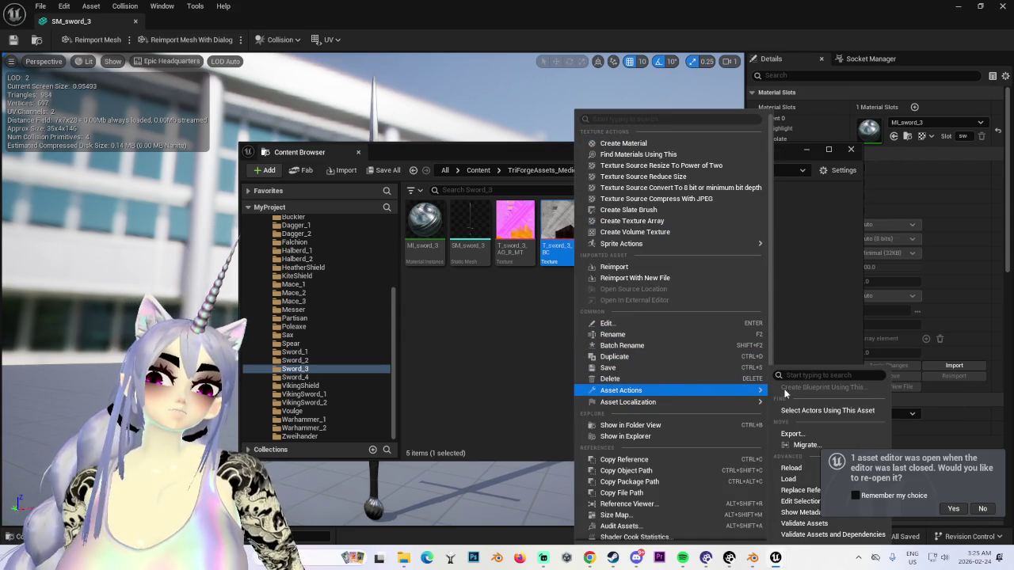
left_click(795, 434)
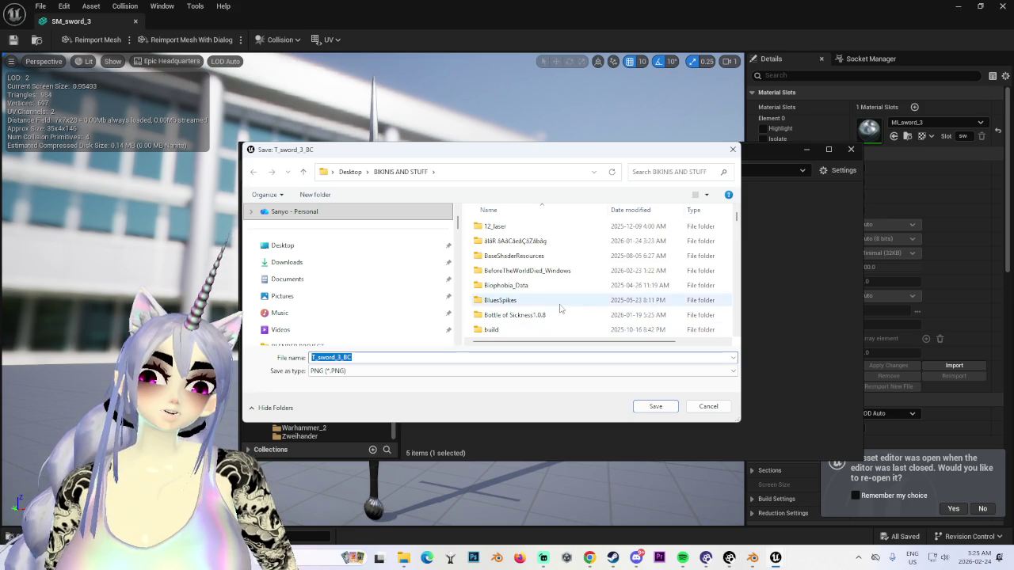
Step: Save the exported T_sword_3_BC texture into the Desktop MILLIE folder
scroll(559, 315, "down", 5)
scroll(534, 318, "down", 1)
scroll(534, 317, "down", 1)
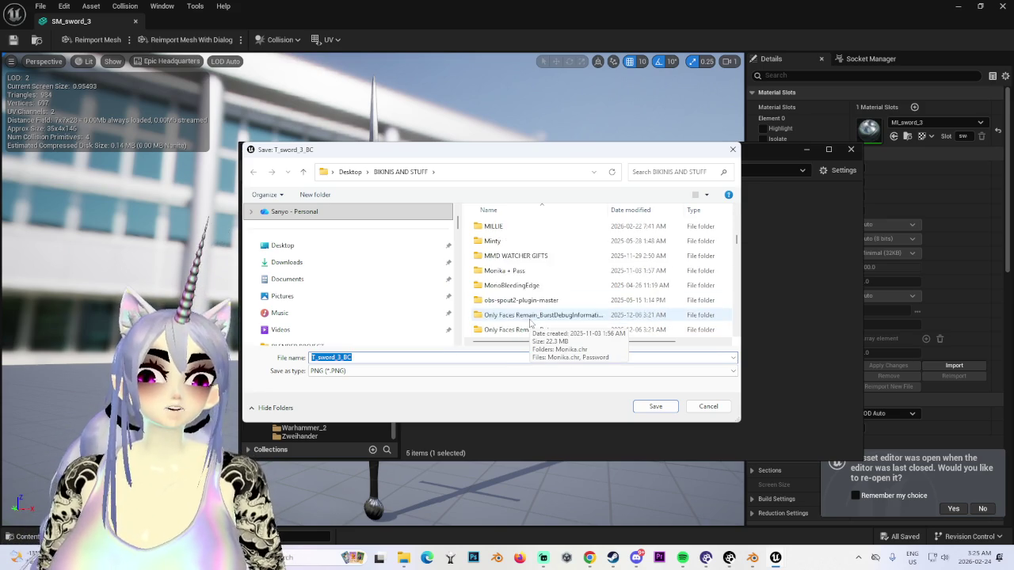
scroll(531, 309, "down", 1)
left_click(517, 270)
double_click(517, 270)
left_click(657, 407)
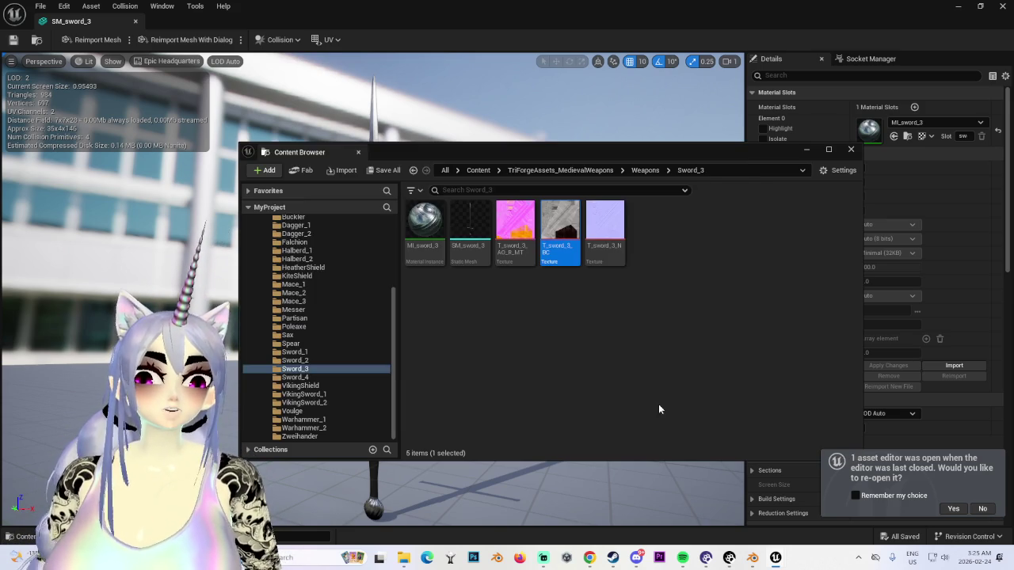
Step: Check the actions for the T_sword_3_N and T_sword_3_AO_R_MT textures without exporting
right_click(611, 220)
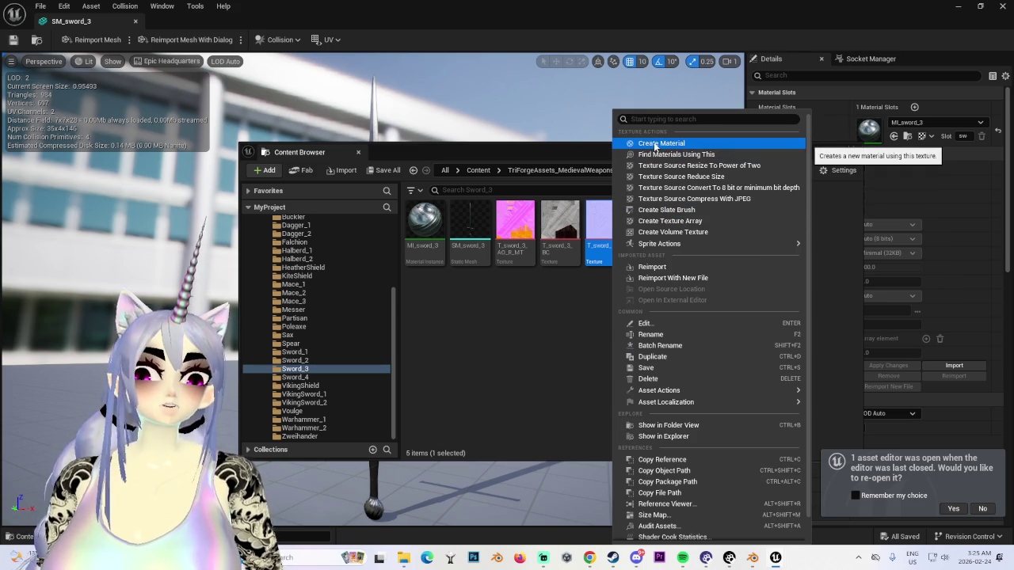
left_click(519, 222)
right_click(525, 222)
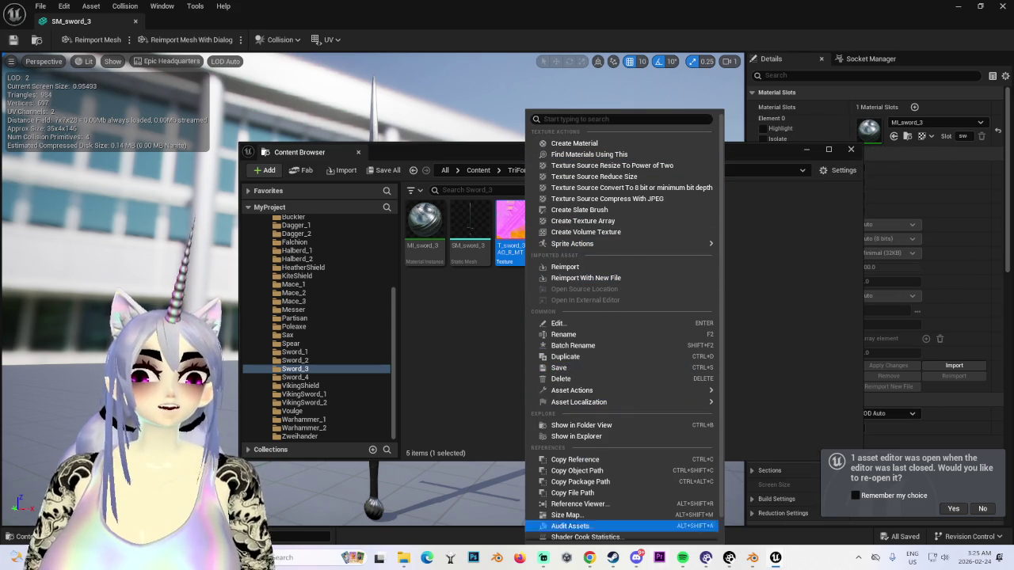
left_click(590, 557)
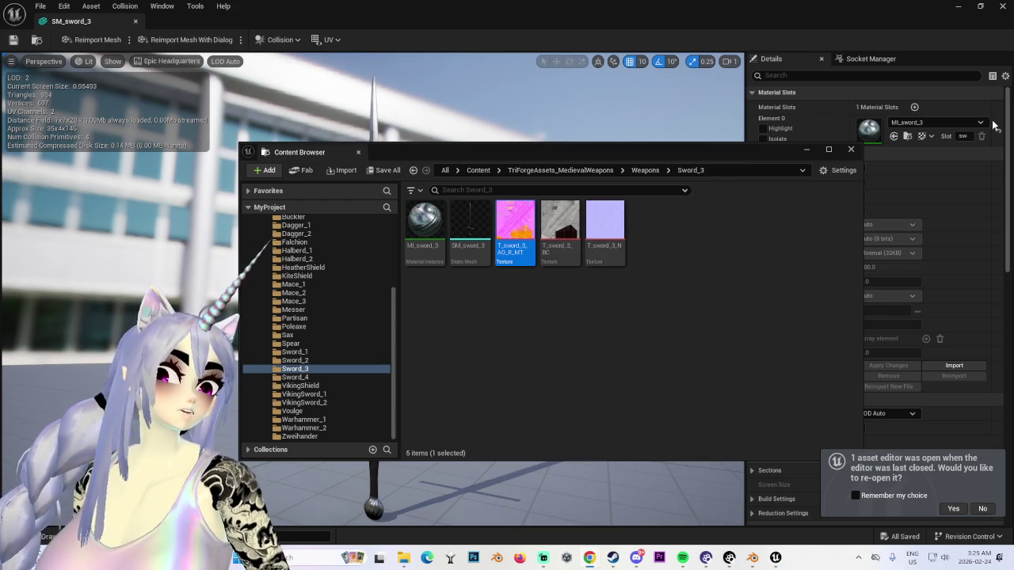
right_click(507, 220)
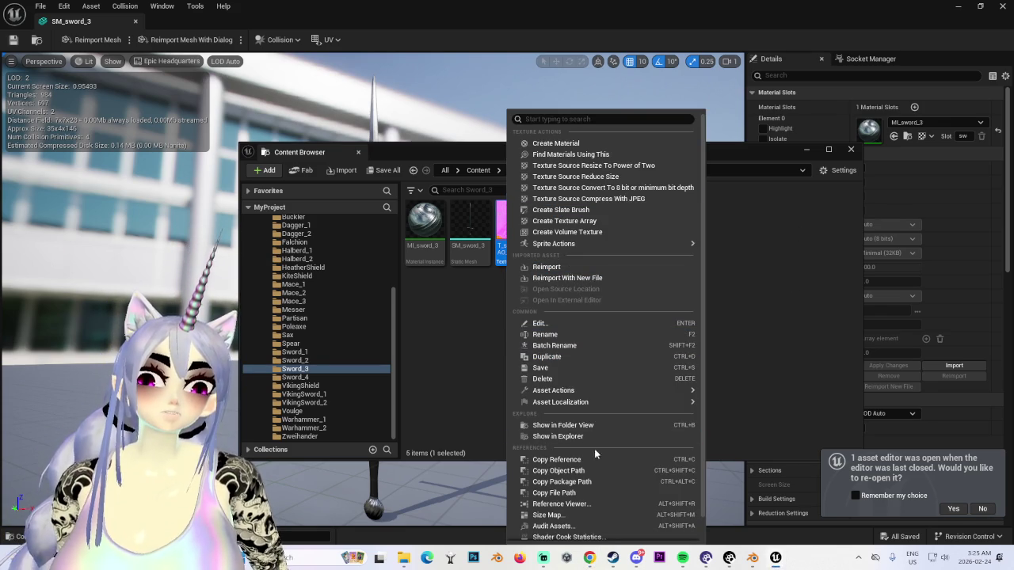
scroll(651, 404, "down", 1)
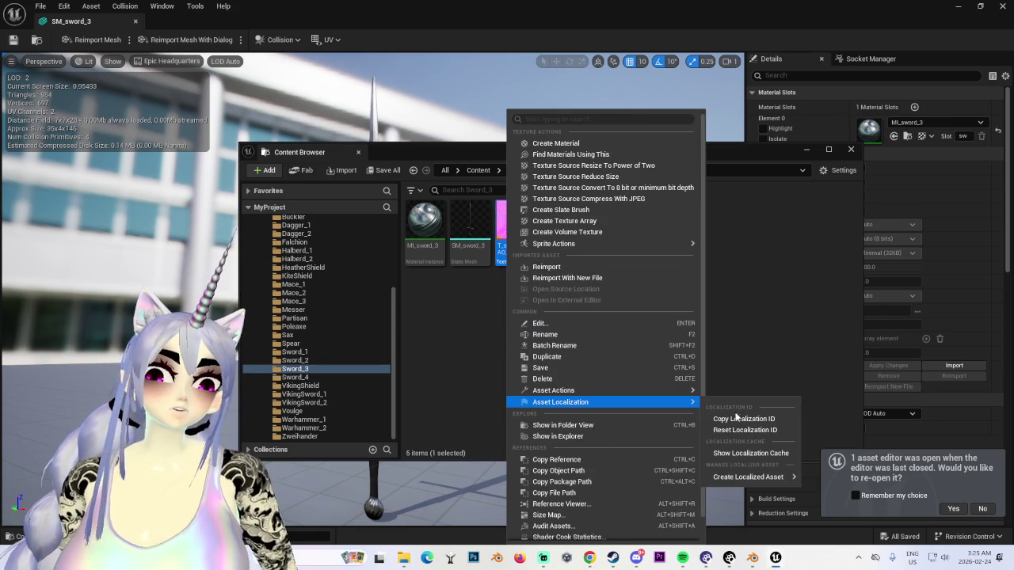
left_click(749, 285)
Step: Back in Blender, view the sword's MI_sword_3 material nodes in the Shading workspace
left_click(754, 559)
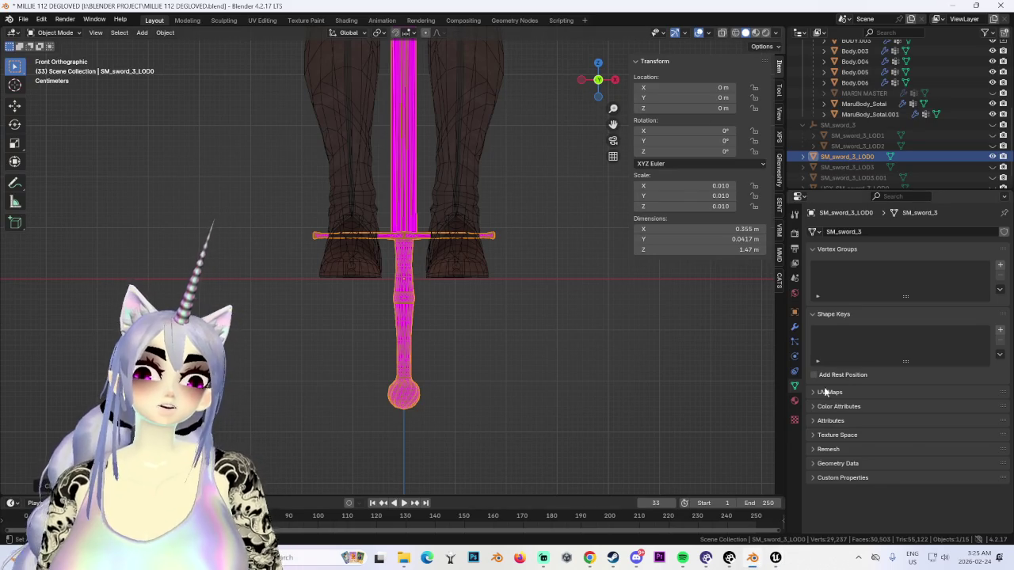
left_click(795, 400)
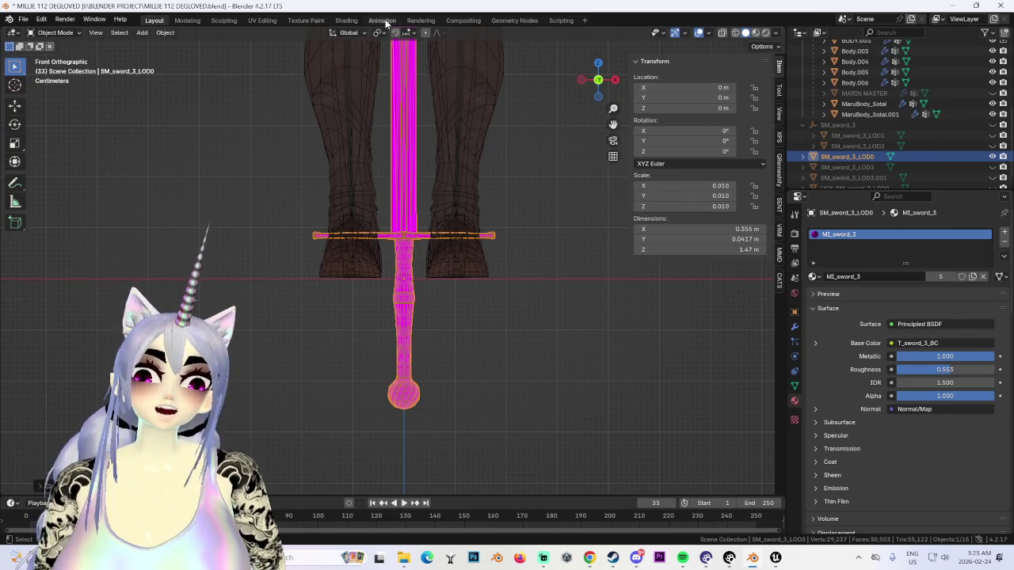
left_click(381, 20)
left_click(420, 19)
left_click(346, 20)
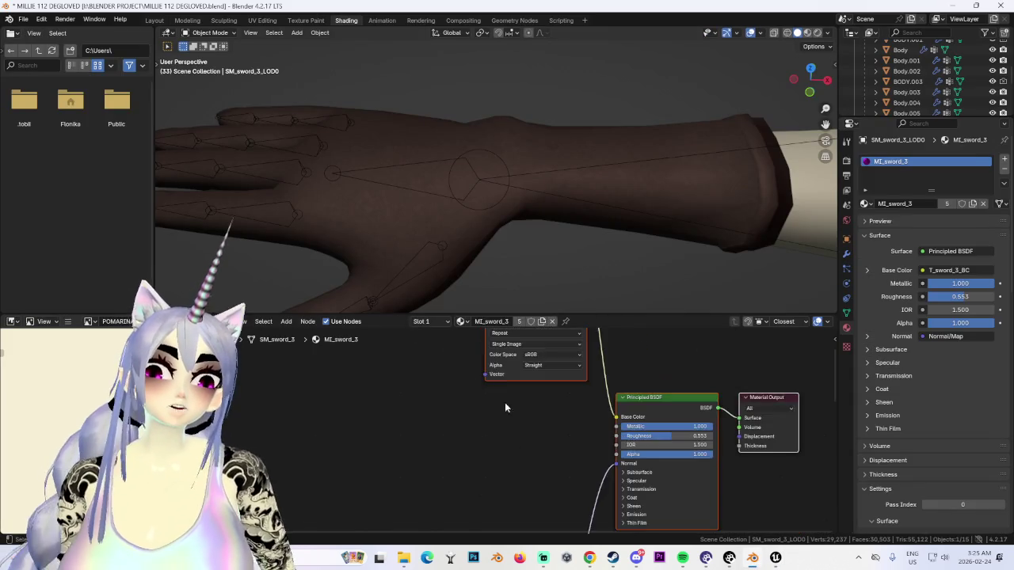
middle_click_drag(506, 435, 486, 491)
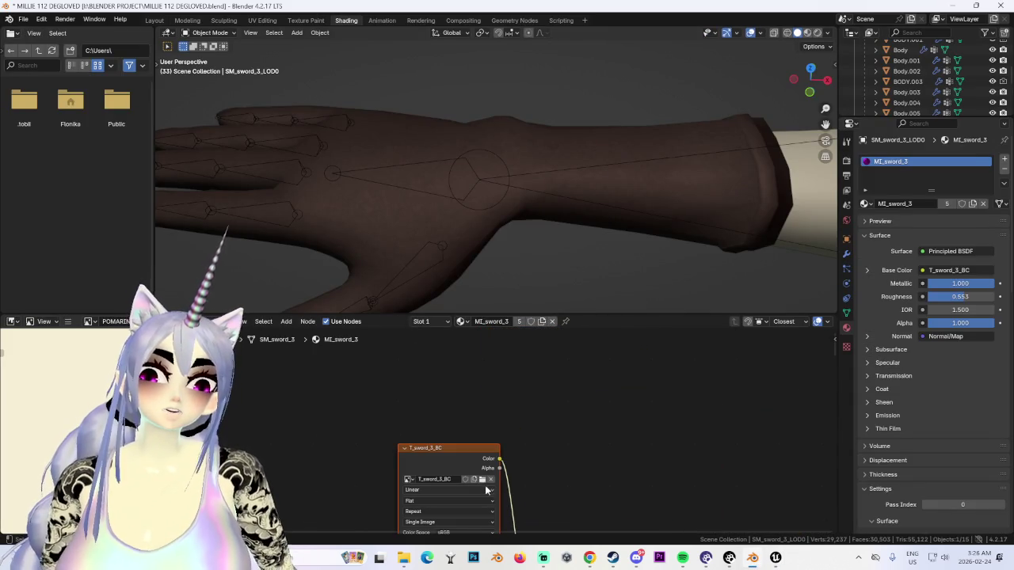
Step: Load Body.005.png from Desktop\BIKINIS AND STUFF\MILLIE into the Base Color image node
left_click(482, 480)
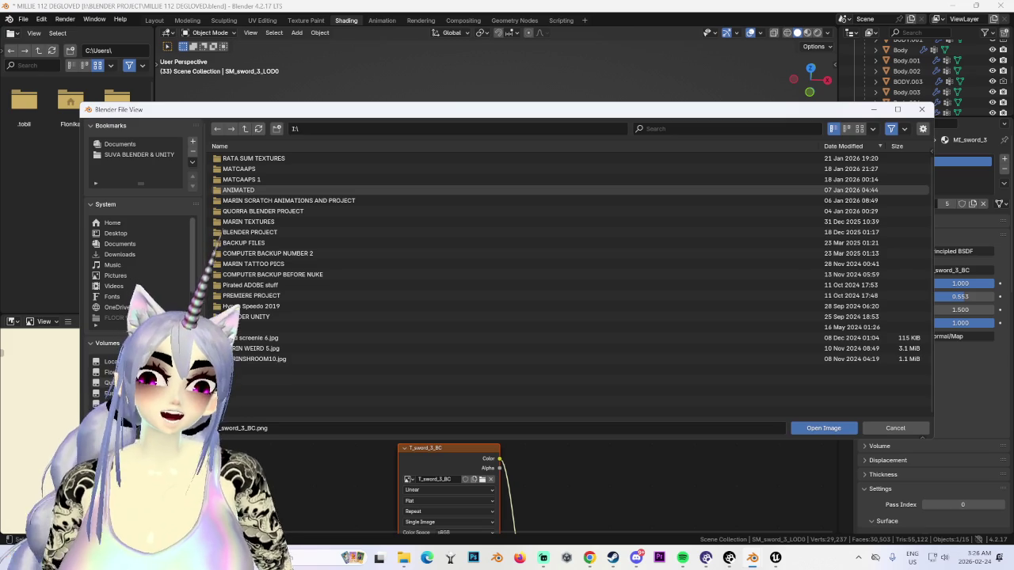
left_click(139, 243)
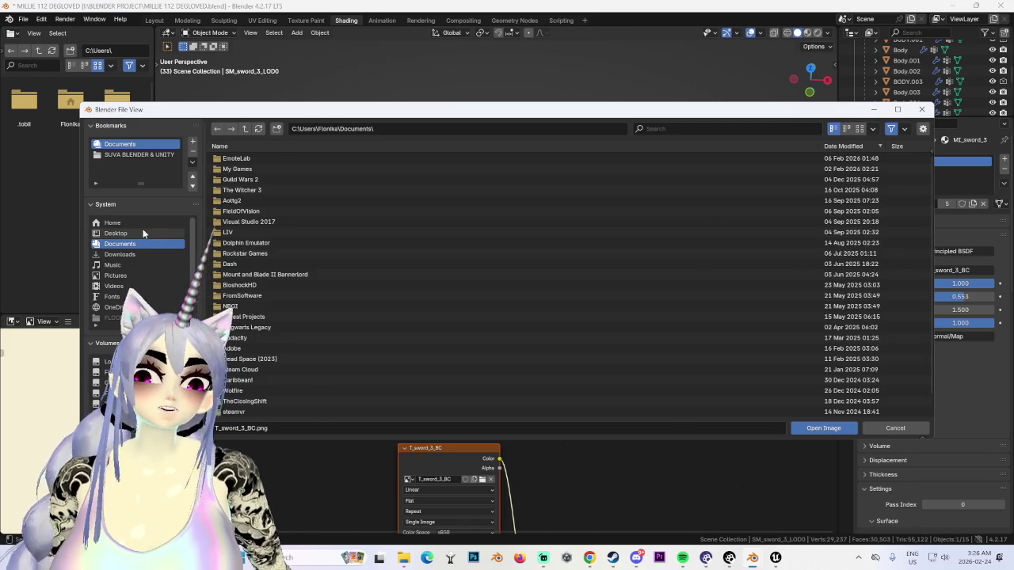
left_click(143, 232)
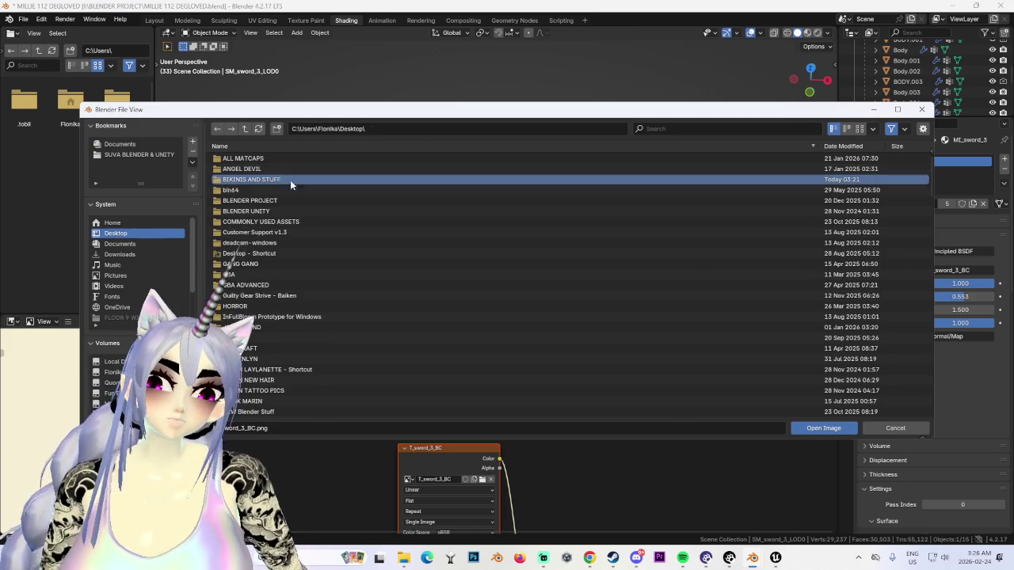
double_click(256, 159)
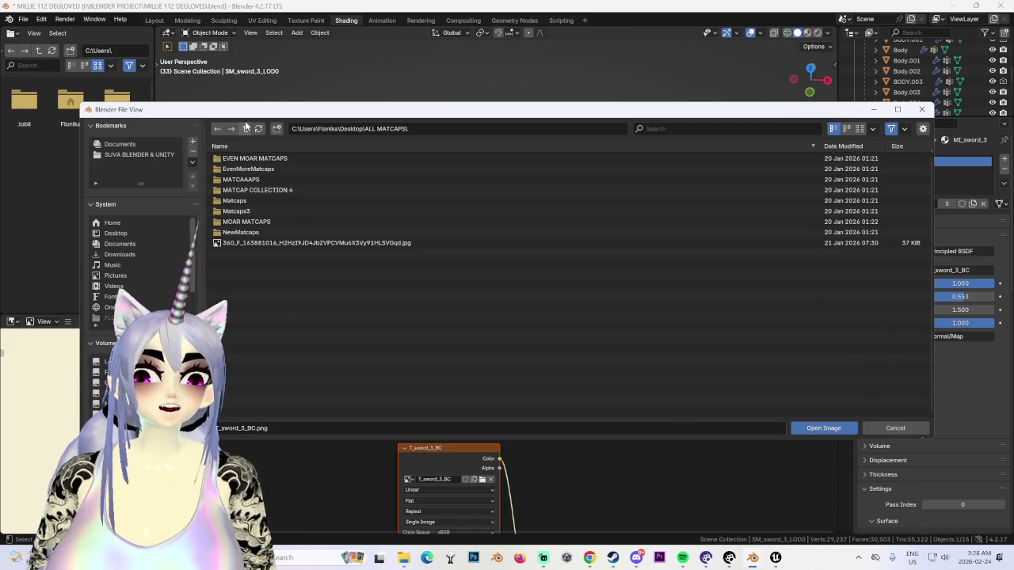
left_click(248, 127)
double_click(255, 180)
scroll(258, 356, "down", 8)
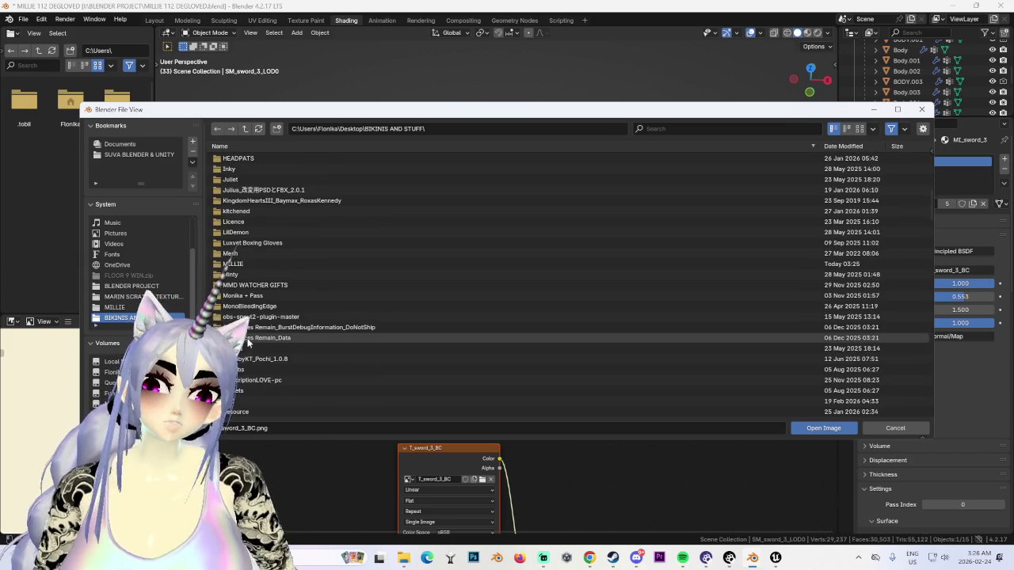
scroll(255, 321, "down", 2)
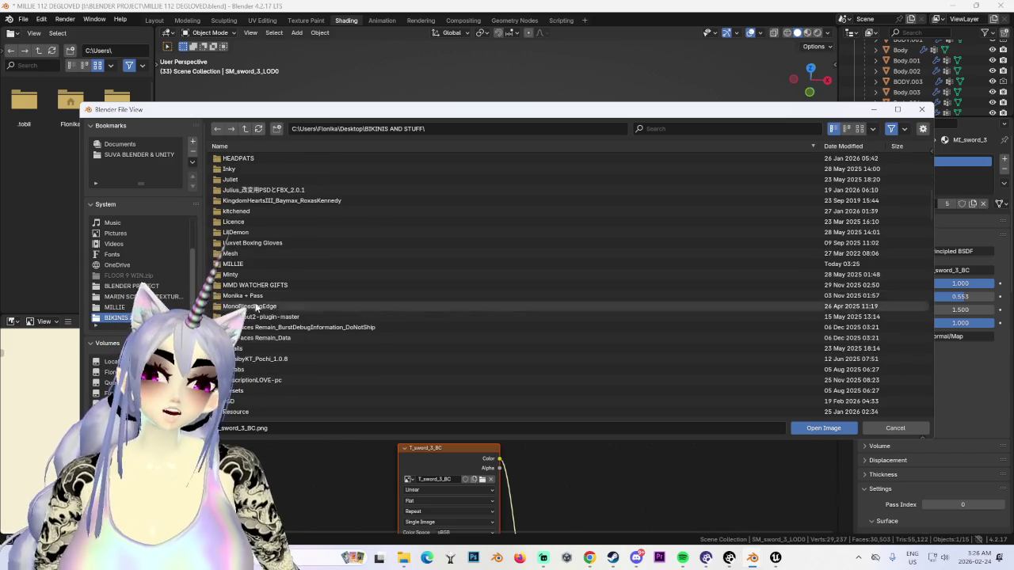
double_click(303, 266)
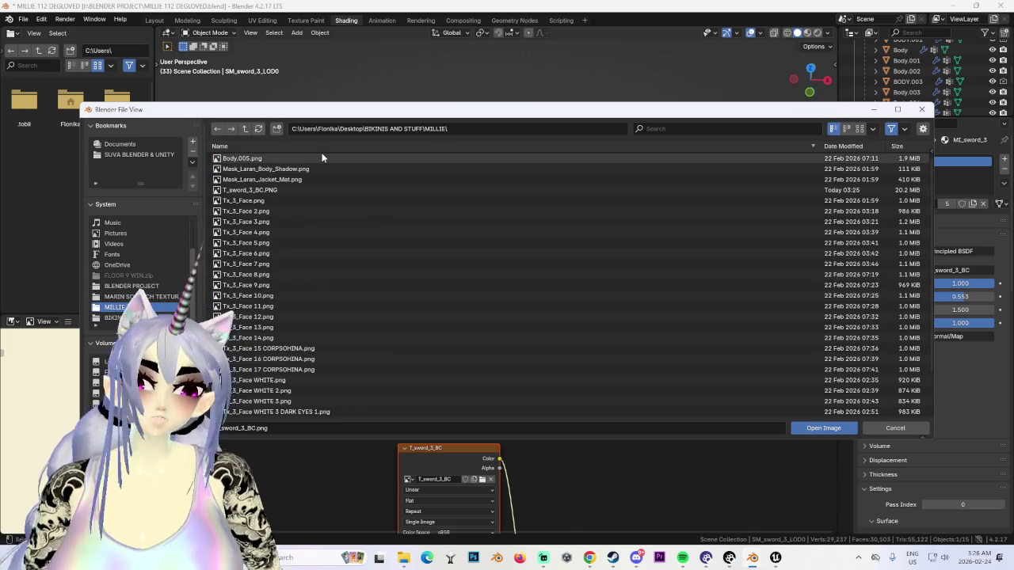
double_click(328, 159)
scroll(335, 162, "down", 4)
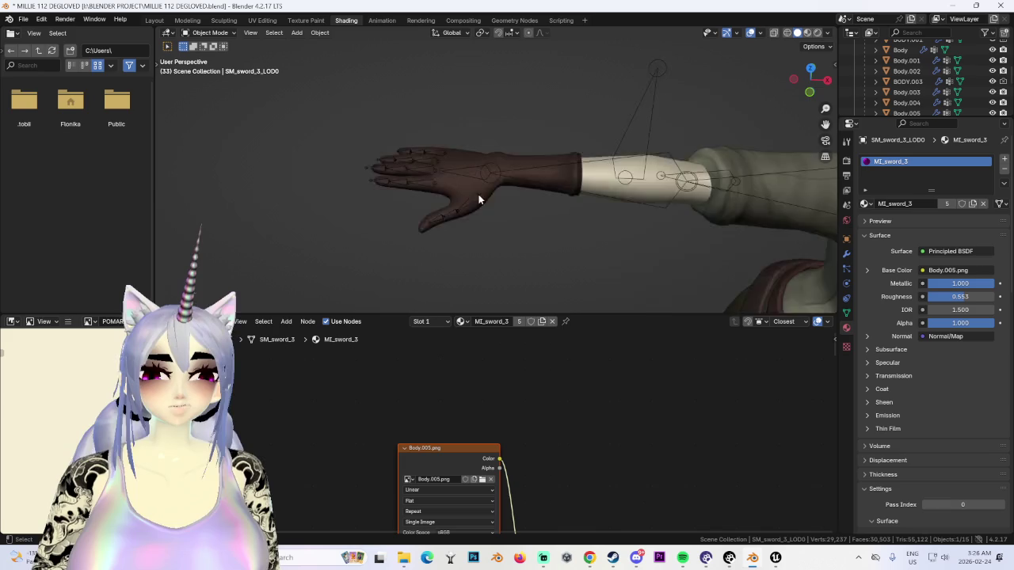
scroll(470, 177, "down", 4)
Step: Frame the sword in front view and undo the Body.005.png image change
left_click(810, 79)
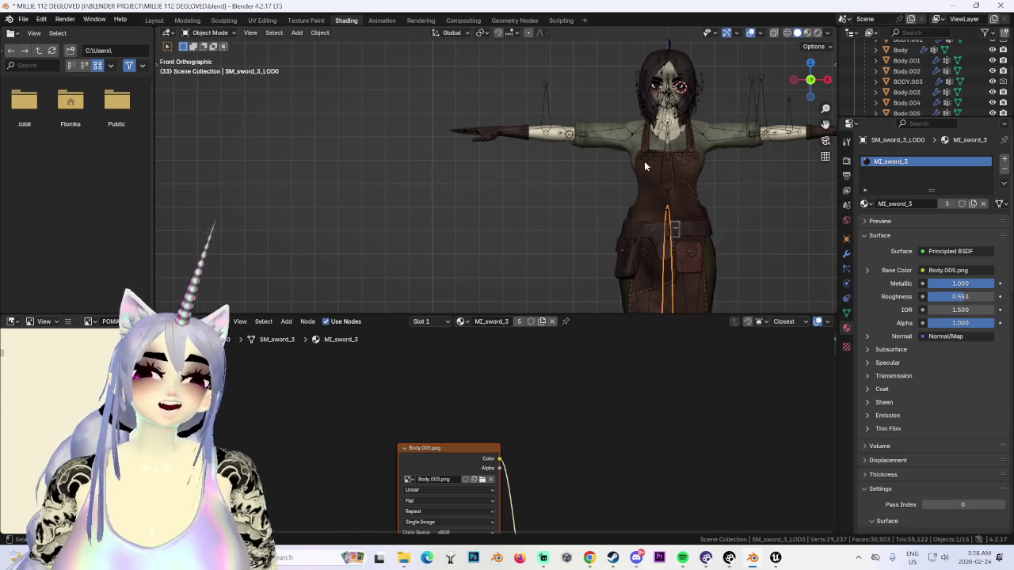
key("KP_Decimal")
scroll(519, 216, "up", 3)
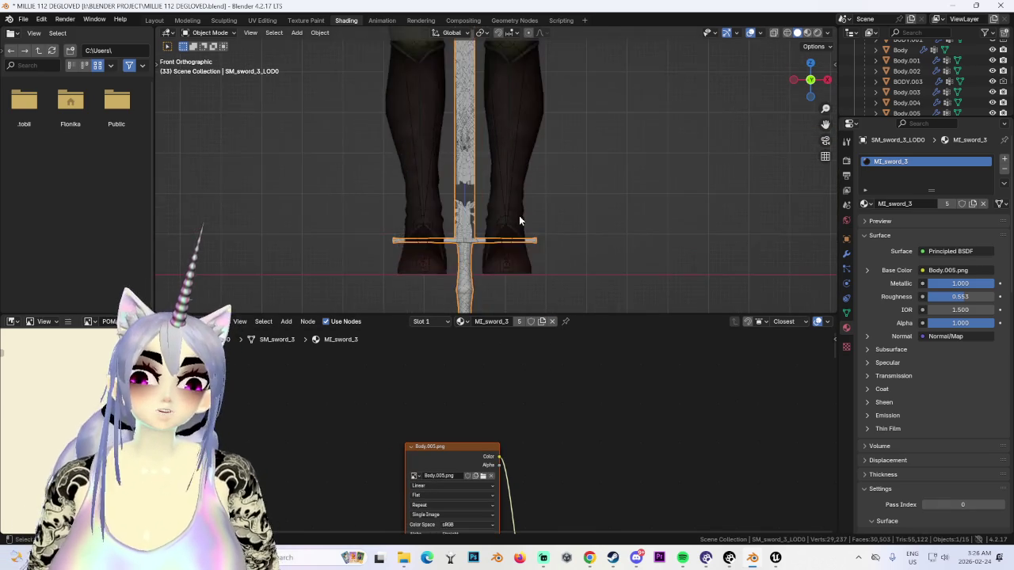
scroll(473, 182, "up", 4)
key("ctrl+z")
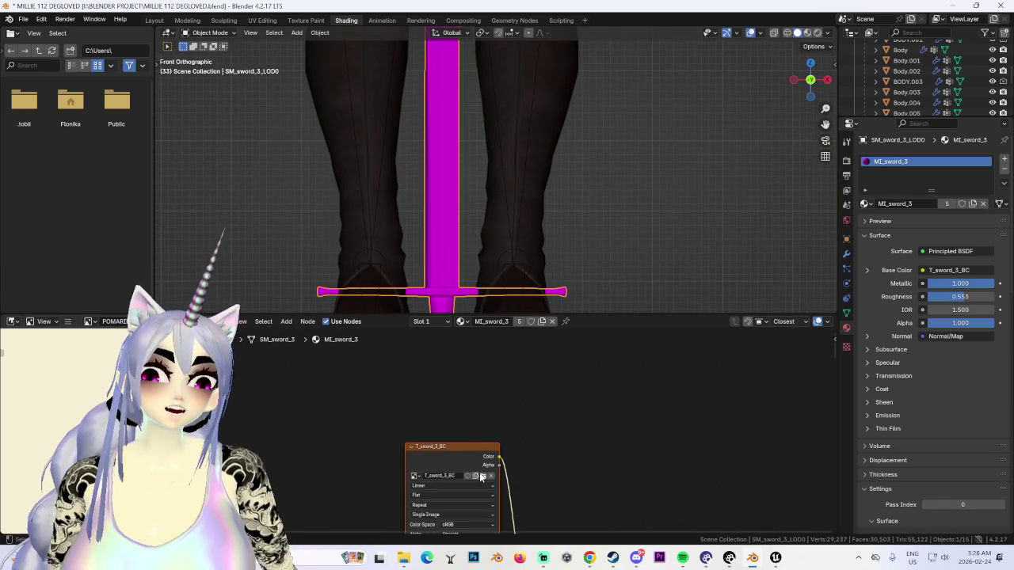
Step: Load T_sword_3_BC.PNG as the base colour image, then return to the Layout workspace
left_click(483, 475)
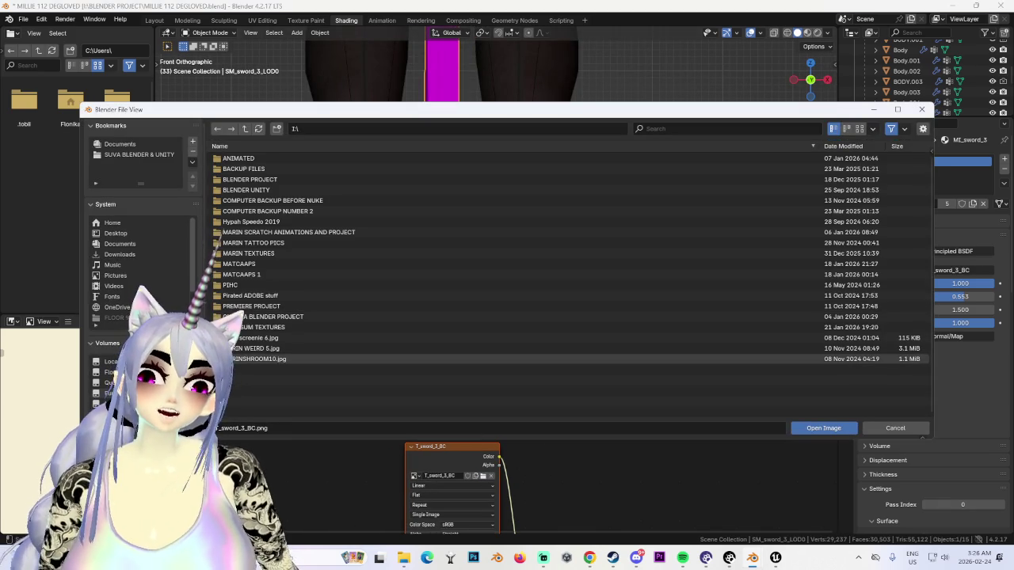
scroll(138, 238, "down", 5)
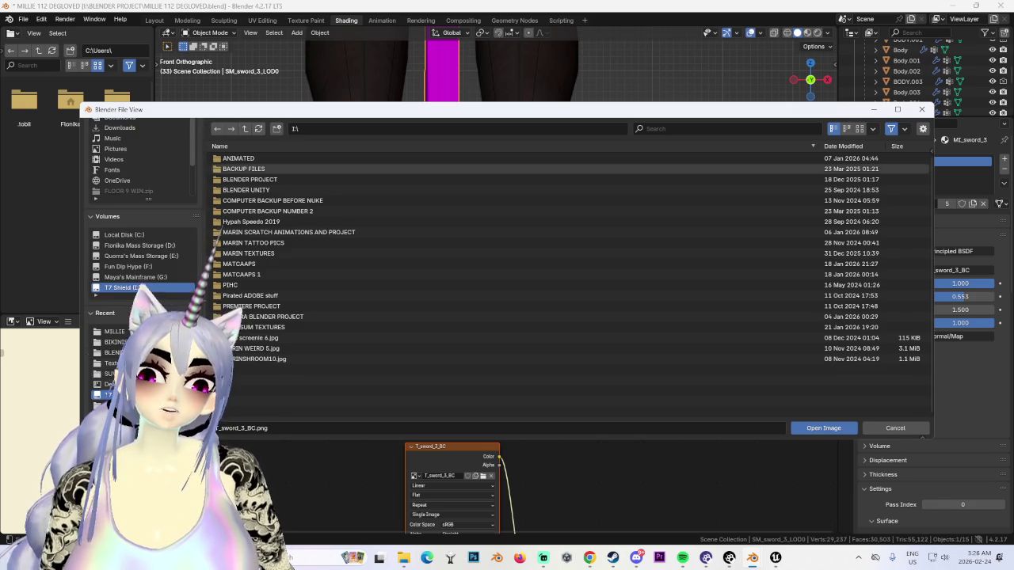
left_click(123, 339)
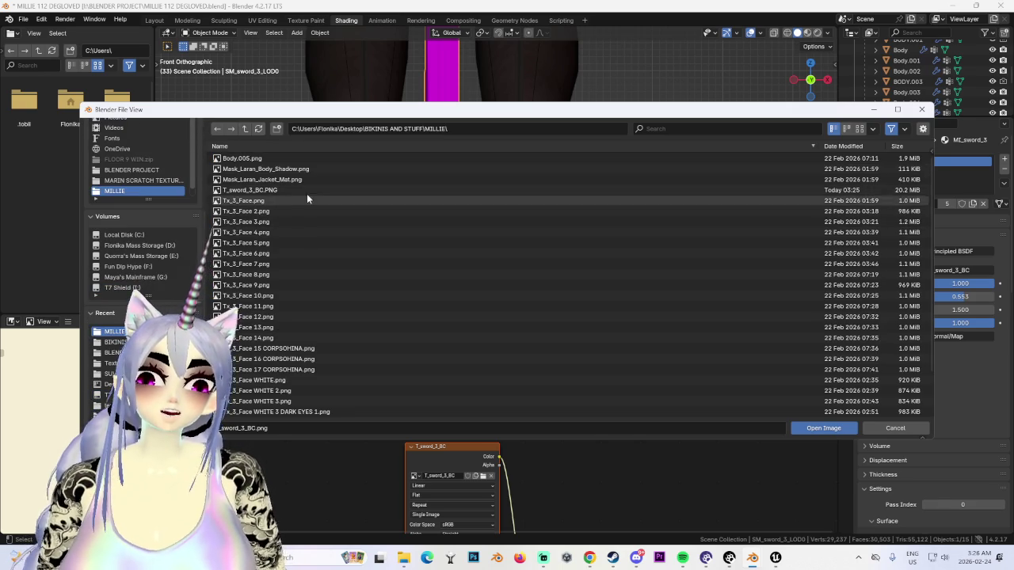
double_click(308, 190)
scroll(550, 236, "down", 5)
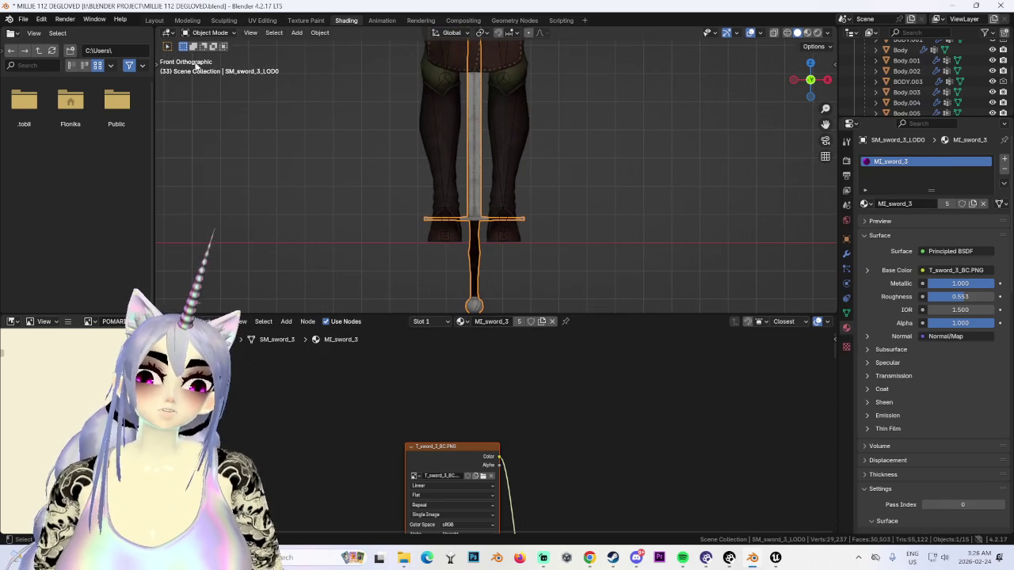
left_click(153, 20)
Step: Delete the extra sword LOD and UCX collision objects
scroll(477, 340, "down", 2)
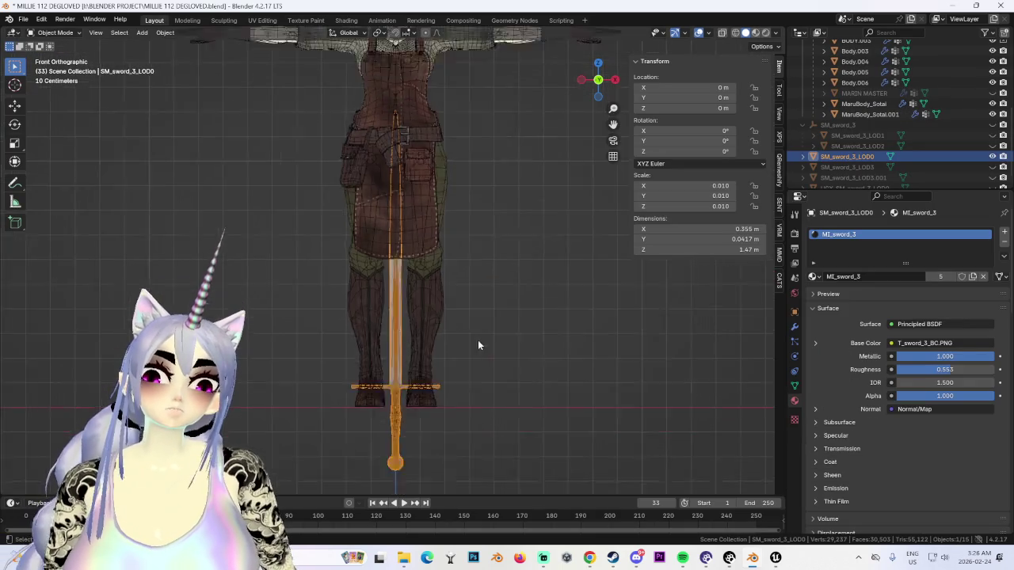
scroll(472, 301, "down", 2)
scroll(472, 306, "up", 2)
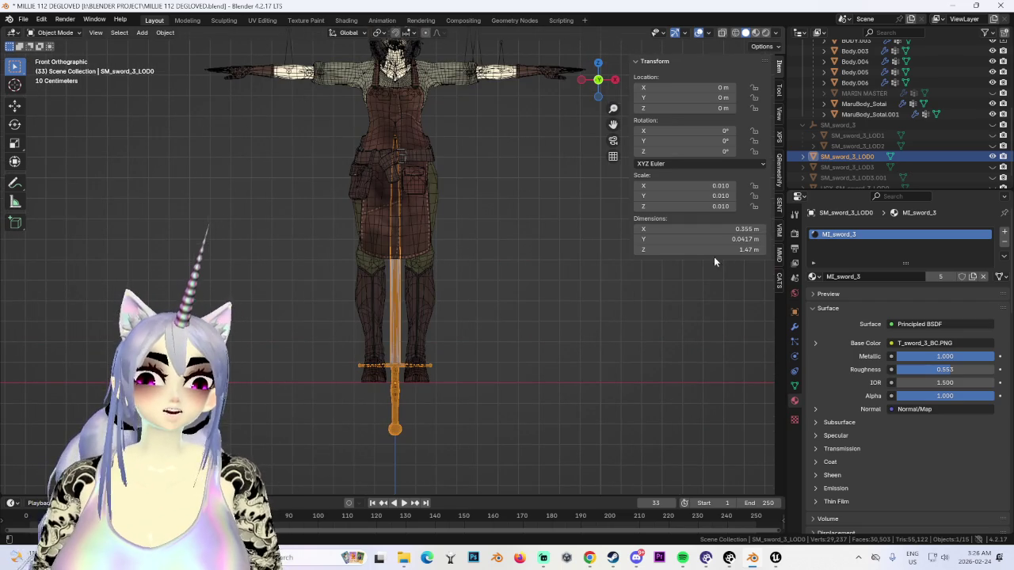
scroll(884, 176, "down", 1)
mouse_move(878, 156)
left_mouse_down()
mouse_move(875, 177)
mouse_move(863, 167)
left_mouse_up()
right_click(873, 178)
left_click(862, 202)
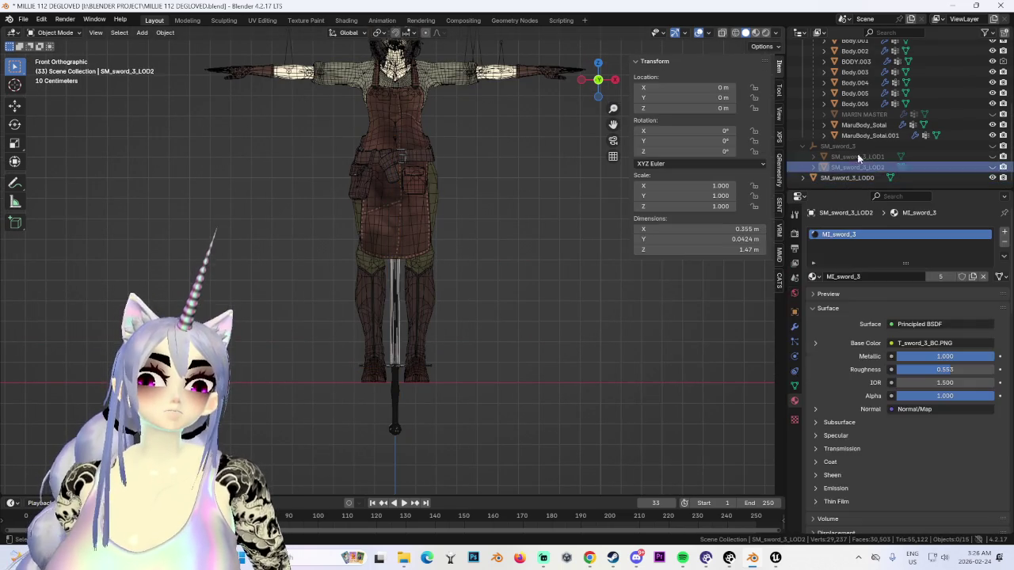
right_click(852, 145)
left_click(852, 145)
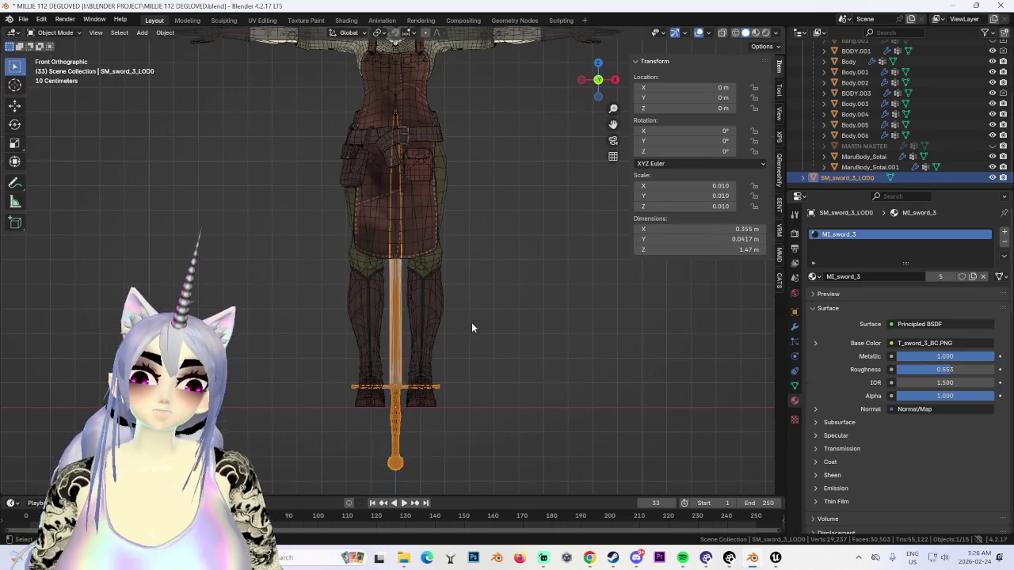
Step: Move the sword on Z, then duplicate it and hide the original
key("g")
key("z")
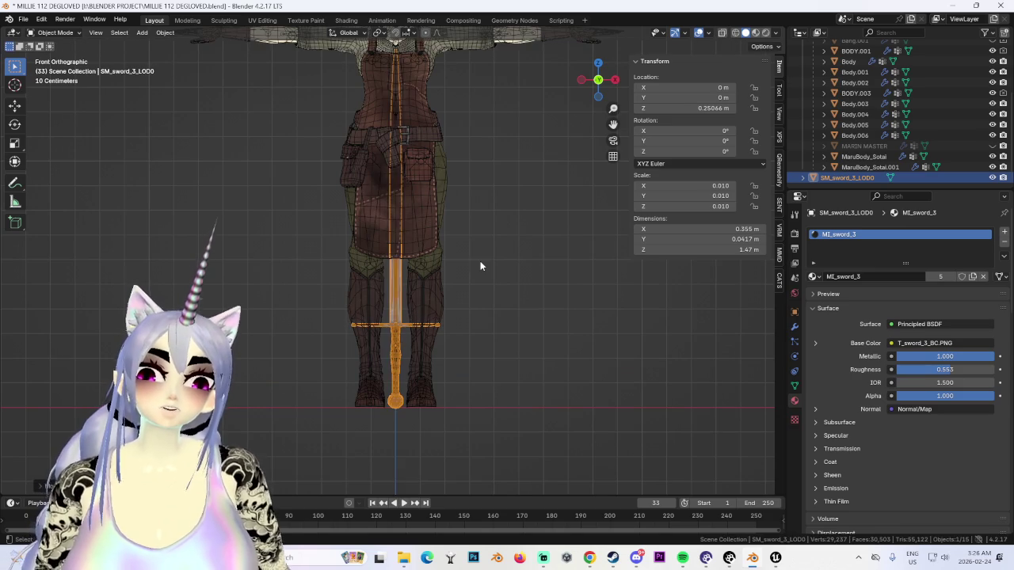
left_click(492, 198)
key("shift+d")
key("Escape")
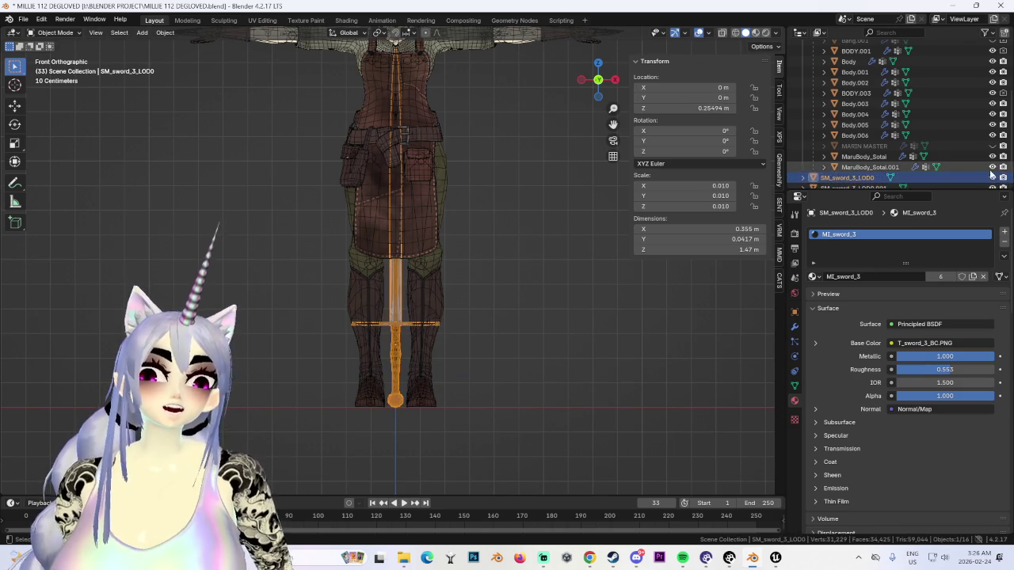
left_click(991, 176)
scroll(564, 285, "down", 2)
left_click(391, 310)
Step: Shrink the duplicate sword down to about 1.11 m tall and reposition it vertically
mouse_move(546, 247)
middle_mouse_down("shift")
mouse_move(533, 334)
mouse_move(595, 271)
middle_mouse_up("shift")
key("s")
left_click(549, 273)
key("s")
left_click(562, 267)
key("g")
key("z")
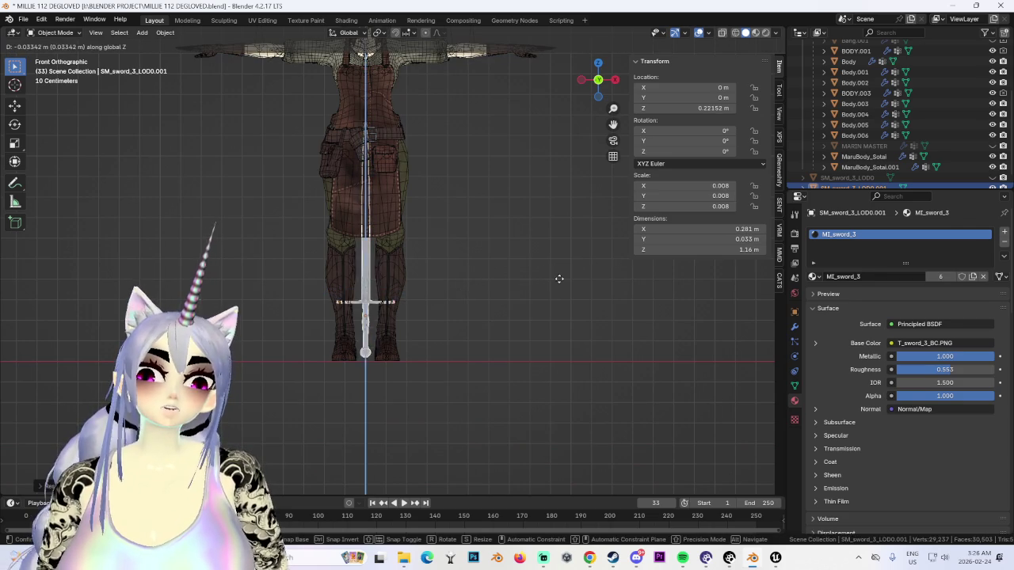
left_click(558, 279)
Step: Place the sword right of the character and lower it to 0.19324 m on Z
middle_click_drag(558, 279, 359, 261)
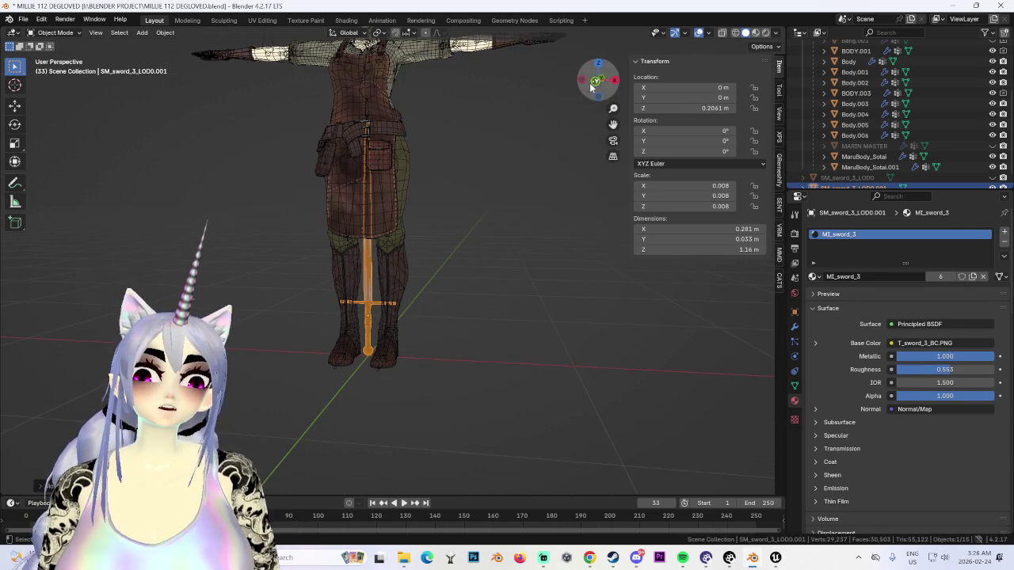
left_click(590, 87)
key("g")
key("x")
left_click(493, 283)
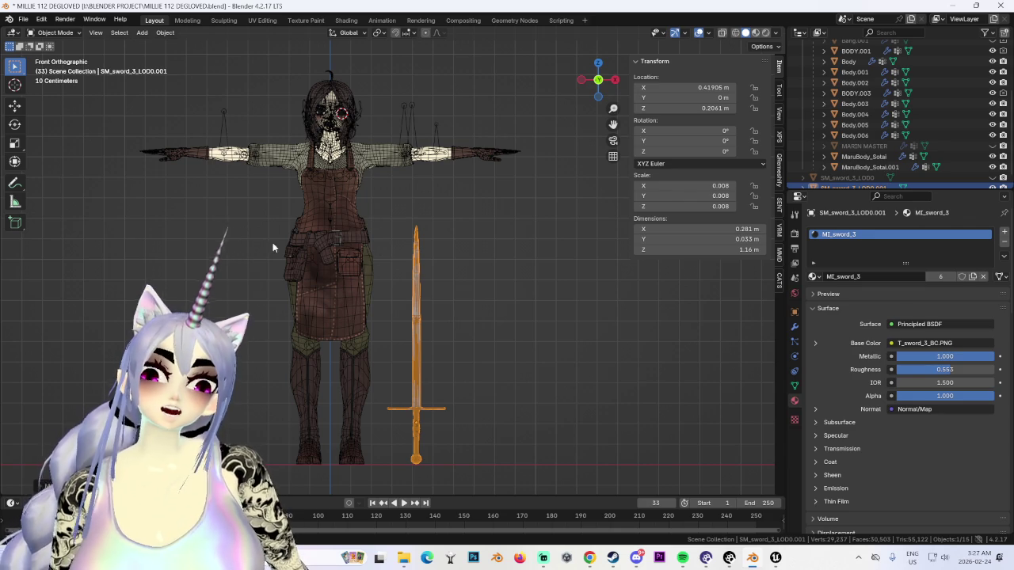
key("g")
key("z")
key("Escape")
key("g")
key("z")
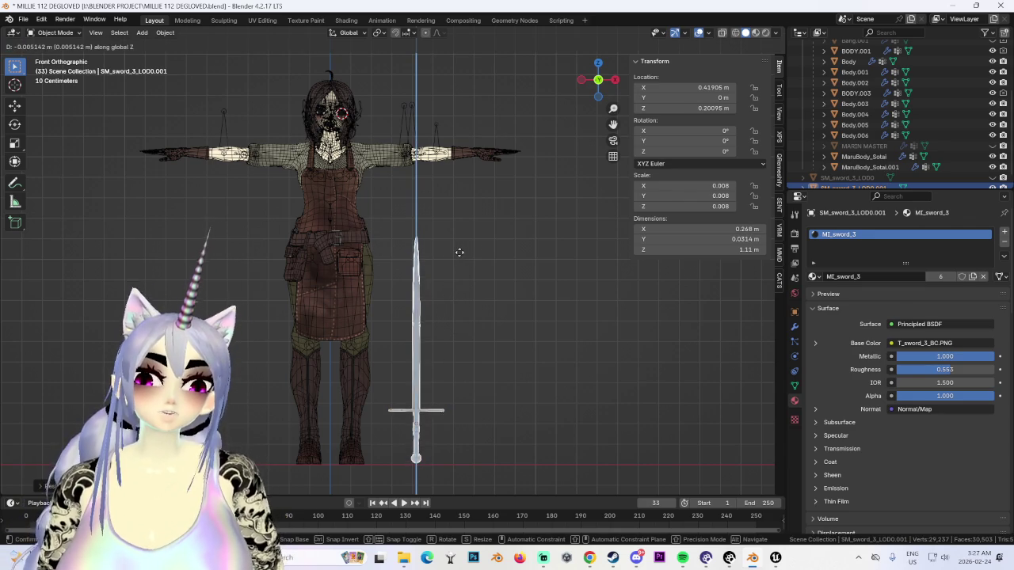
left_click(463, 258)
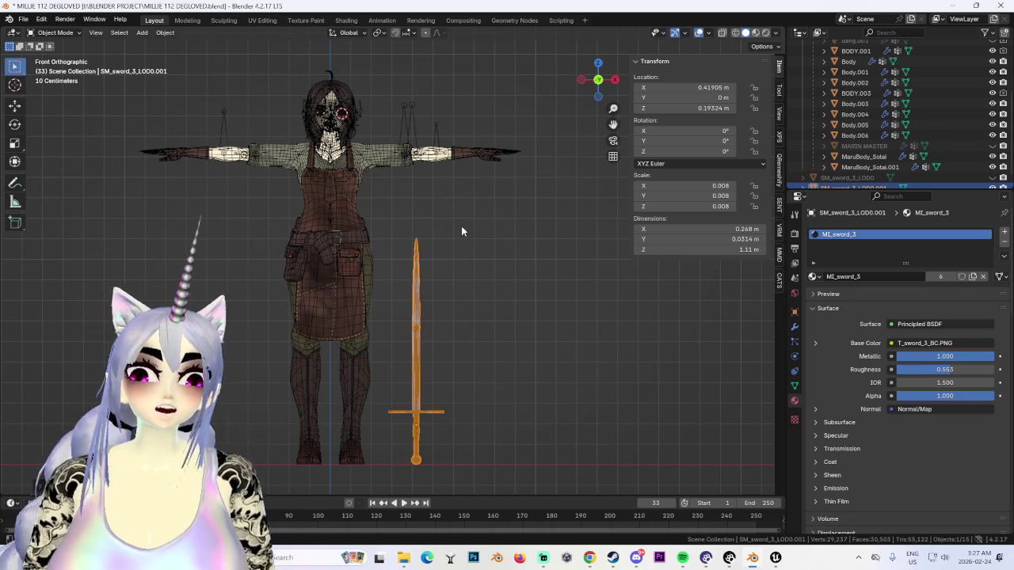
scroll(476, 230, "up", 2)
Step: Lift the sword to hand height and rotate it 90° on X to lie horizontal
key("g")
key("z")
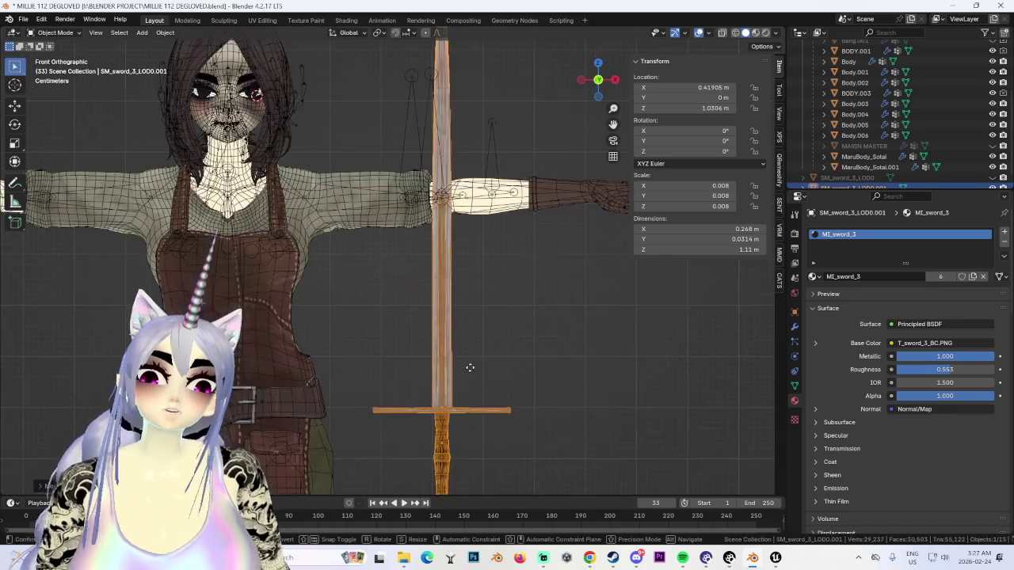
mouse_move(489, 164)
middle_mouse_down()
mouse_move(393, 242)
mouse_move(491, 174)
middle_mouse_up()
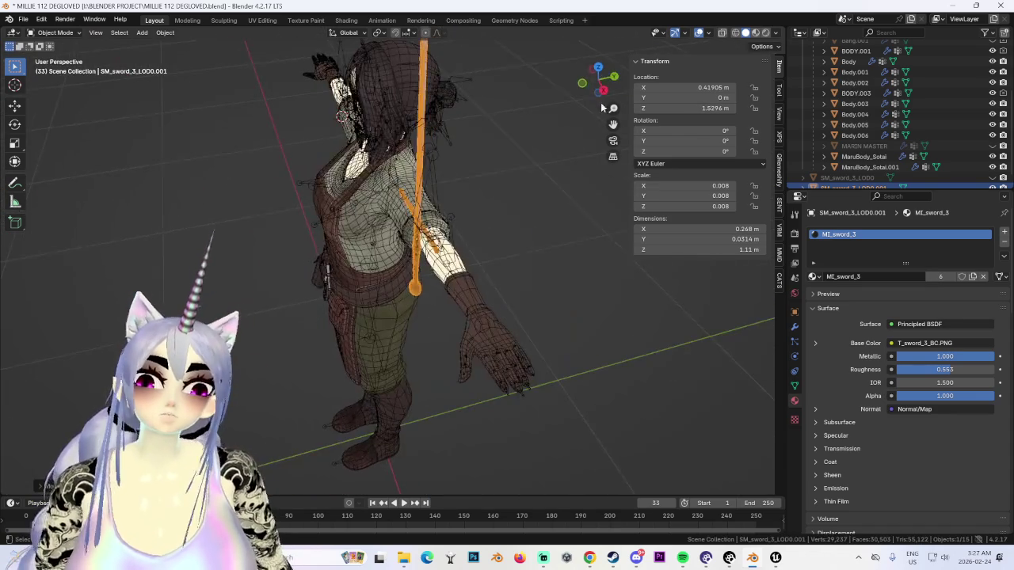
left_click(598, 81)
key("r")
key("x")
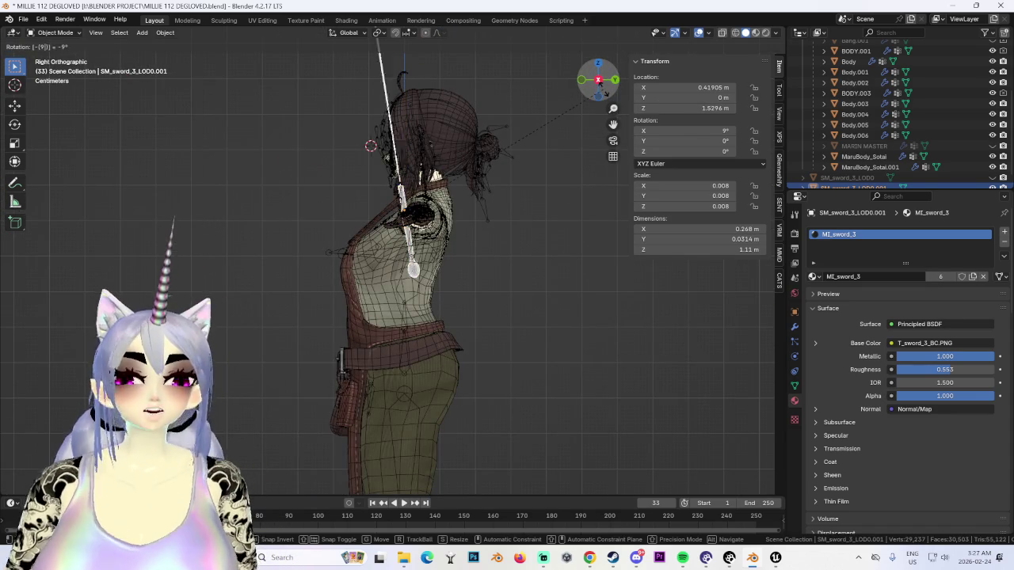
key("9")
key("0")
key("Return")
Step: From top view, slide the sword across the character's hand and inspect it from angles
left_click(598, 63)
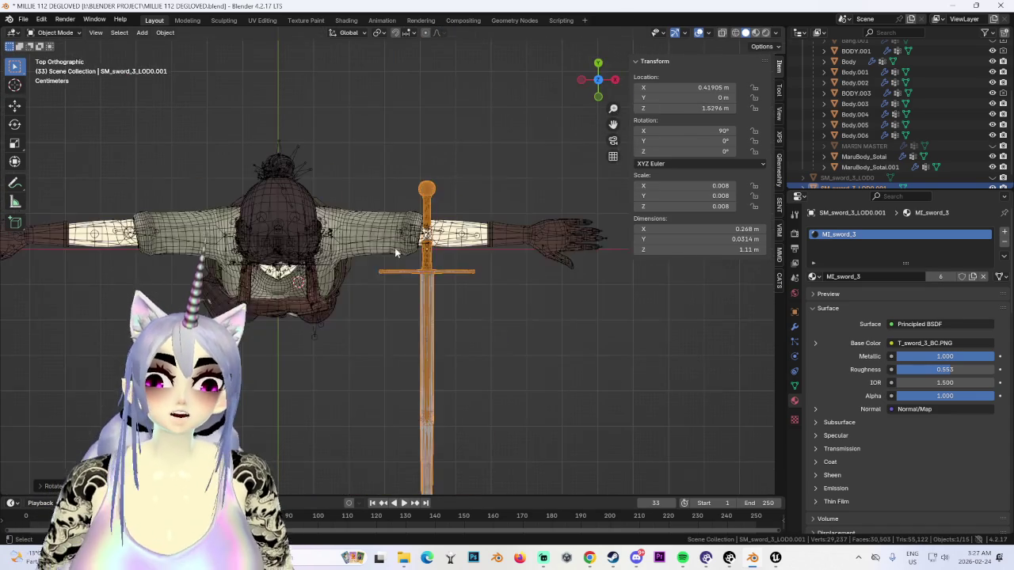
middle_click_drag(520, 283, 436, 279, "shift")
key("g")
right_click(435, 279)
key("g")
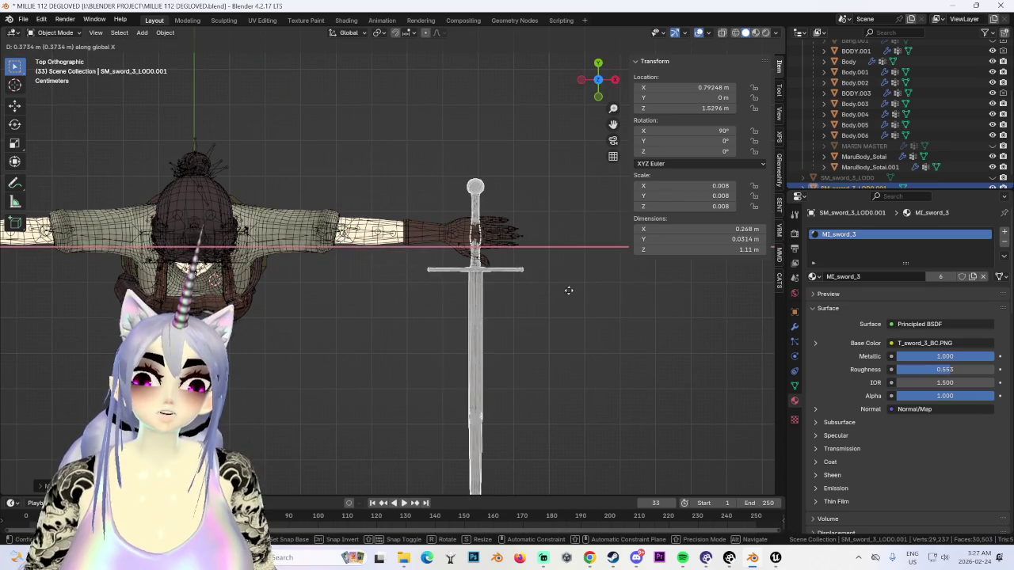
left_click(491, 288)
scroll(382, 291, "up", 3)
middle_click_drag(382, 291, 610, 112)
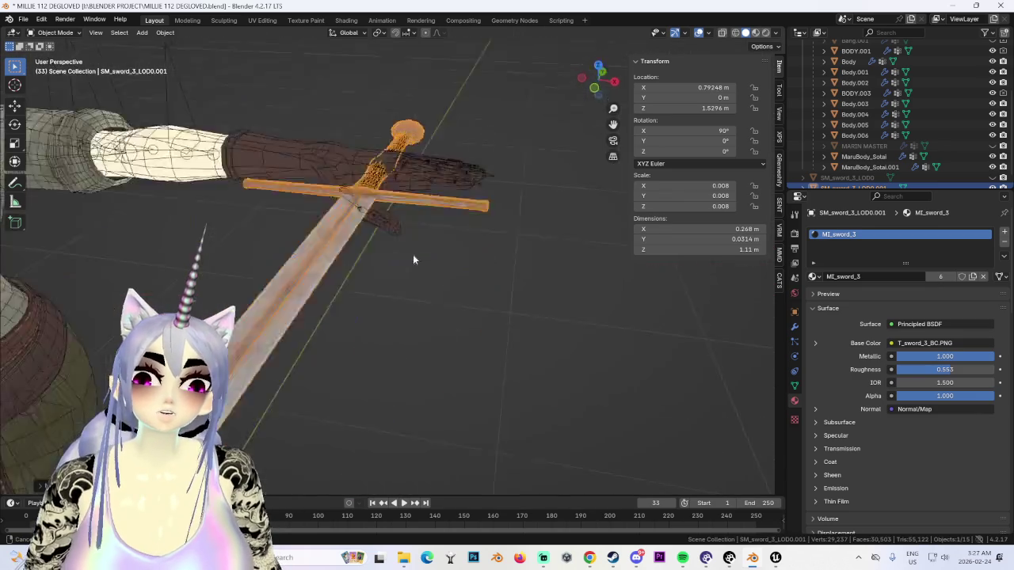
left_click_drag(599, 85, 515, 156)
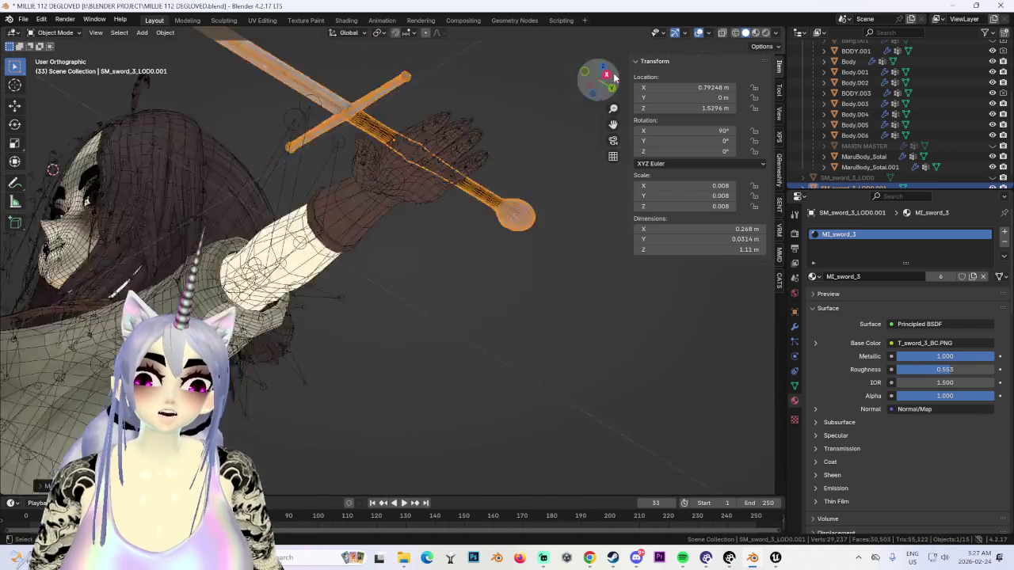
middle_click_drag(342, 245, 368, 287)
Step: Move the sword along X beside the hand and tilt it by -25 degrees
key("g")
middle_click_drag(80, 317, 468, 344)
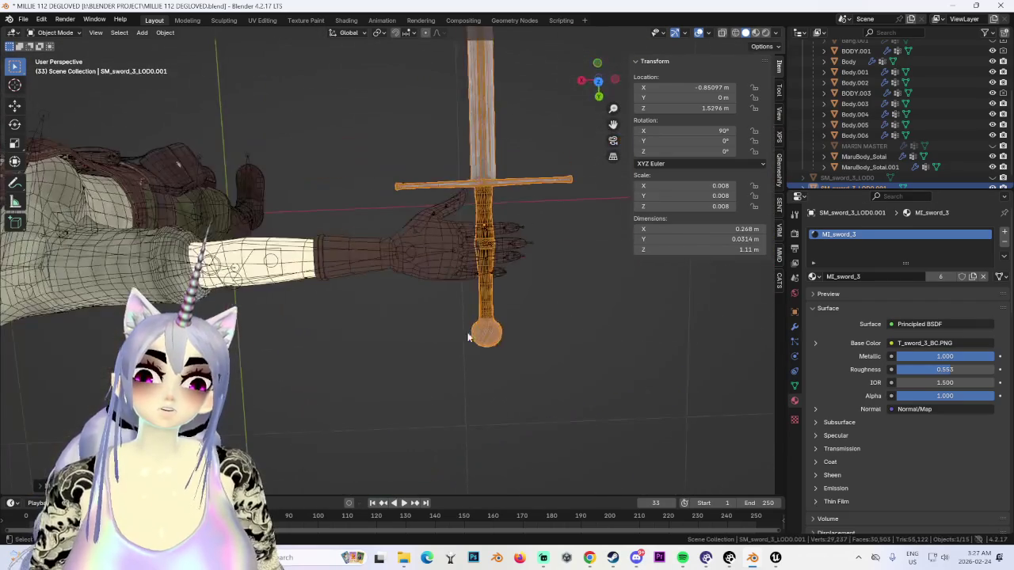
left_click(613, 81)
key("g")
key("x")
left_click(502, 254)
type("r-25")
key("Return")
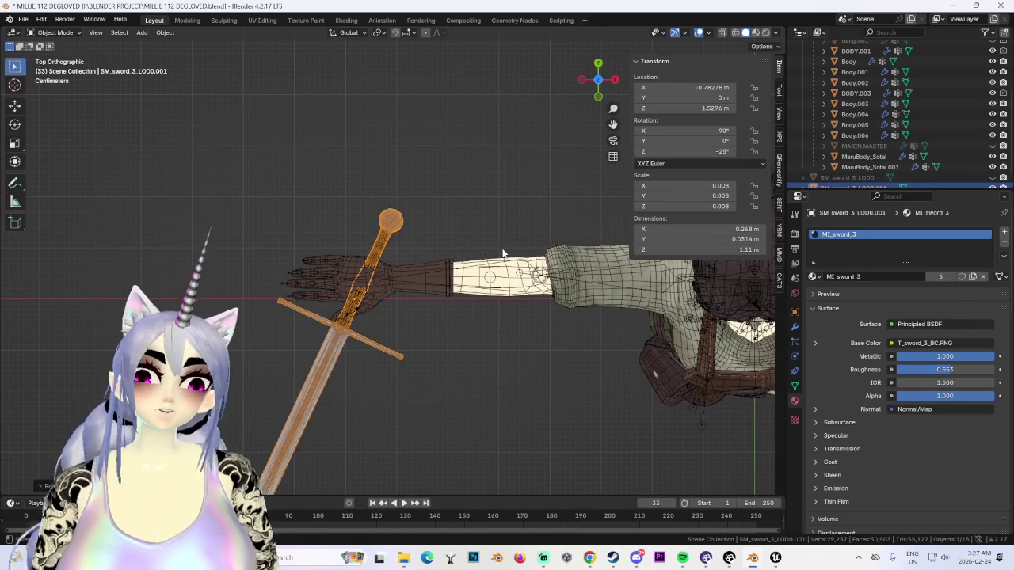
Step: Undo the tilt, rotation and lift so the sword stands upright near the ground
key("ctrl+z")
key("ctrl+z")
key("ctrl+z")
left_click(598, 95)
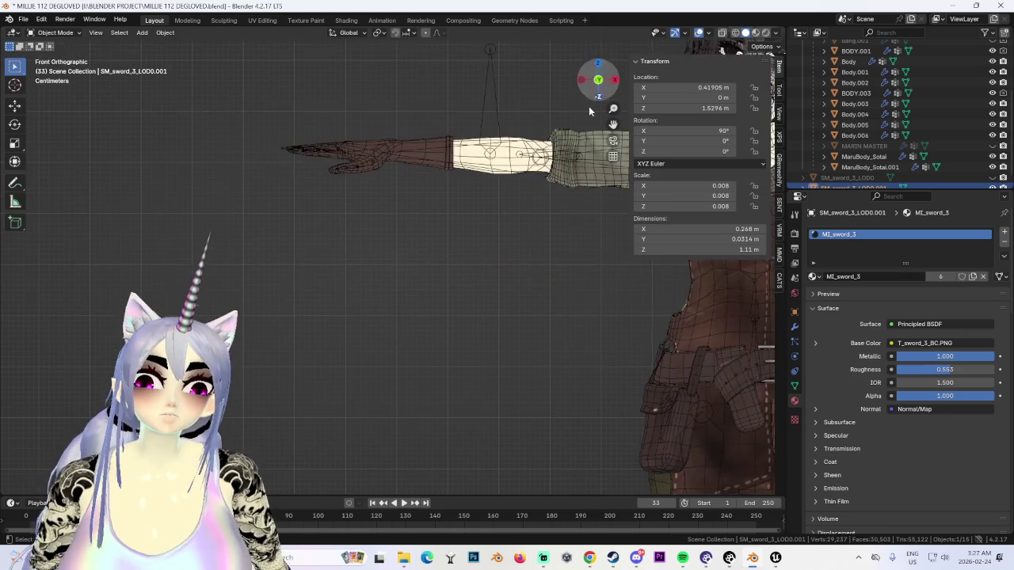
scroll(445, 282, "down", 3)
key("ctrl+z")
key("ctrl+z")
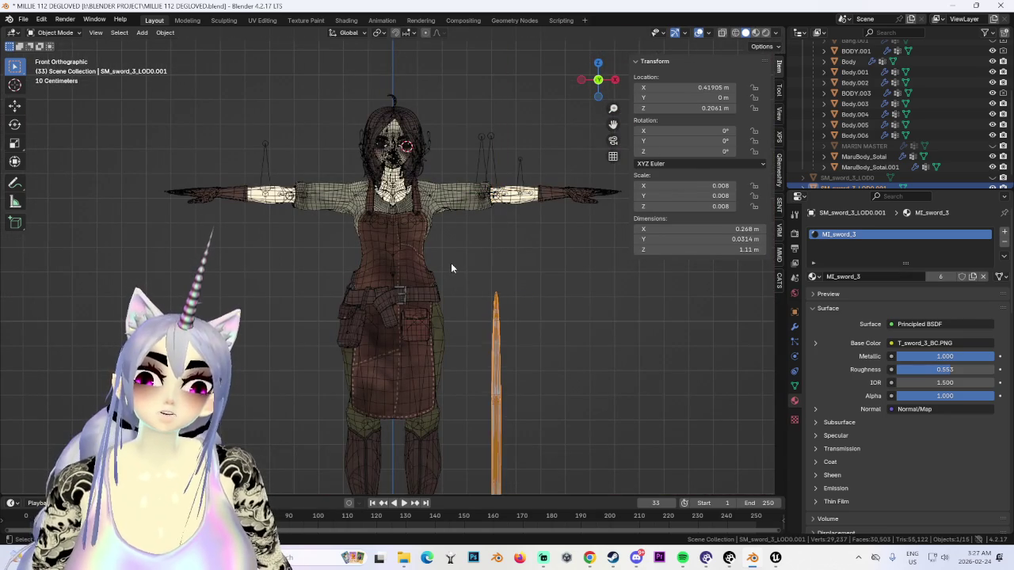
key("ctrl+z")
Step: Hide the Body.003 legs mesh and reselect the sword
scroll(443, 357, "up", 4)
left_click(377, 175)
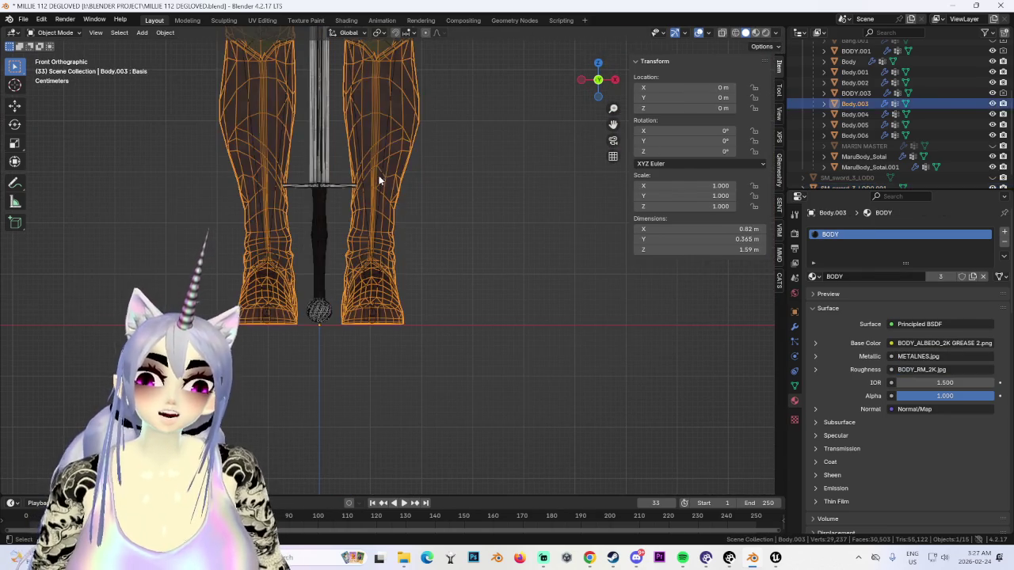
left_click(992, 104)
scroll(371, 176, "up", 2)
left_click(454, 257)
scroll(338, 214, "up", 3)
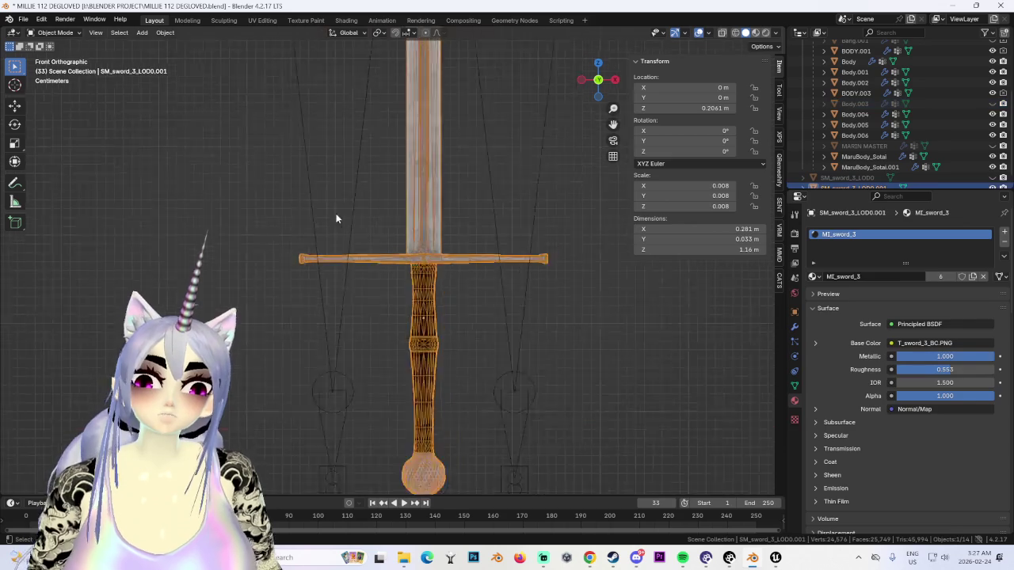
Step: In Edit Mode, select the crossguard vertices and scale them along X
key("Tab")
left_click_drag(269, 242, 363, 310)
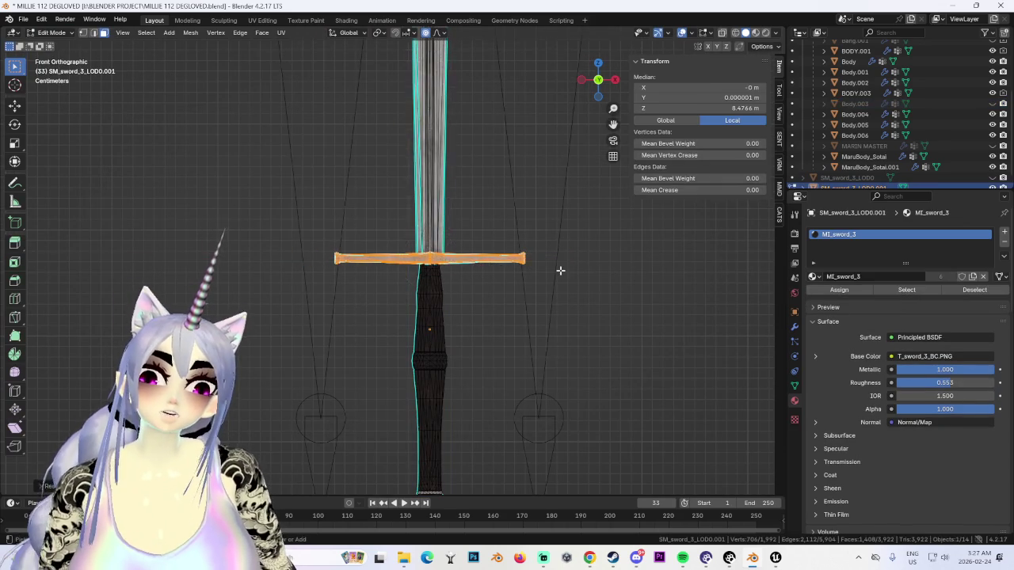
scroll(537, 221, "down", 5)
middle_click_drag(537, 221, 500, 297, "shift")
key("s")
key("x")
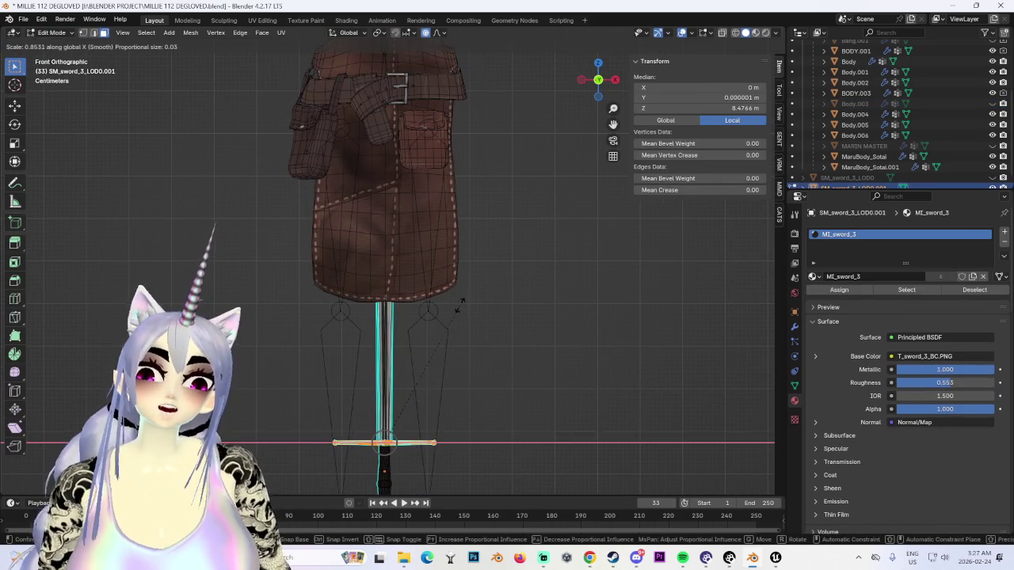
left_click(451, 340)
Step: Separate the crossguard into SM_sword_3_LOD0.002 and select it in Object Mode
scroll(443, 326, "up", 3)
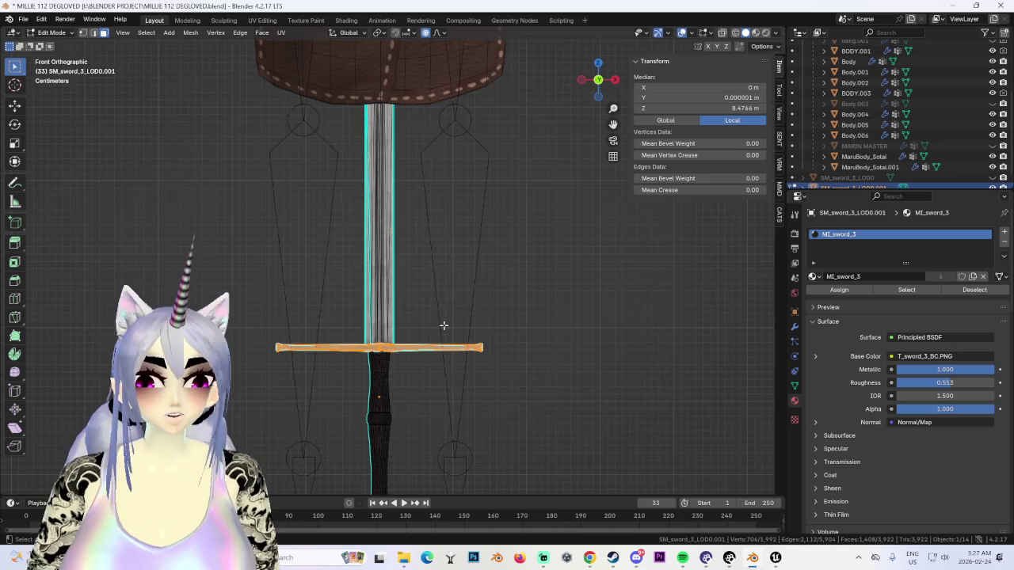
middle_click_drag(444, 326, 429, 365)
left_click(420, 383)
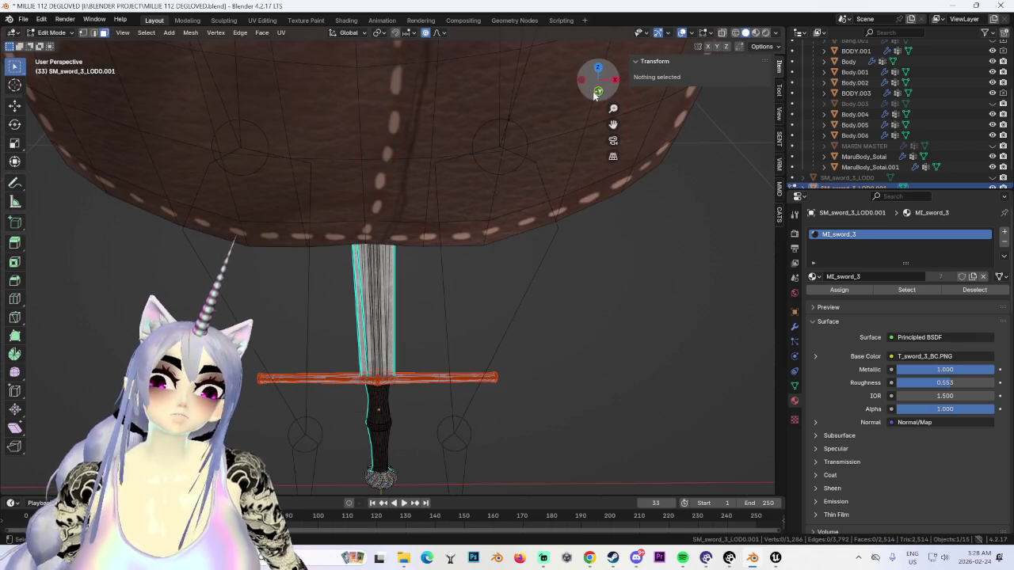
left_click(595, 93)
left_click(52, 33)
left_click(48, 44)
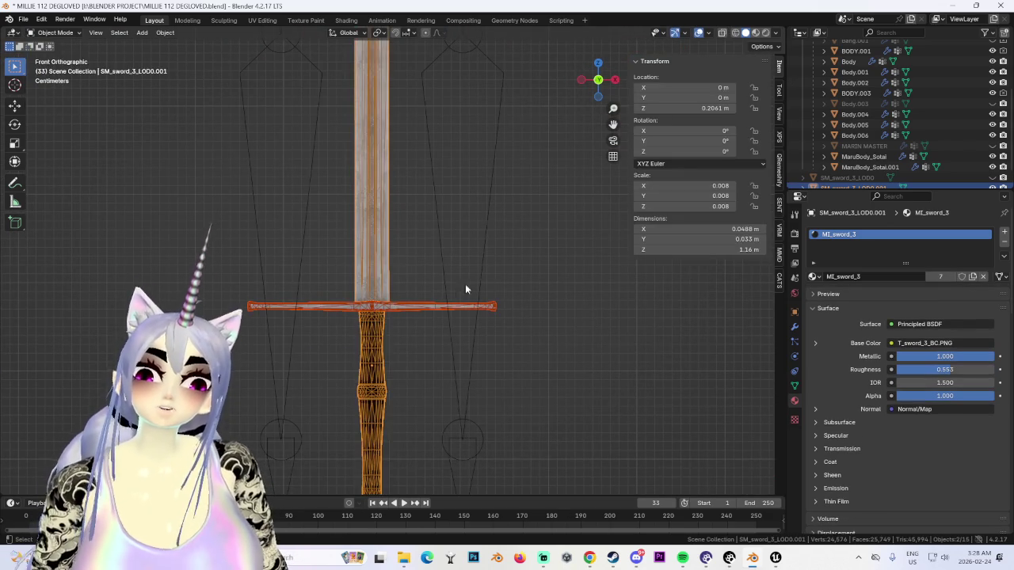
left_click(456, 304)
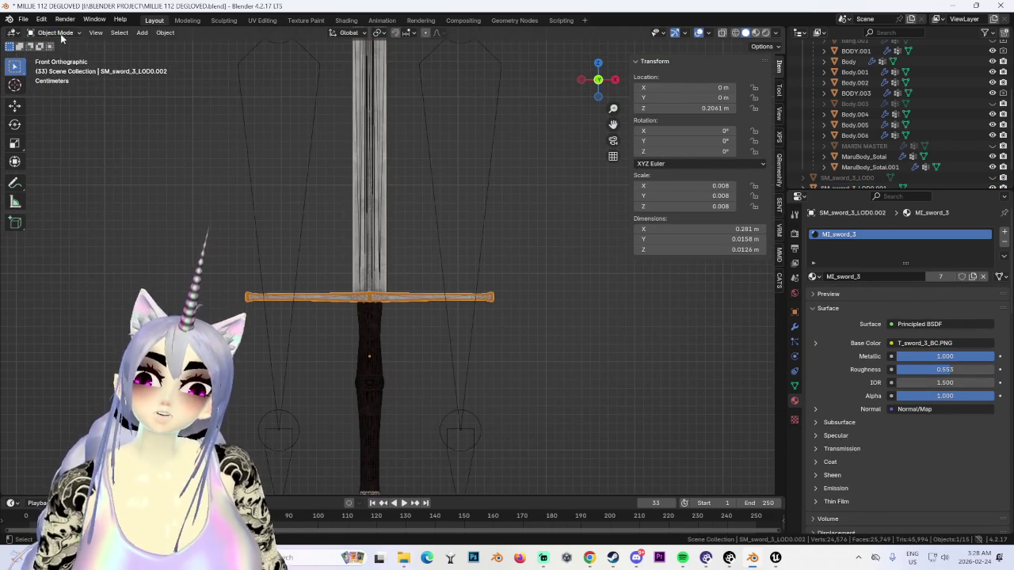
Step: In Edit Mode with X-ray on, select the whole crossguard and narrow it along X
key("Tab")
key("alt+z")
left_click_drag(119, 202, 792, 369)
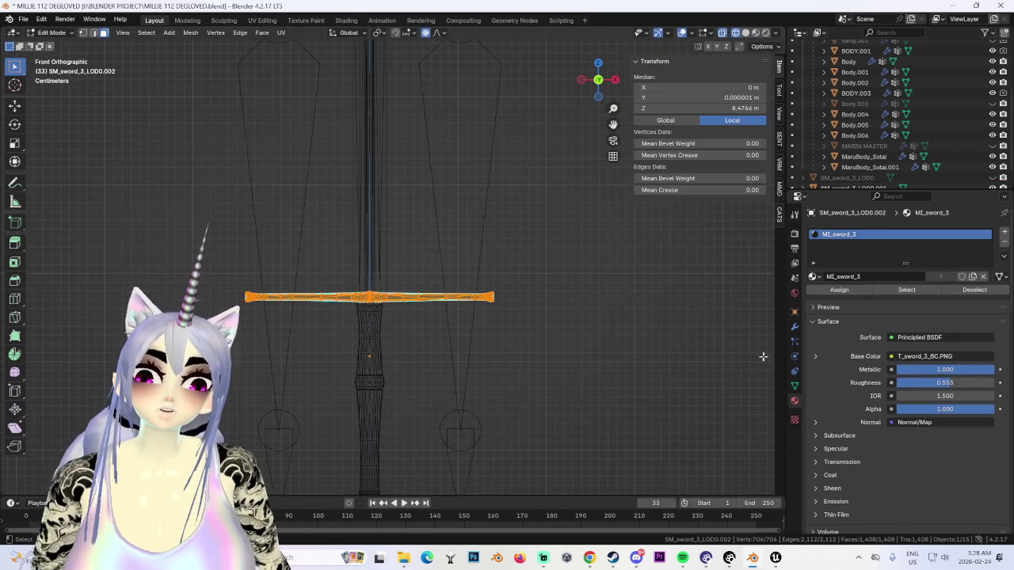
key("s")
key("x")
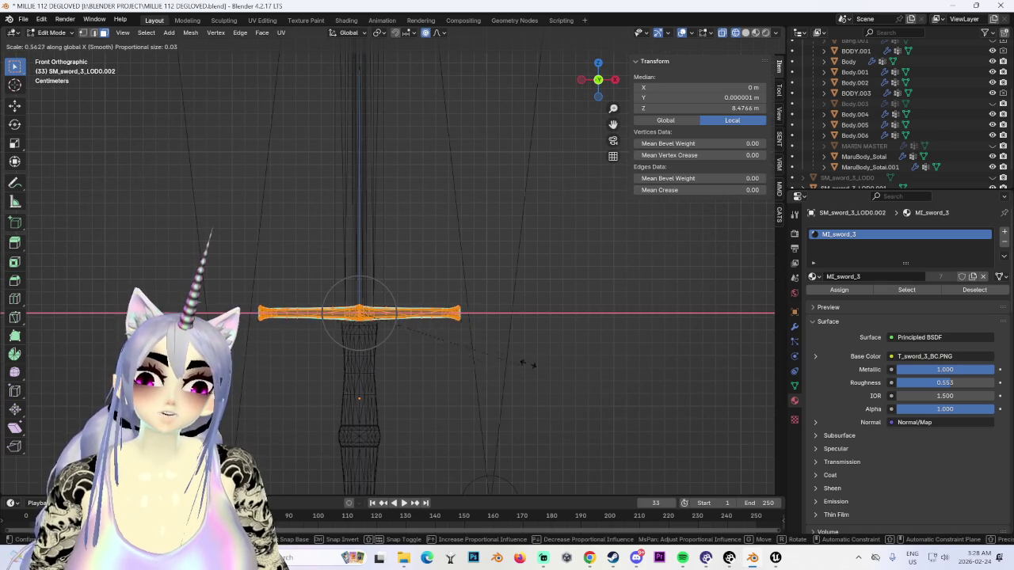
left_click(449, 372)
mouse_move(449, 371)
middle_mouse_down()
mouse_move(546, 308)
mouse_move(465, 329)
middle_mouse_up()
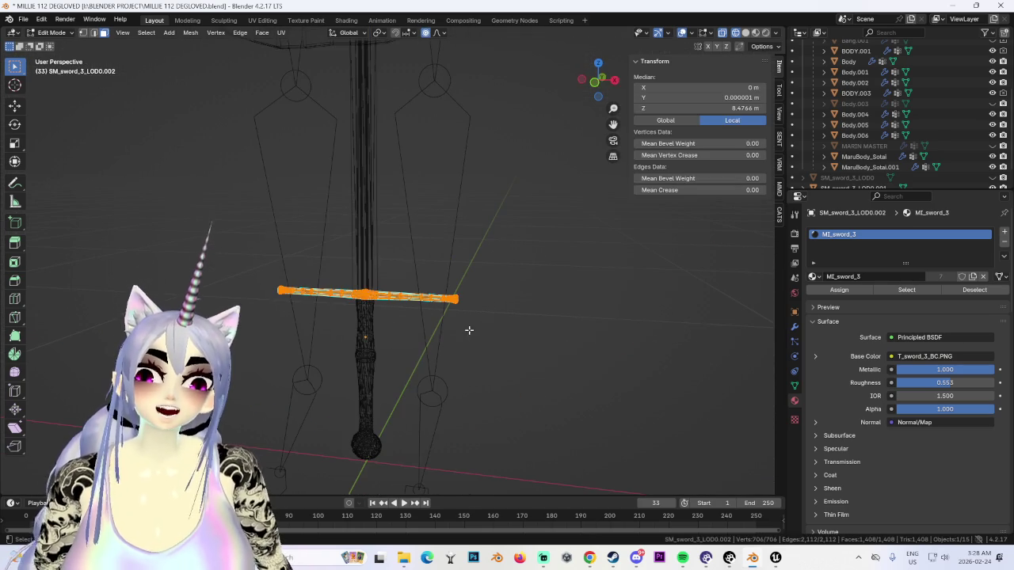
key("KP_1")
Step: Refine the crossguard's width along X and scale its height along Z
key("s")
key("x")
left_click(476, 326)
key("s")
key("x")
left_click(458, 349)
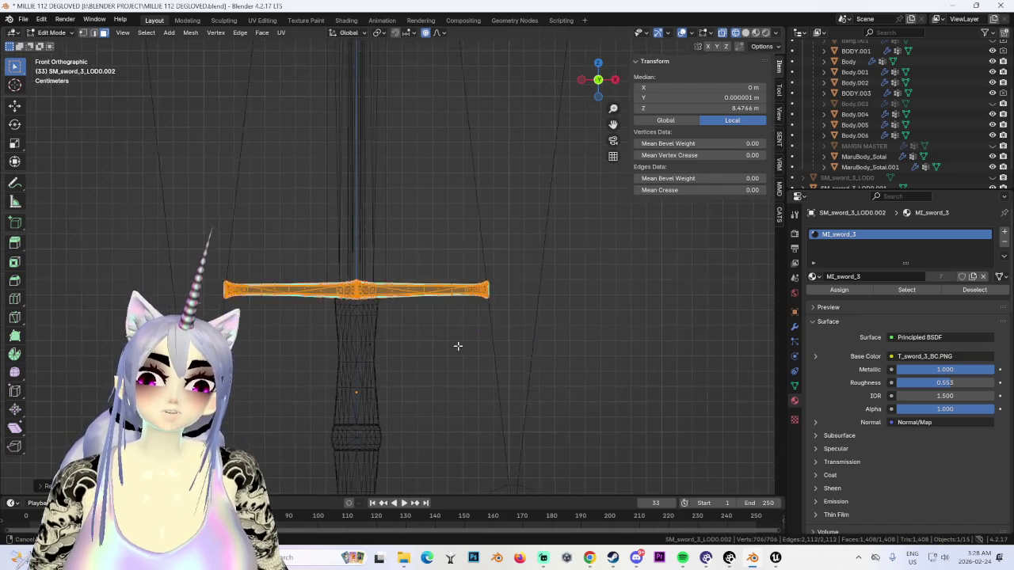
scroll(548, 320, "up", 5)
key("s")
key("z")
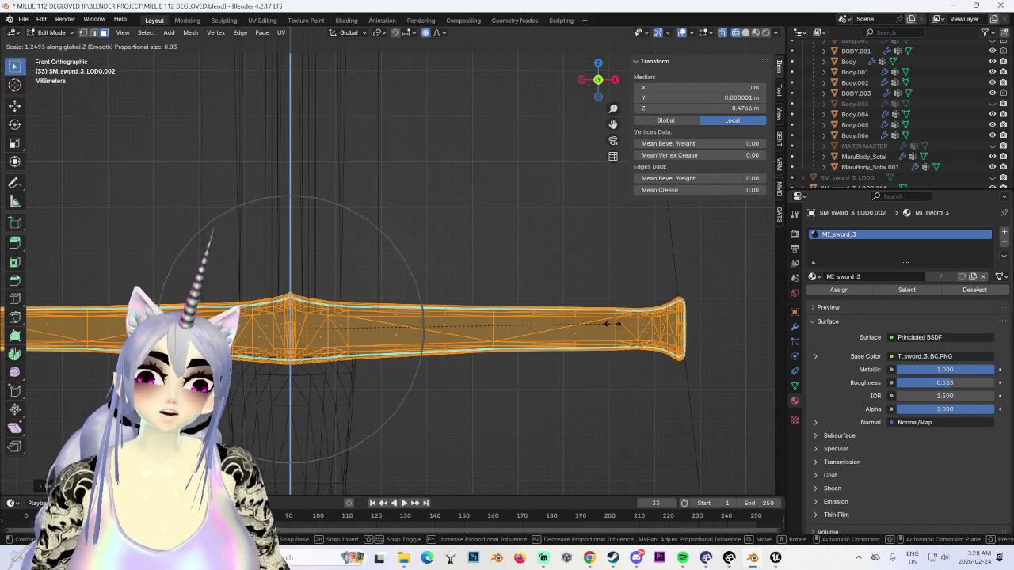
left_click(480, 342)
Step: Switch to solid textured shading and inspect the resized crossguard, ending in front view
scroll(478, 357, "down", 4)
left_click(478, 370)
key("a")
scroll(446, 384, "up", 2)
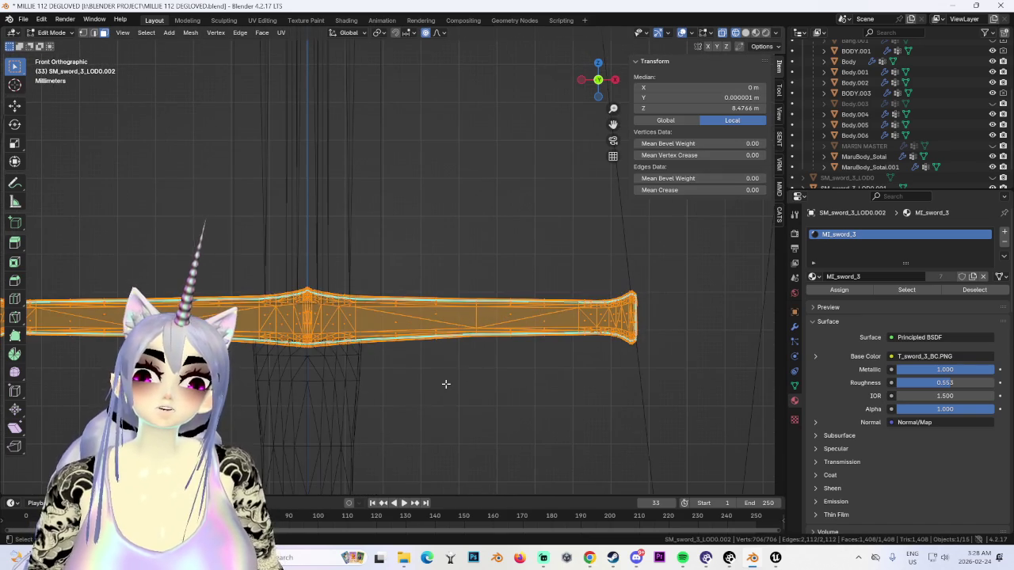
scroll(452, 349, "up", 2)
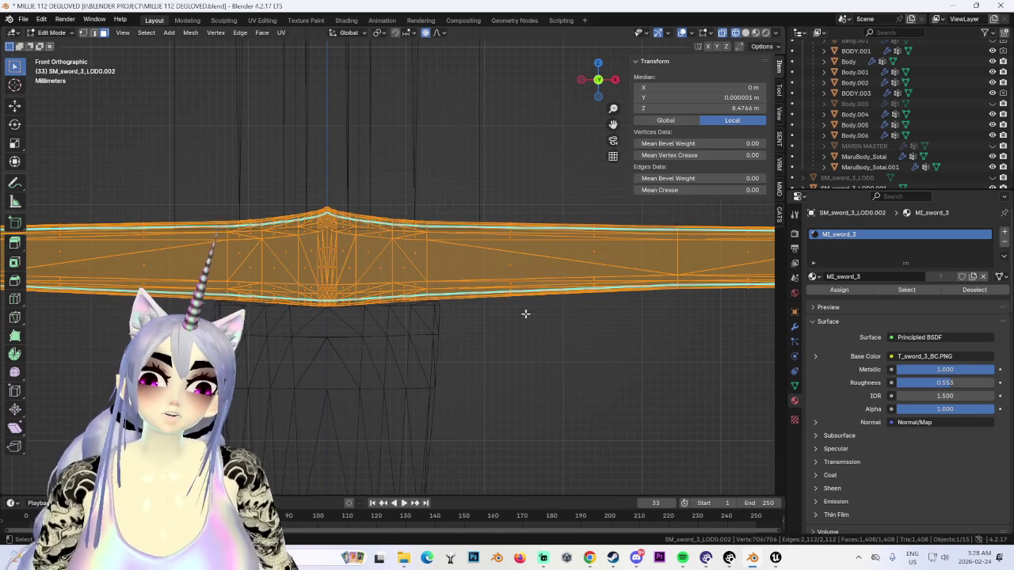
left_click(428, 329)
left_click(745, 33)
mouse_move(443, 262)
middle_mouse_down()
mouse_move(459, 272)
mouse_move(460, 295)
mouse_move(552, 290)
mouse_move(538, 363)
middle_mouse_up()
scroll(552, 290, "down", 3)
scroll(537, 363, "down", 3)
key("KP_1")
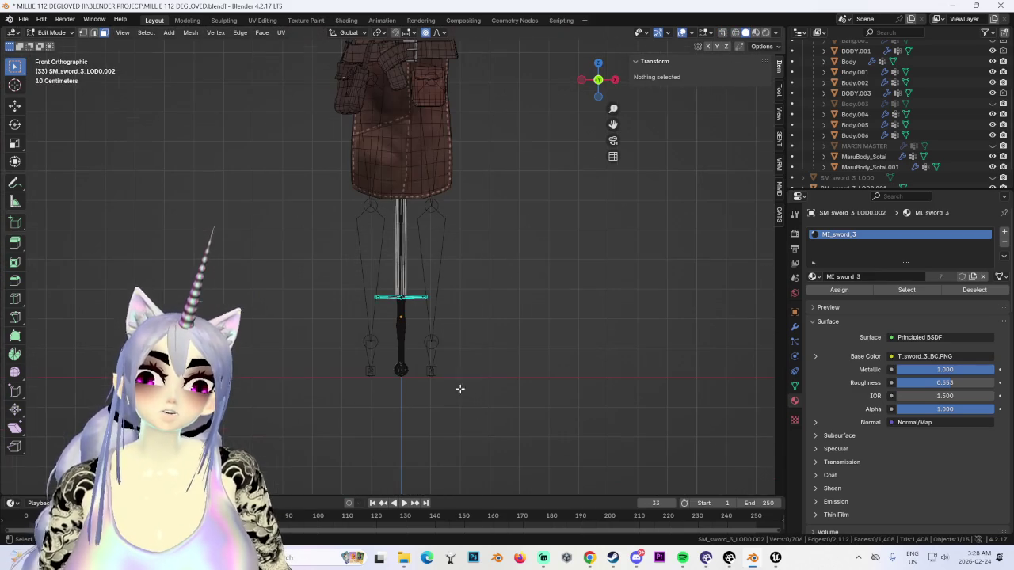
Step: In Object Mode, select crossguard SM_sword_3_LOD0.002 together with sword SM_sword_3_LOD0.001
left_click(56, 32)
left_click(56, 46)
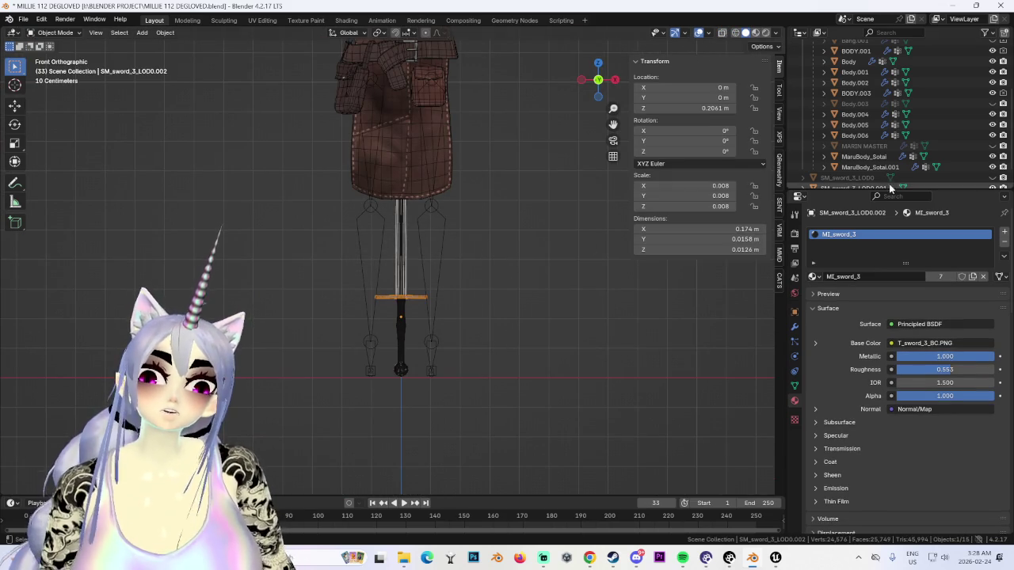
scroll(869, 111, "down", 2)
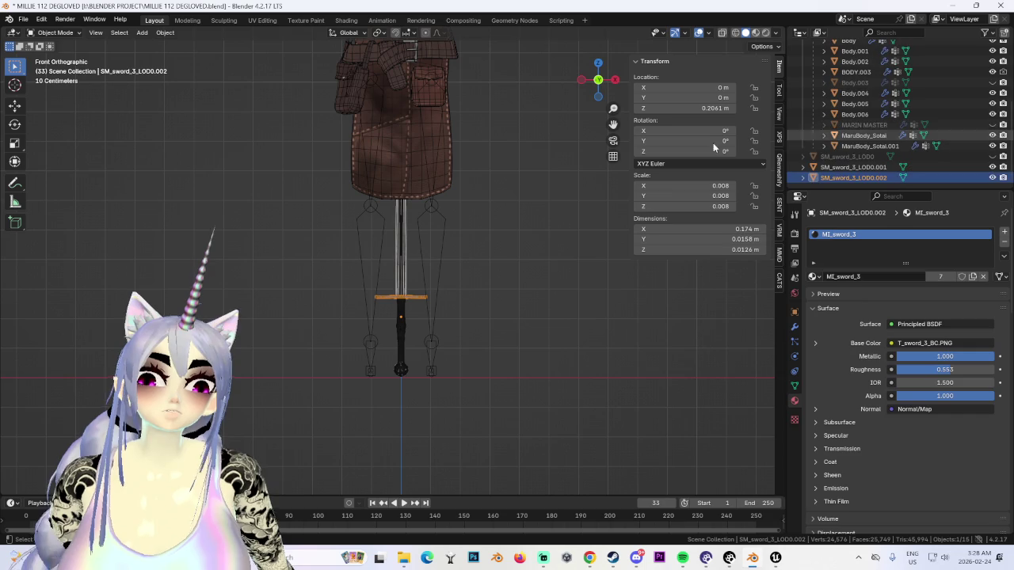
left_click(401, 275)
scroll(404, 277, "up", 3)
left_click(434, 322)
left_click(407, 277, "shift")
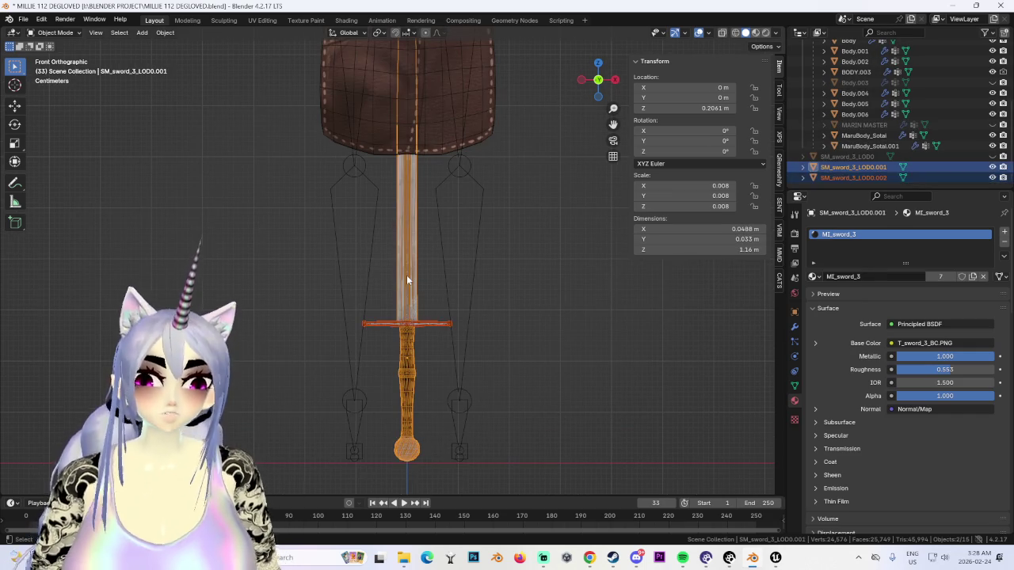
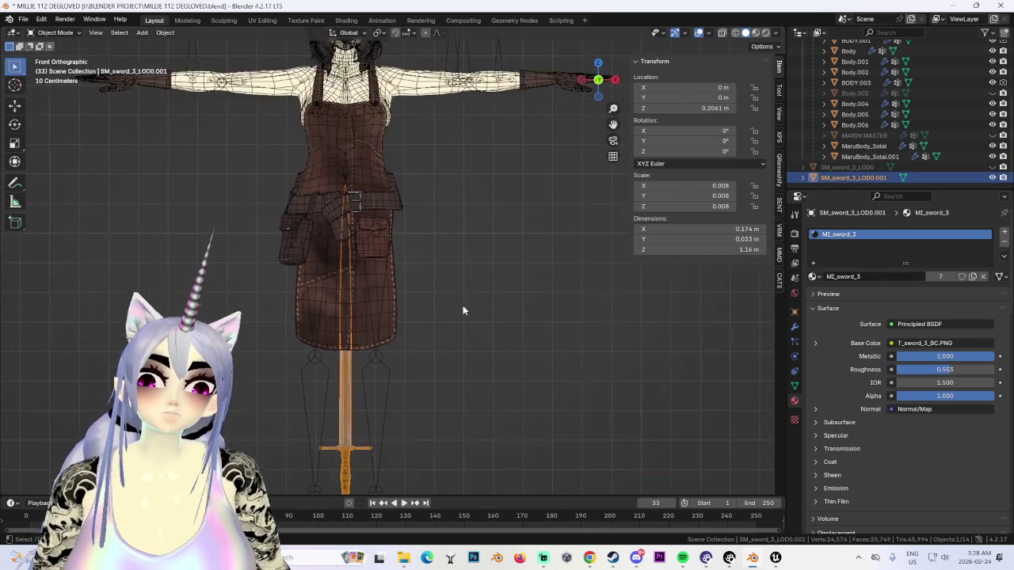
Step: Zoom in on the character's head and shoulders and turn the viewport overlays off
scroll(463, 311, "down", 3)
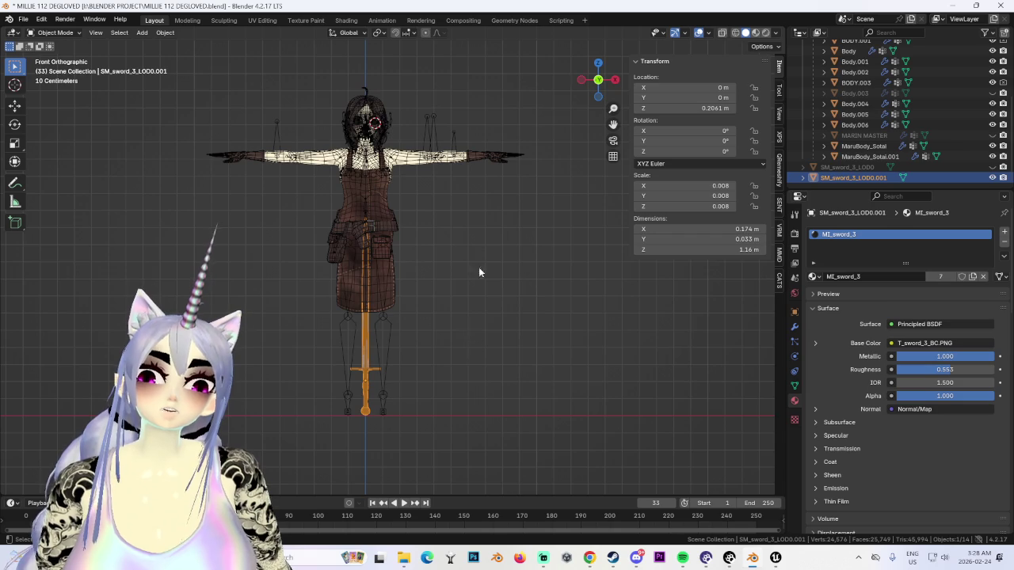
scroll(473, 237, "up", 4)
scroll(473, 204, "up", 3)
mouse_move(473, 204)
middle_mouse_down("shift")
mouse_move(444, 314)
mouse_move(485, 252)
middle_mouse_up("shift")
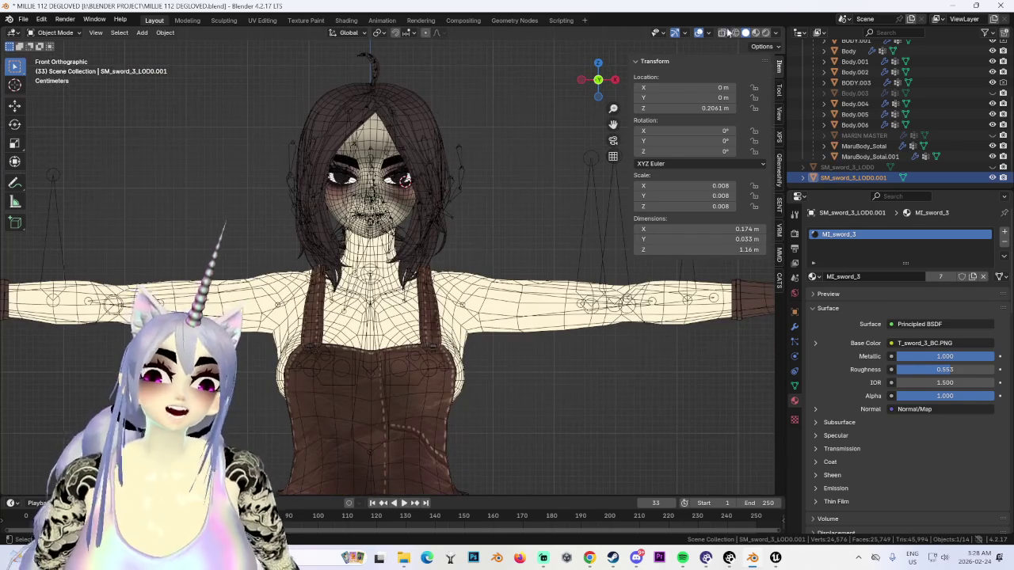
left_click(735, 32)
left_click(698, 33)
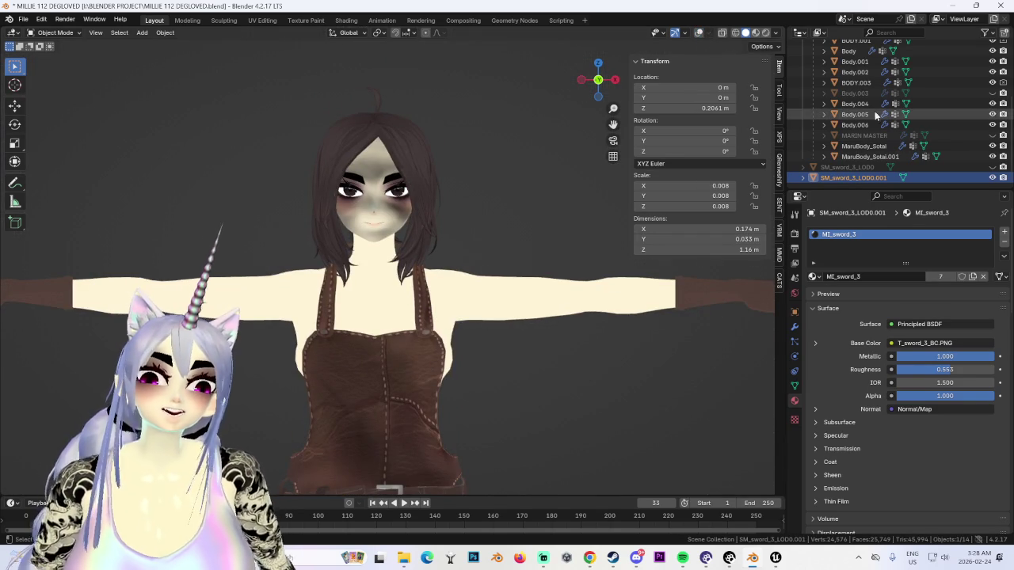
Step: Unhide Body.003 in the Outliner, then turn the viewport overlays back on
left_click(992, 92)
scroll(475, 309, "down", 1)
mouse_move(476, 238)
middle_mouse_down("shift")
mouse_move(483, 310)
mouse_move(452, 250)
middle_mouse_up("shift")
scroll(367, 288, "up", 2)
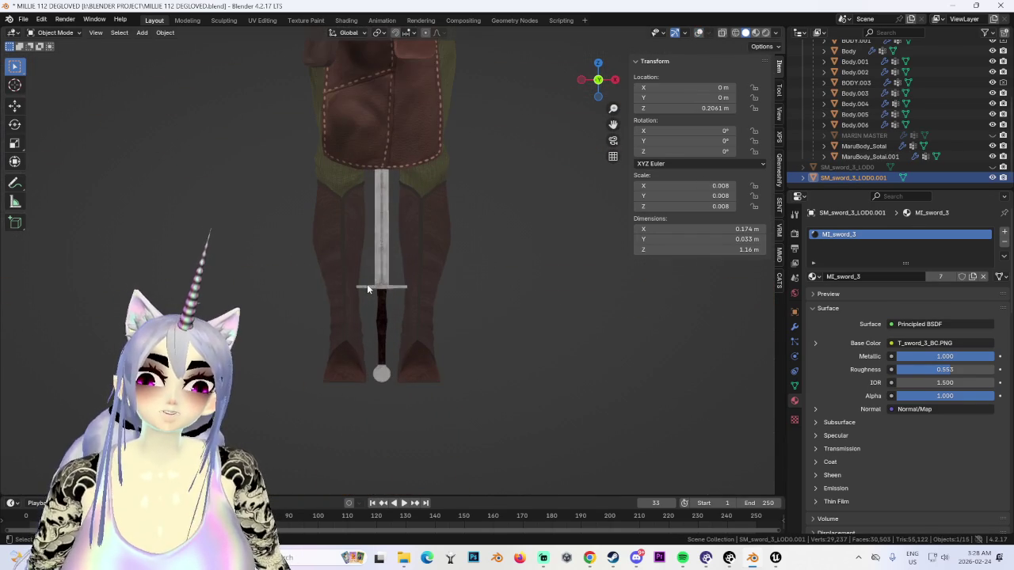
left_click(699, 32)
middle_click_drag(423, 165, 426, 275, "shift")
left_click(55, 32)
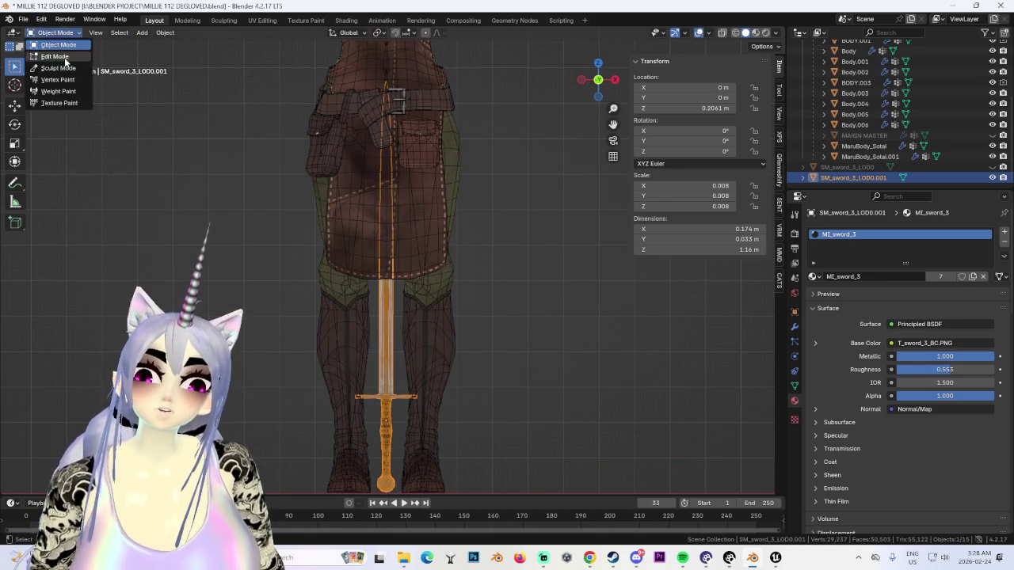
Step: Separate the sword's selected blade into its own object and return to Object Mode
left_click(56, 60)
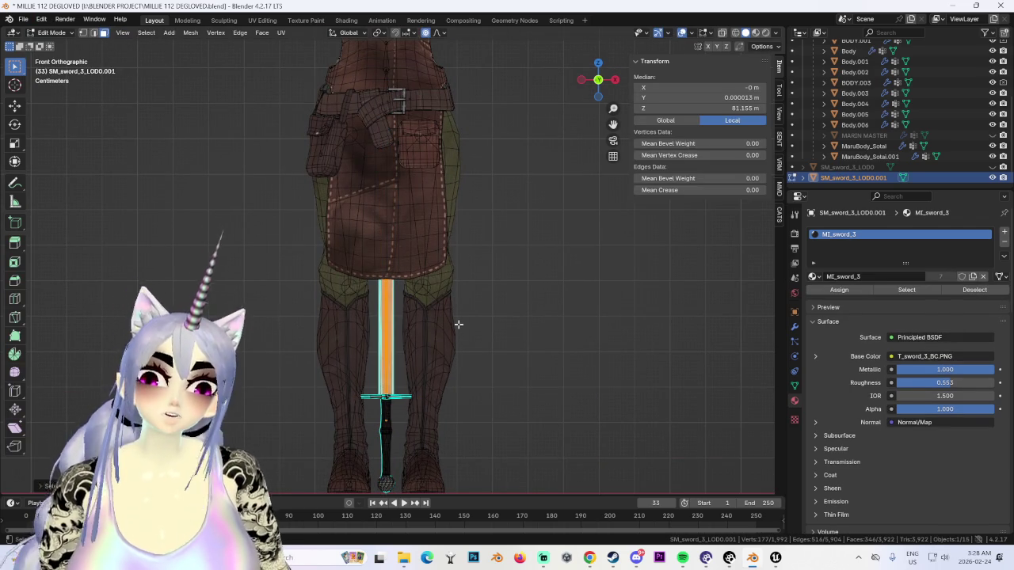
key("p")
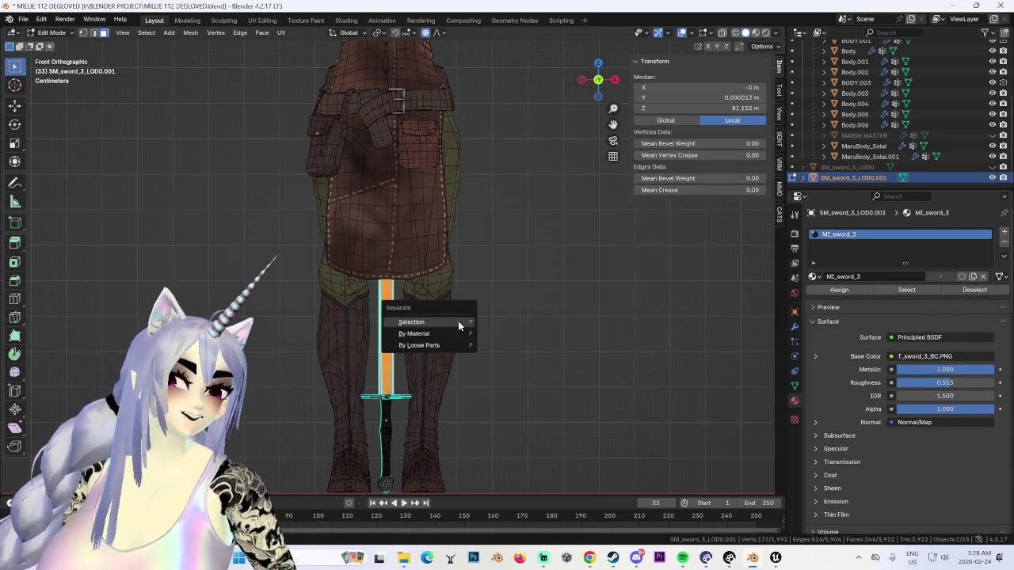
left_click(460, 321)
left_click(736, 32)
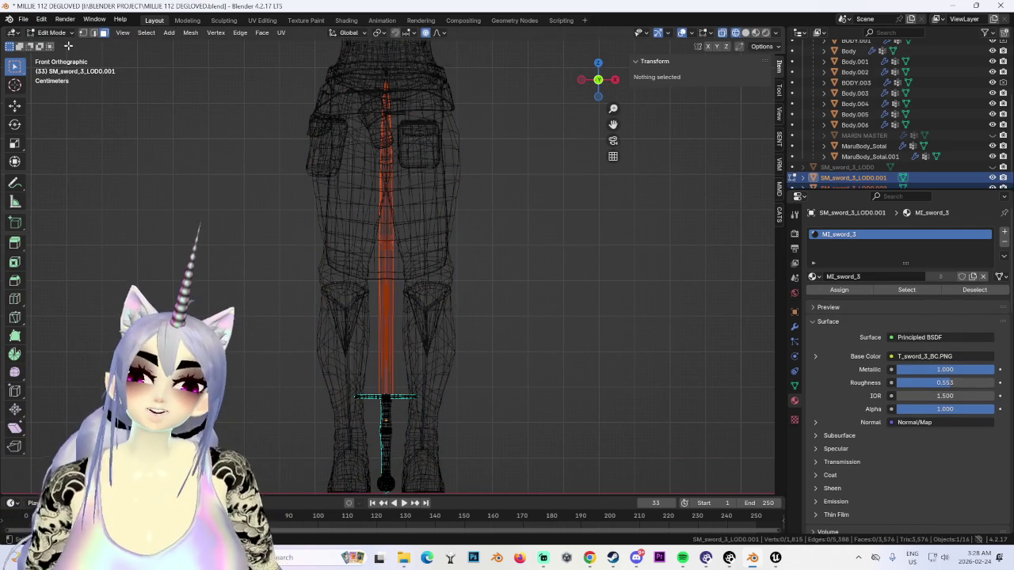
left_click(52, 32)
left_click(55, 45)
Step: Edit the new blade object SM_sword_3_LOD0.002 and move its vertices down along Z to shorten it
left_click(386, 321)
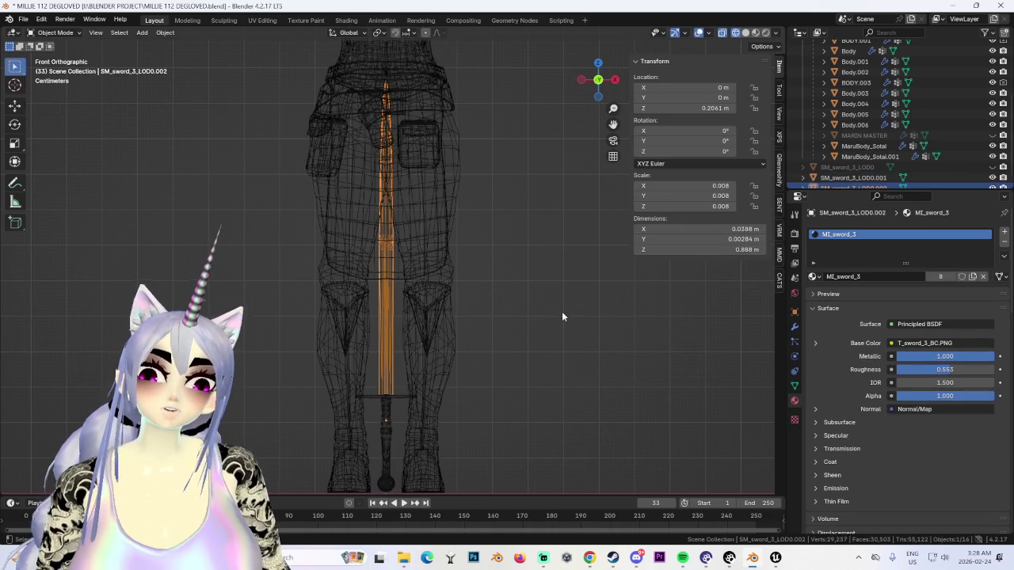
left_click(56, 32)
left_click(55, 59)
key("s")
key("z")
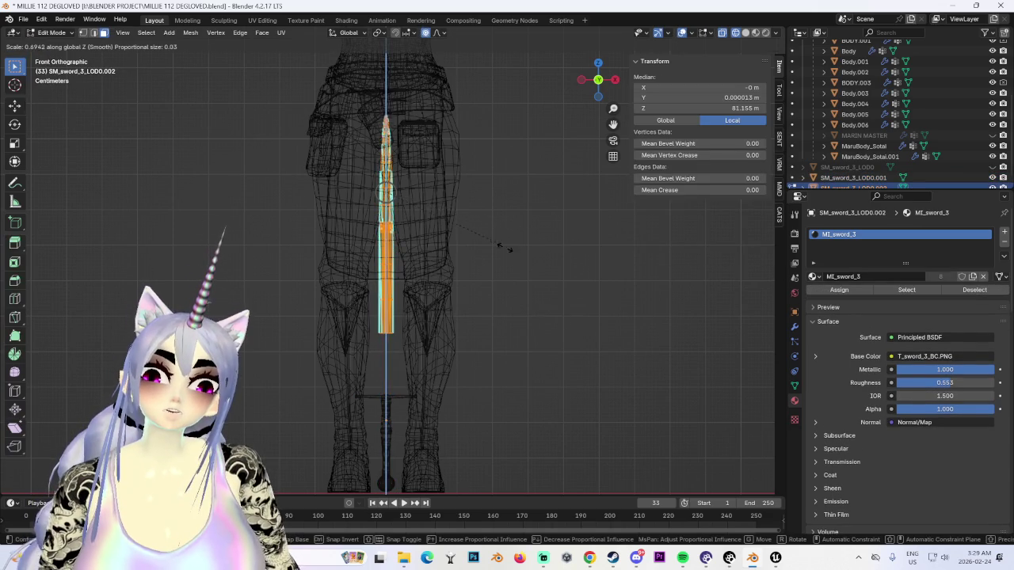
scroll(546, 249, "up", 1)
key("Escape")
key("g")
key("z")
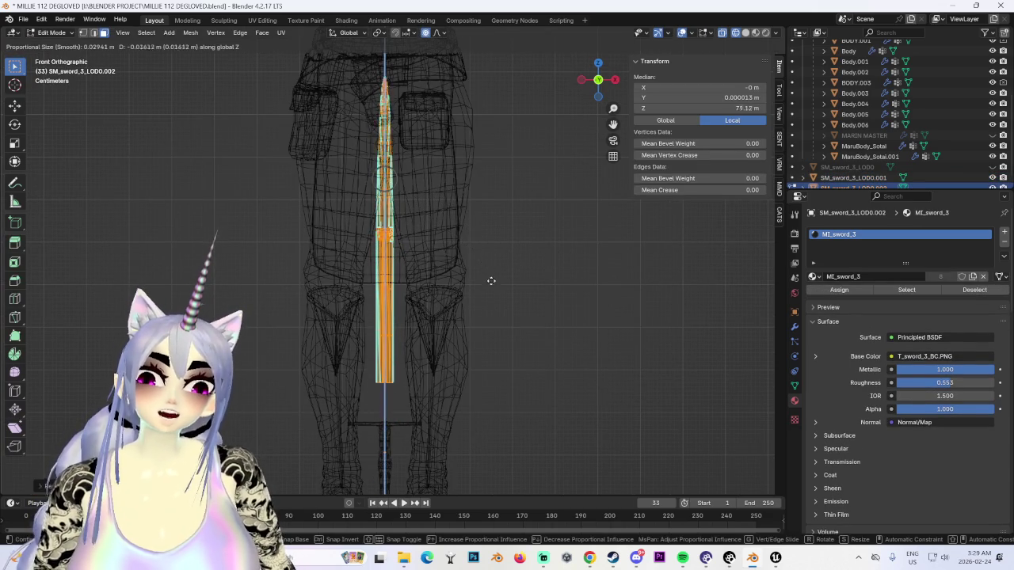
left_click(496, 310)
Step: Check the 0.719 m blade from the back view, deselect it, and return to Object Mode
scroll(443, 297, "up", 2)
scroll(389, 288, "up", 2)
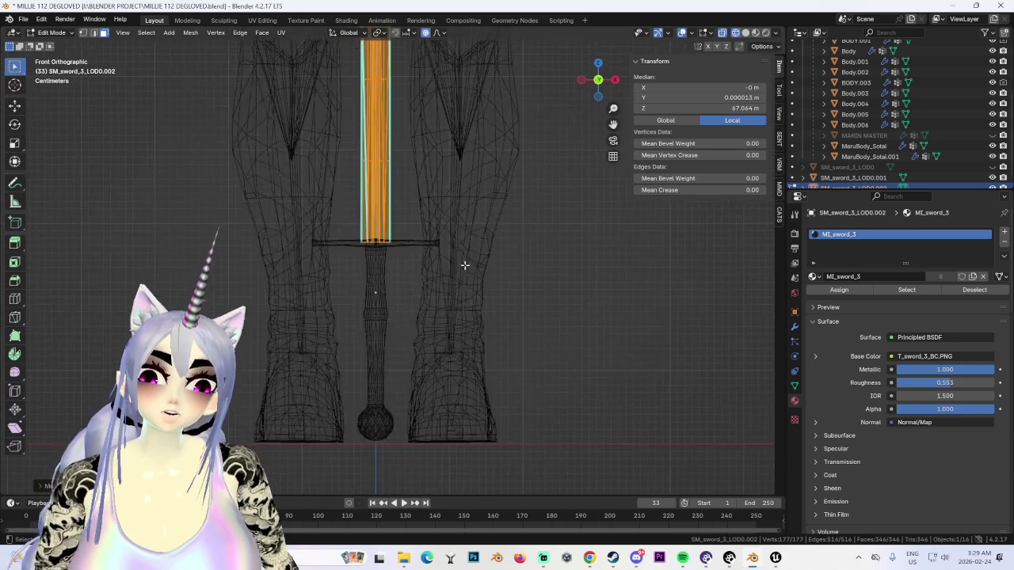
scroll(400, 190, "up", 2)
scroll(475, 296, "up", 5)
key("KP_5")
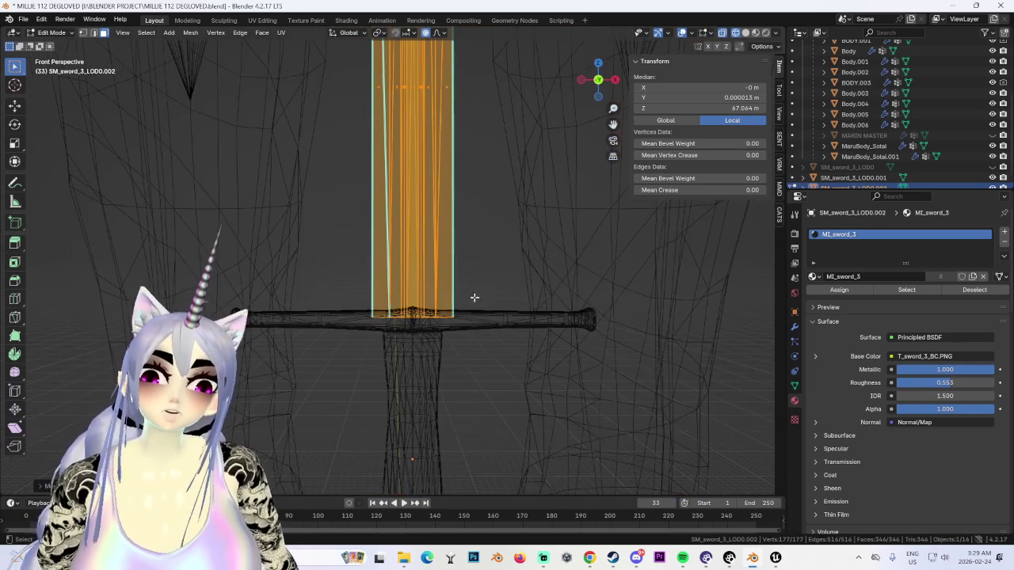
left_click(598, 79)
scroll(452, 238, "down", 3)
scroll(427, 214, "down", 2)
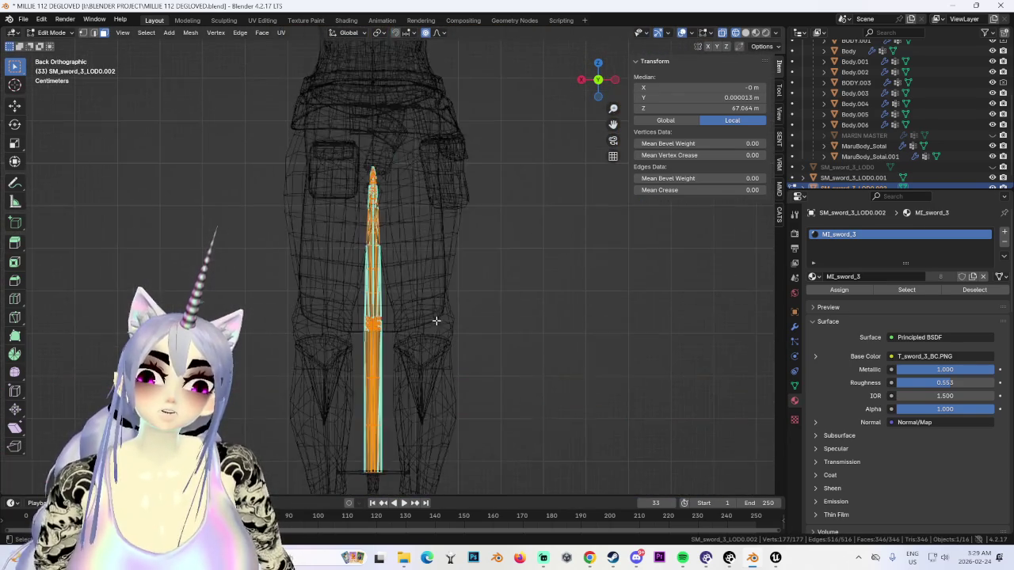
scroll(406, 193, "up", 2)
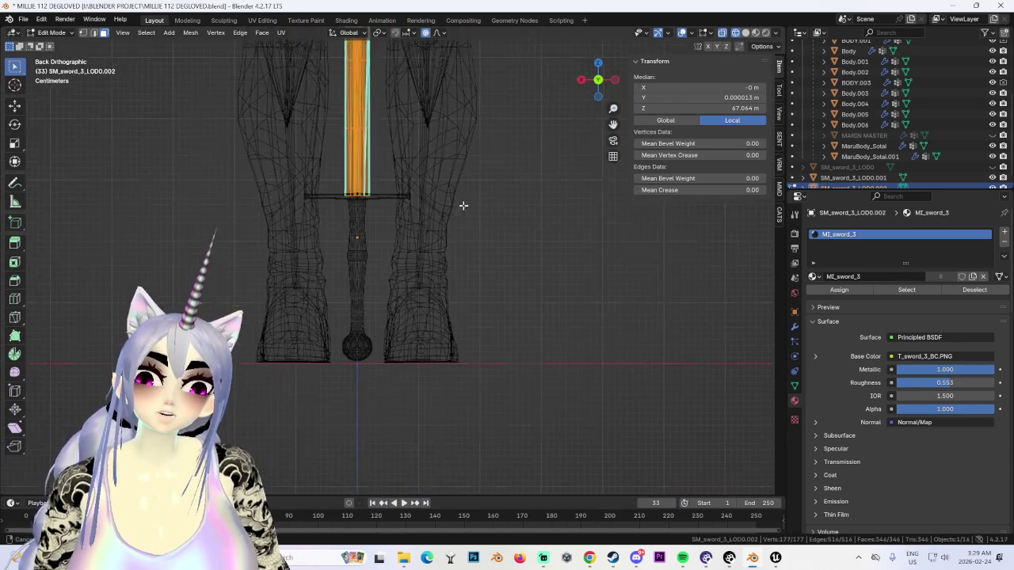
key("alt+a")
left_click(52, 33)
left_click(55, 45)
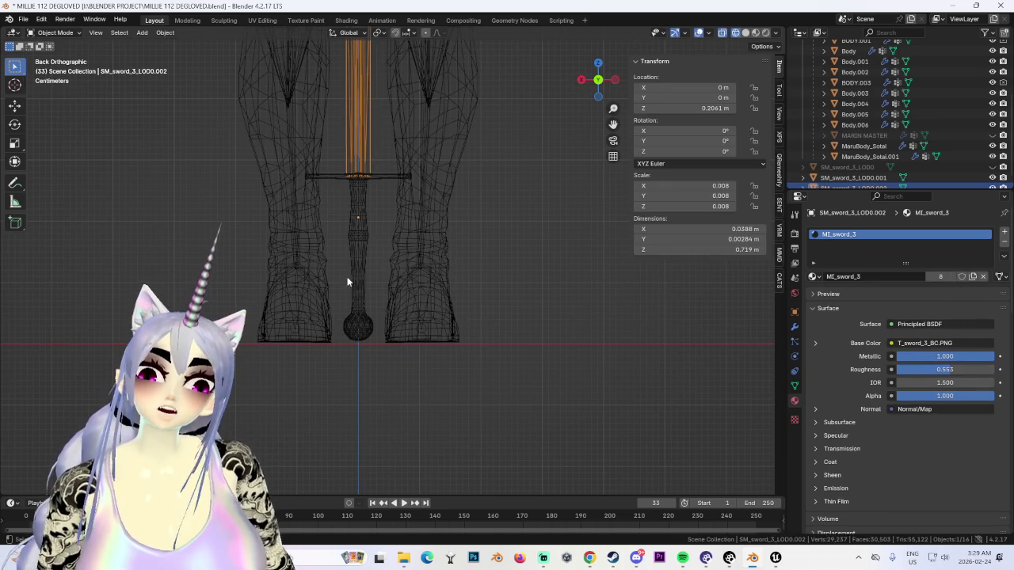
Step: Edit the remaining sword mesh and shrink the selection toward the handle
left_click(349, 277)
left_click(53, 33)
left_click(56, 56)
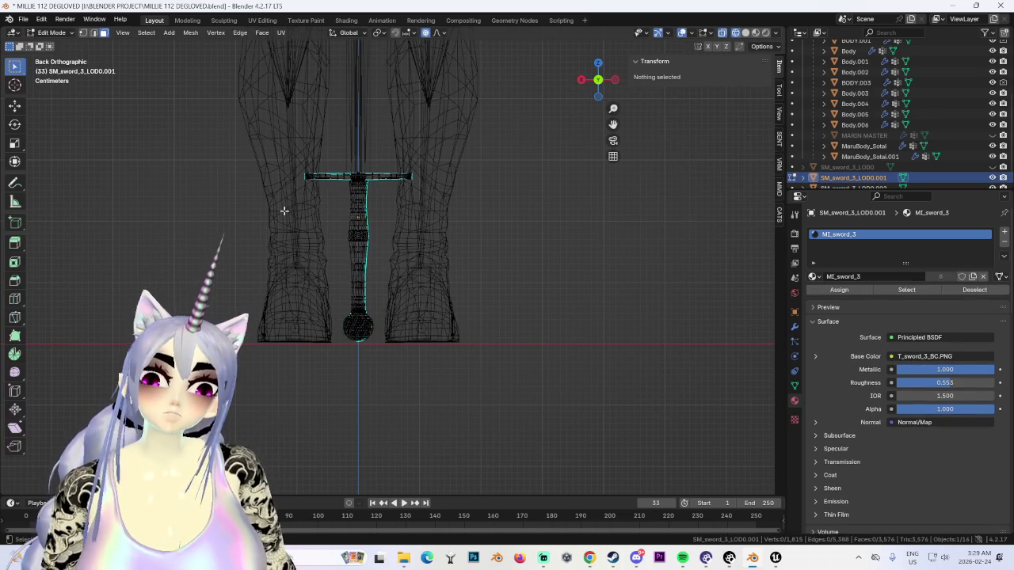
key("a")
scroll(407, 290, "up", 2)
key("ctrl+minus")
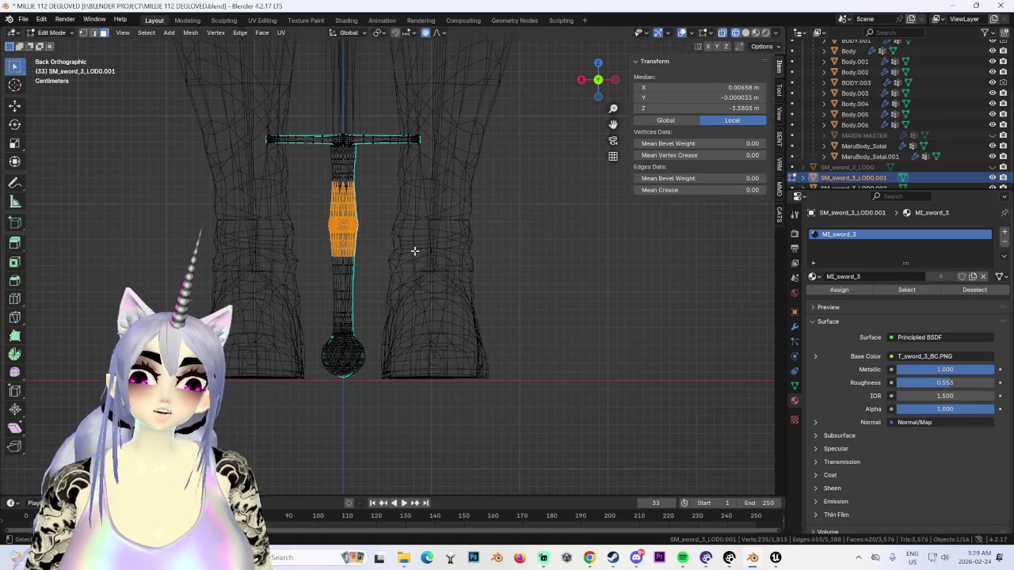
scroll(420, 236, "up", 2)
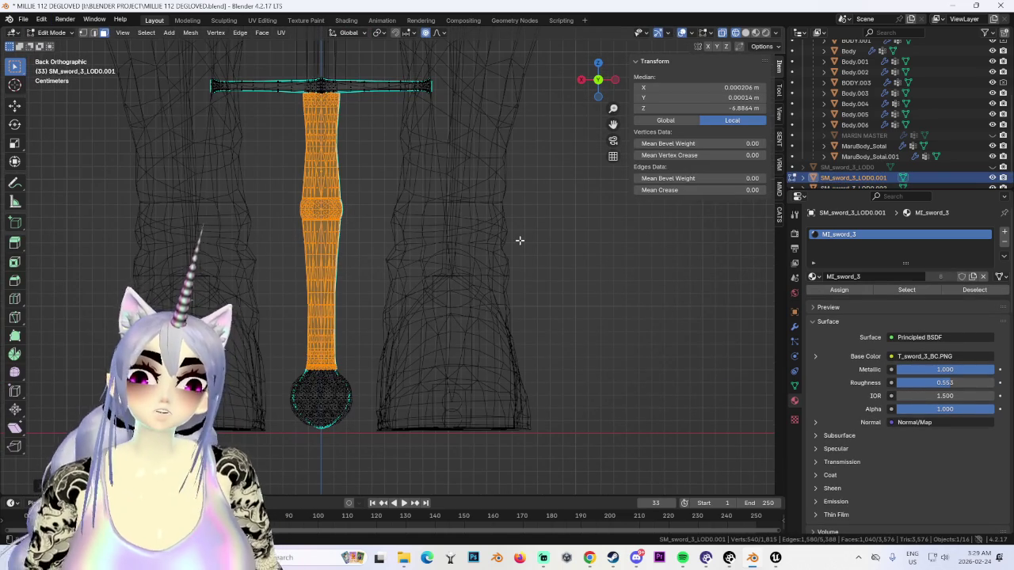
key("g")
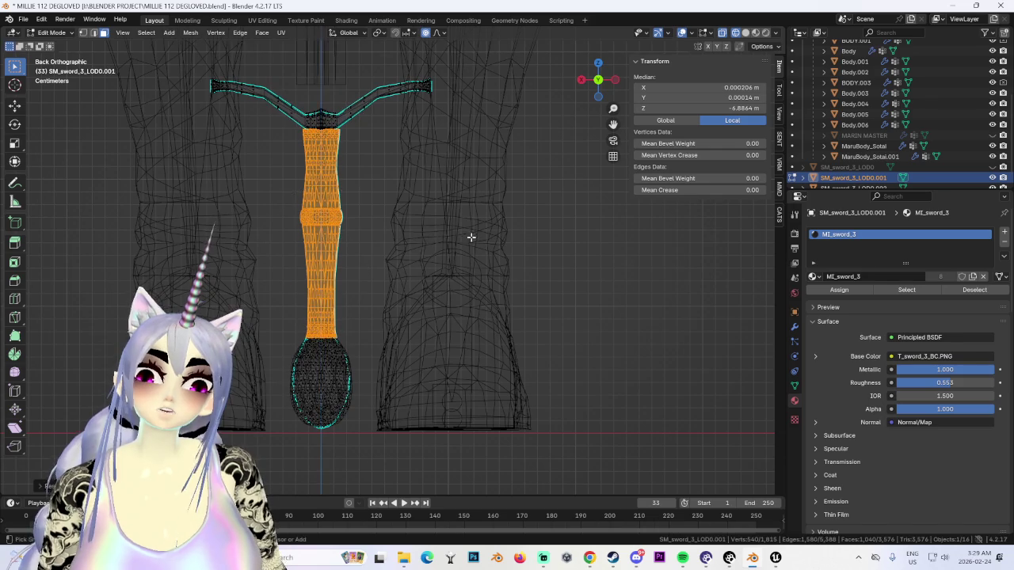
key("Escape")
Step: Separate the grip and ball end into their own object, SM_sword_3_LOD0.003
left_click_drag(505, 263, 228, 495)
key("p")
left_click(329, 172)
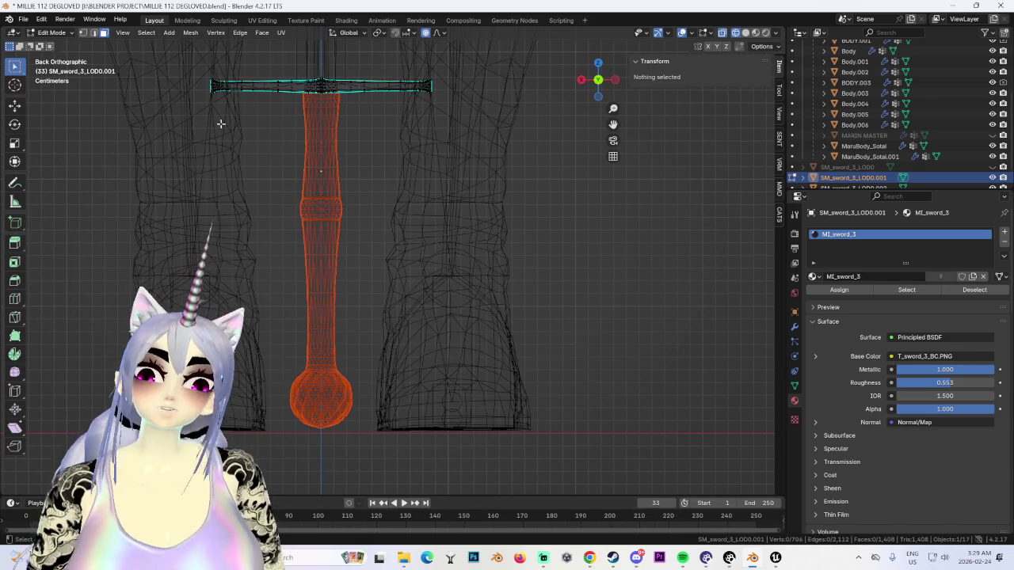
left_click(68, 35)
left_click(48, 44)
Step: Select the grip geometry of the separated handle and scale it along Z
key("alt+a")
left_click(348, 224)
left_click(54, 33)
left_click(46, 49)
left_click_drag(207, 104, 395, 302)
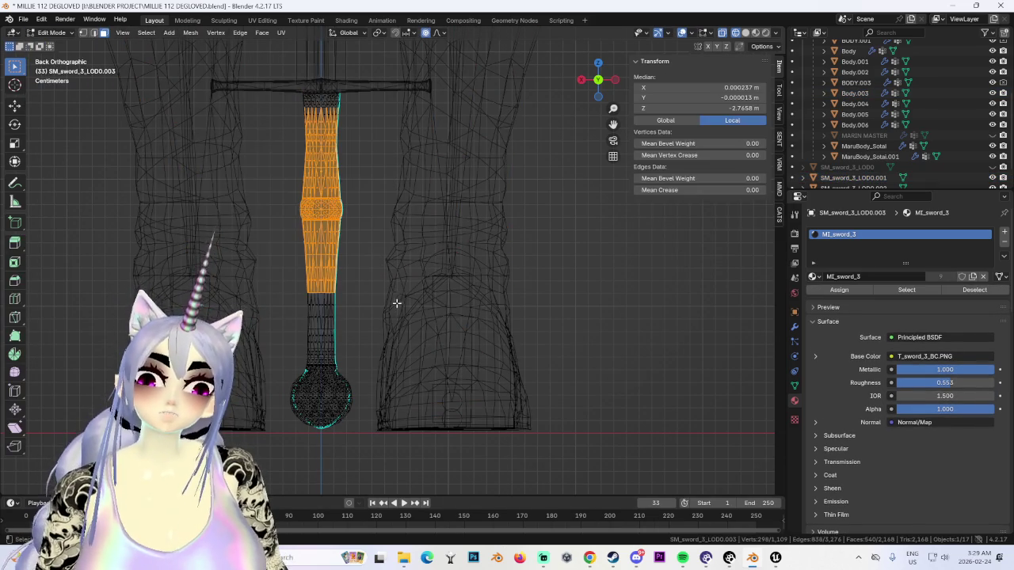
key("ctrl+l")
scroll(419, 238, "down", 1)
scroll(424, 158, "up", 1)
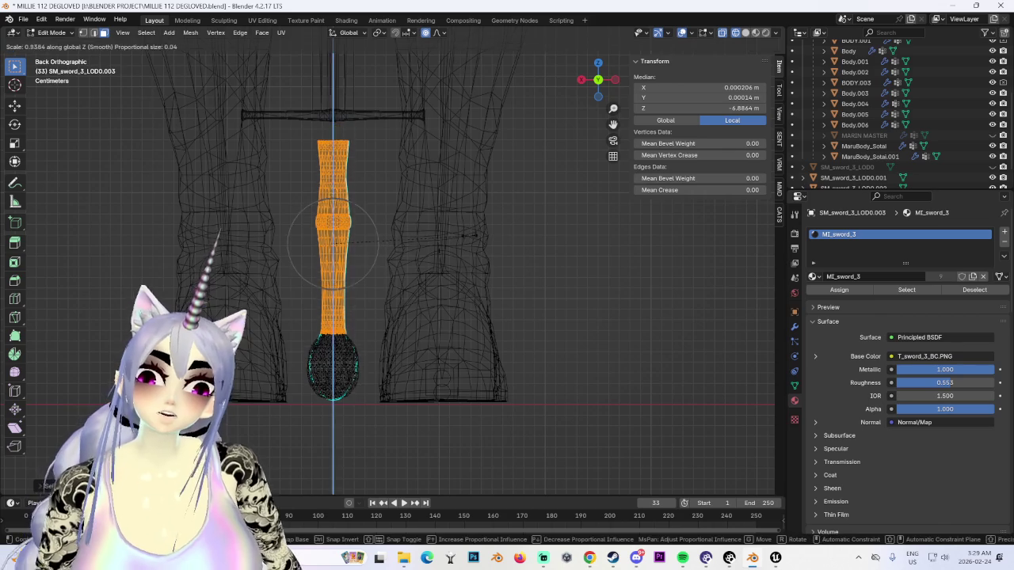
key("s")
key("z")
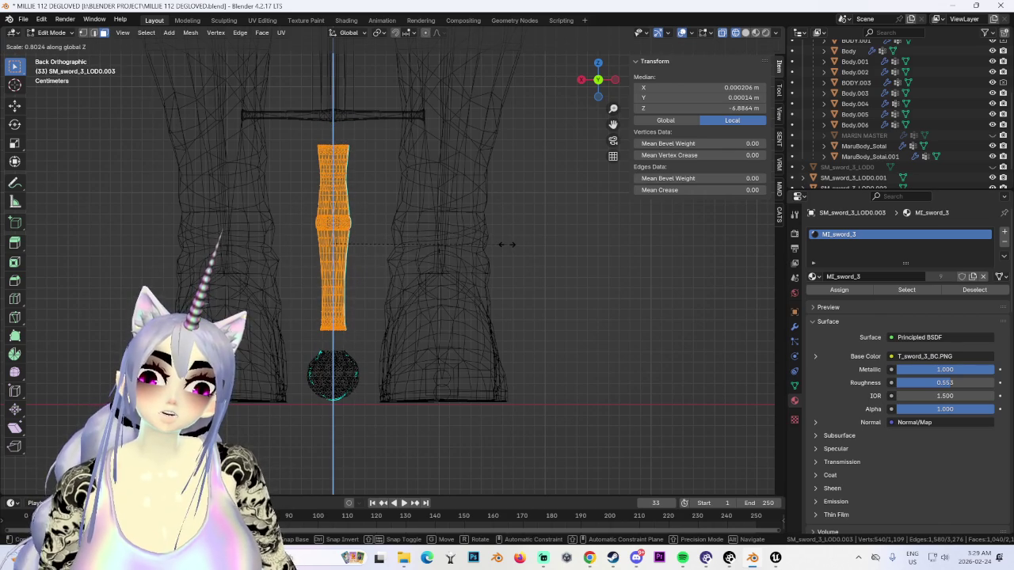
left_click(507, 244)
Step: Lower the grip and adjust its lower edge vertically
key("s")
key("Escape")
key("g")
left_click(424, 336)
scroll(412, 301, "up", 5)
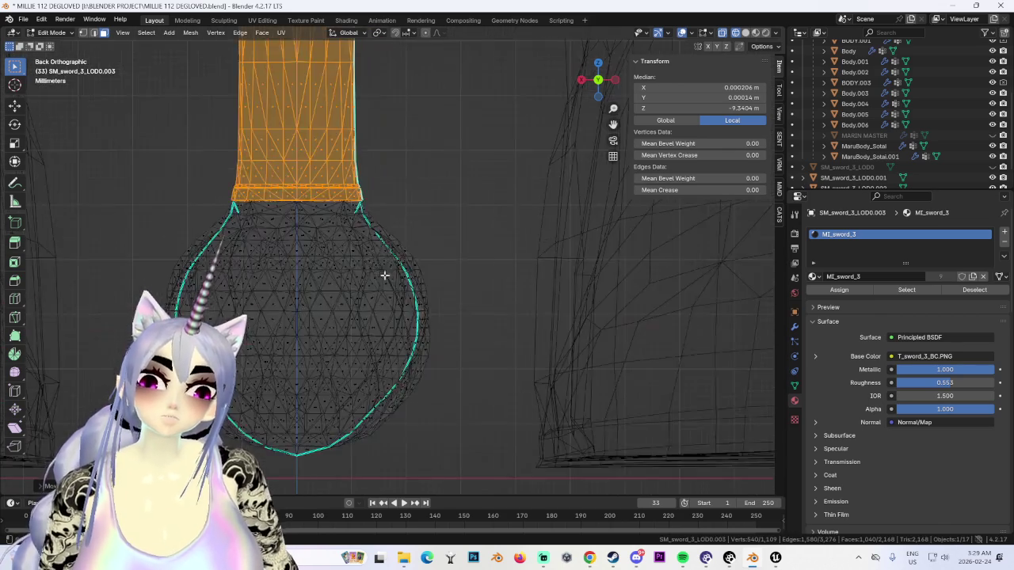
scroll(446, 322, "up", 5)
key("g")
key("z")
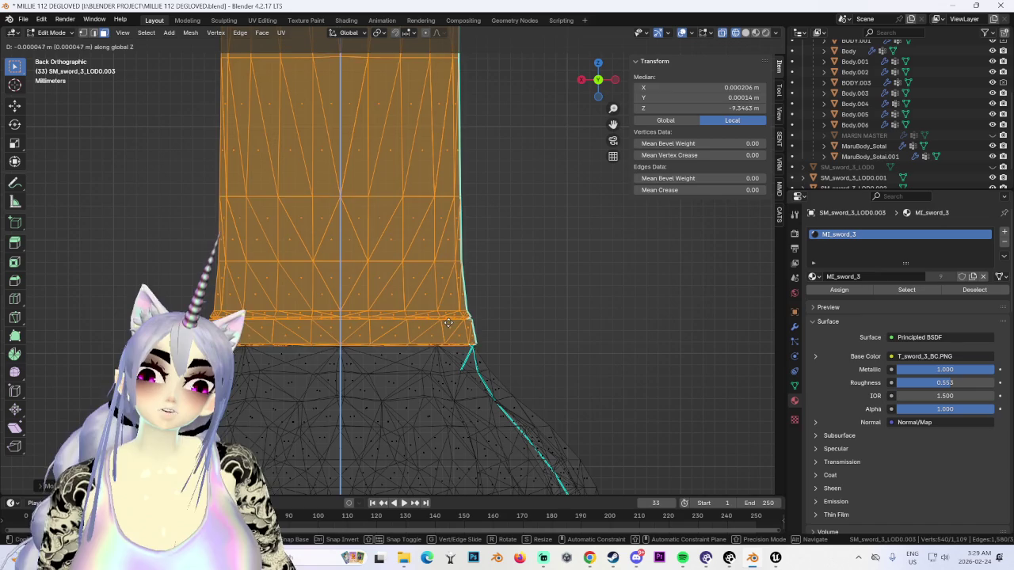
left_click(449, 325)
Step: Switch to solid shading, clear the mesh selection, and return to Object Mode
scroll(452, 333, "down", 5)
scroll(461, 317, "down", 3)
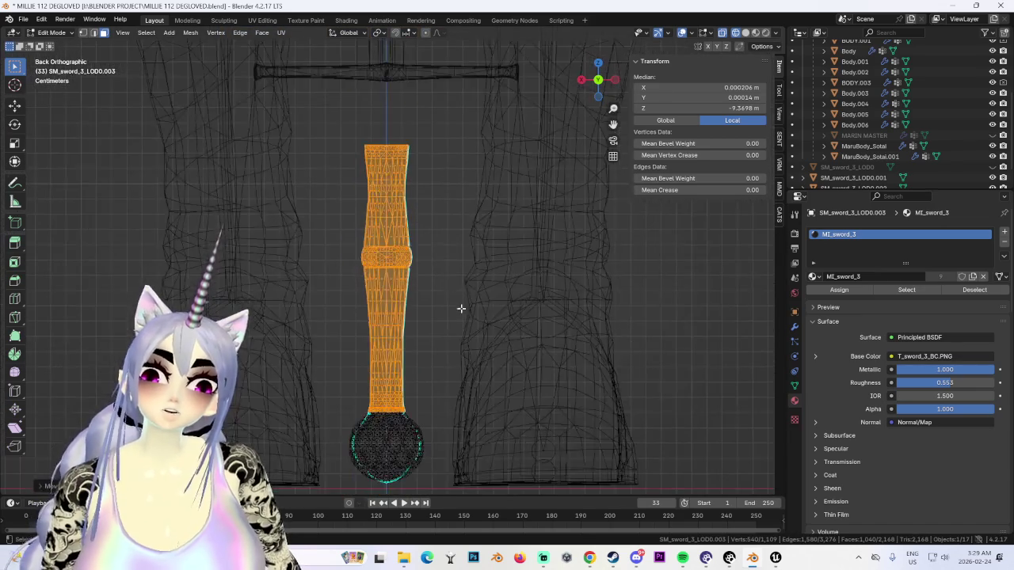
left_click(745, 33)
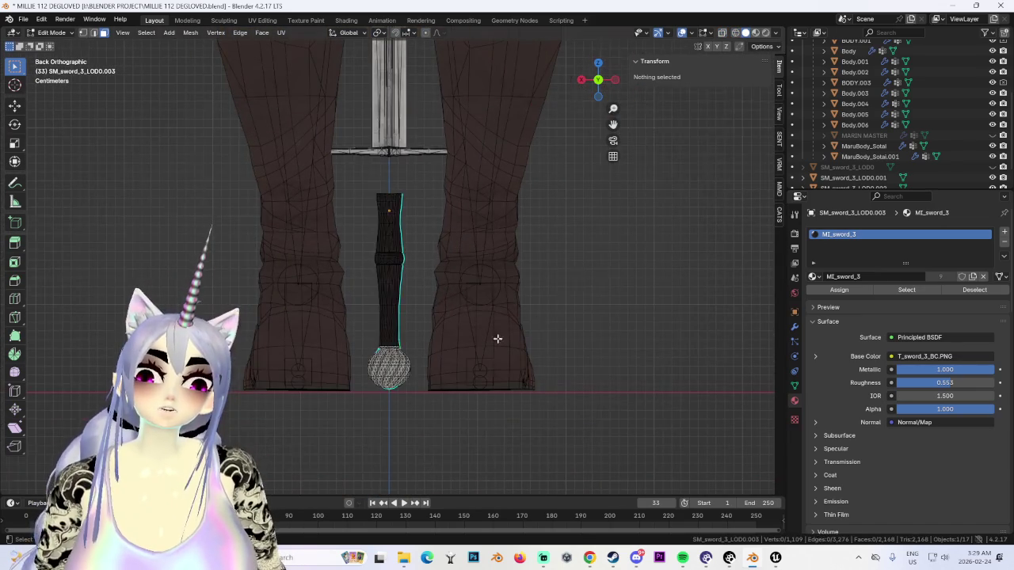
left_click(537, 319)
scroll(415, 321, "up", 4)
scroll(427, 341, "down", 5)
scroll(451, 369, "down", 2)
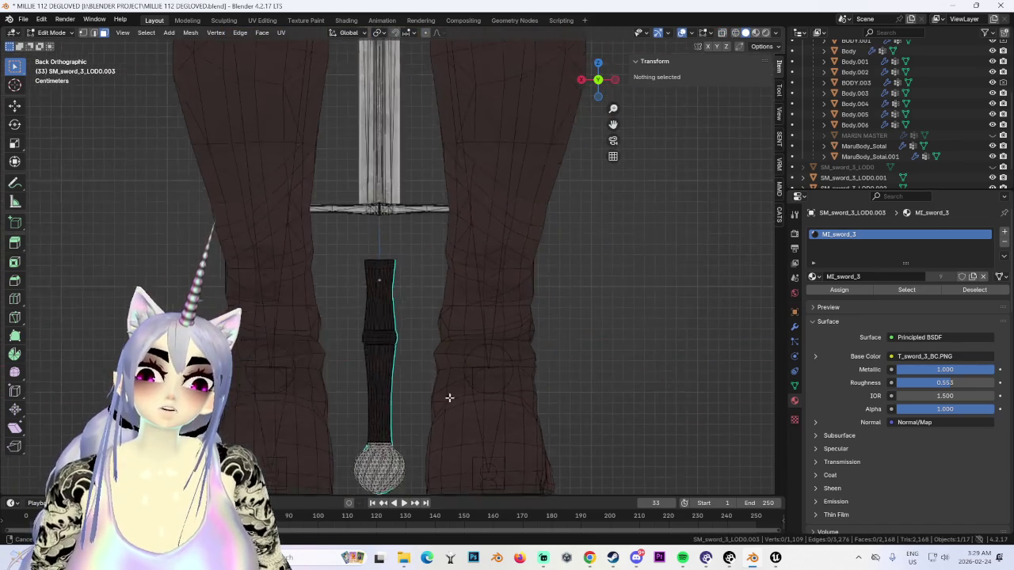
key("Tab")
Step: Select all of the handle's geometry and raise it along Z
left_click(56, 33)
left_click(51, 49)
scroll(475, 330, "down", 2)
key("a")
key("g")
key("z")
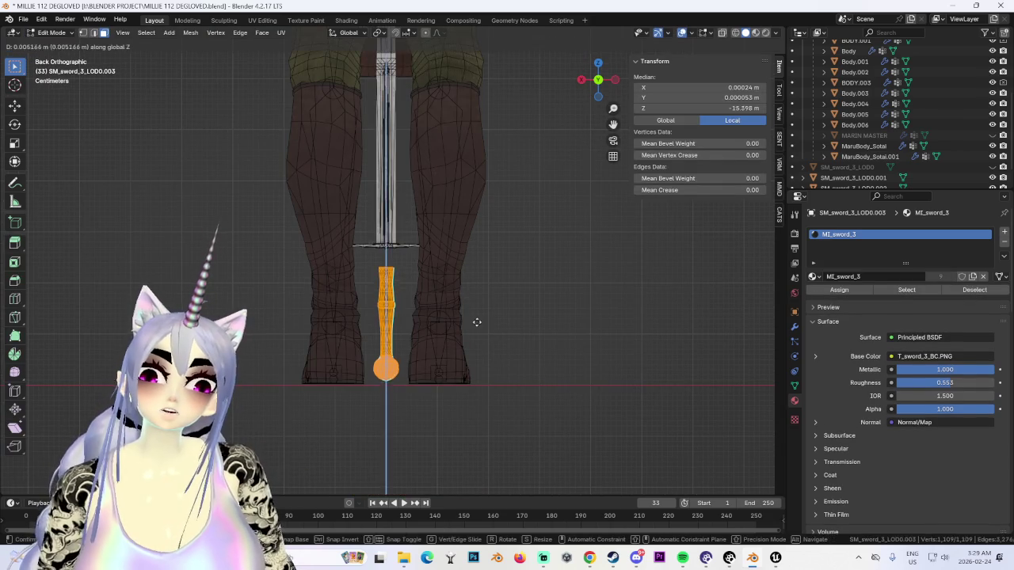
scroll(463, 301, "up", 5)
left_click(443, 282)
Step: Inspect the handle joint and fine-tune the handle's height along Z beneath the crossguard
mouse_move(443, 282)
middle_mouse_down()
mouse_move(464, 211)
mouse_move(484, 261)
middle_mouse_up()
scroll(502, 367, "up", 4)
mouse_move(502, 367)
middle_mouse_down()
mouse_move(382, 338)
mouse_move(423, 355)
mouse_move(466, 341)
middle_mouse_up()
key("g")
key("z")
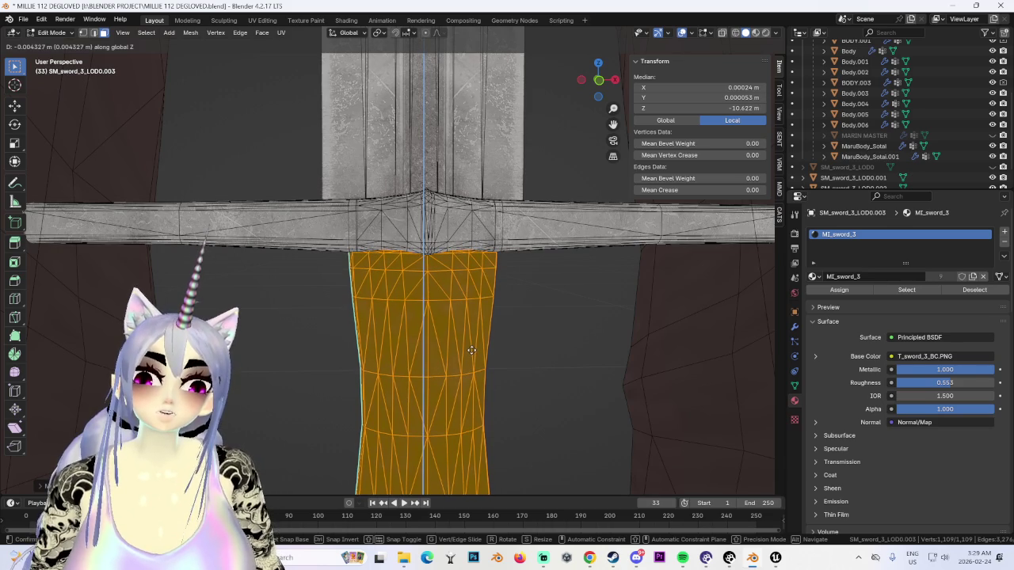
left_click(471, 348)
Step: Check the handle from the front view, deselect its geometry, and return to Object Mode
left_click(600, 81)
scroll(520, 365, "down", 3)
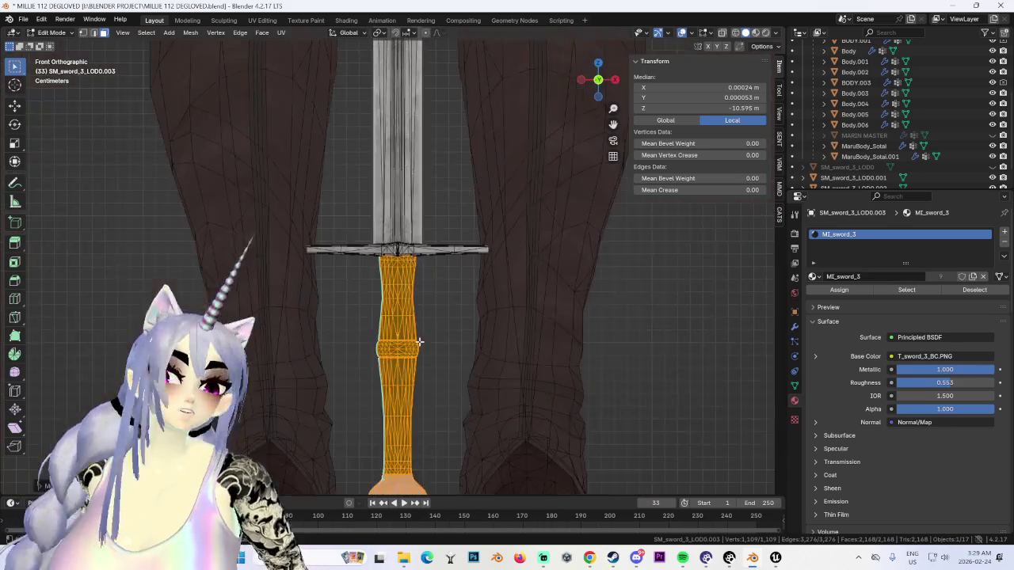
scroll(520, 365, "down", 3)
left_click(520, 365)
scroll(486, 242, "down", 3, "shift")
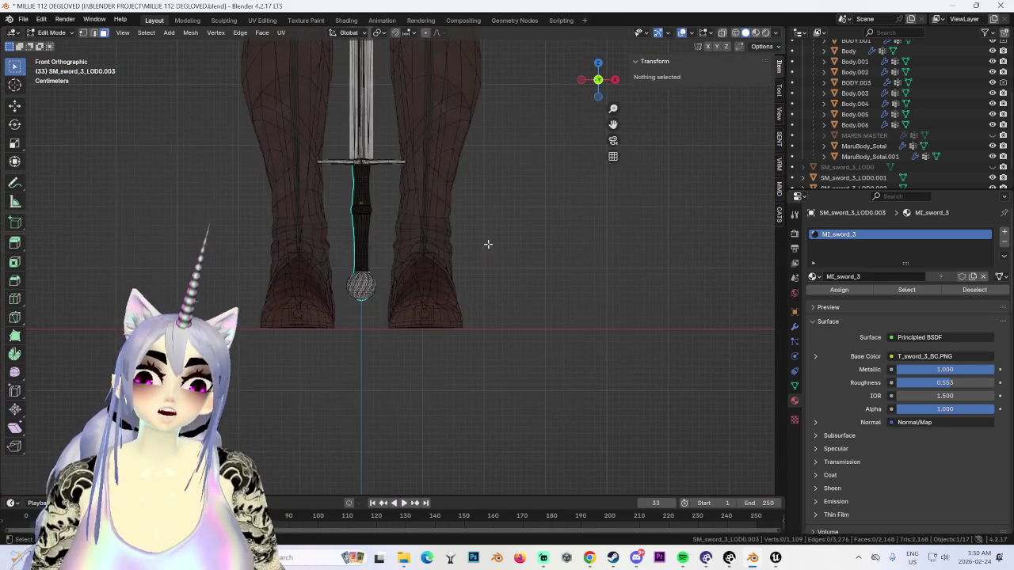
scroll(462, 290, "up", 4, "shift")
left_click(58, 34)
left_click(58, 44)
scroll(380, 243, "down", 2)
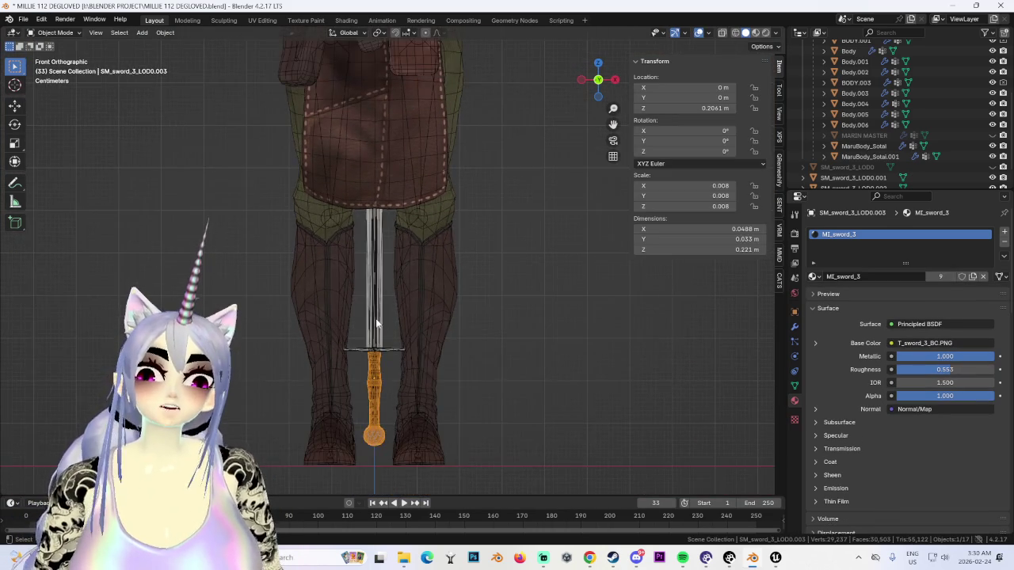
Step: Join the blade and handle into a single sword object
left_click(375, 325)
scroll(399, 335, "down", 2, "shift")
scroll(399, 335, "down", 2, "shift")
left_click(374, 326, "shift")
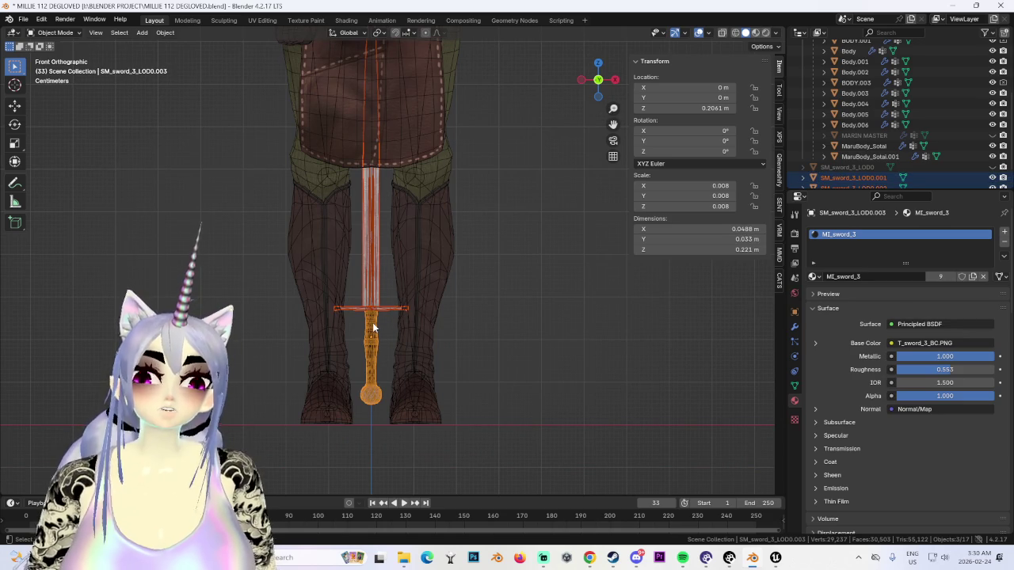
key("ctrl+j")
scroll(396, 321, "down", 2)
scroll(429, 318, "up", 2, "shift")
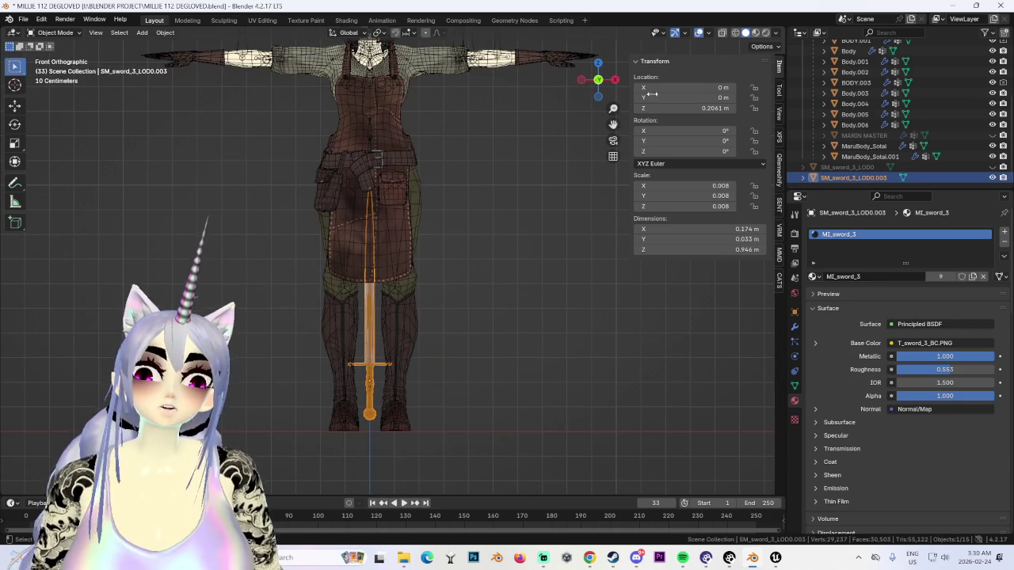
Step: Frame the sword from the front and move the joined sword vertically to Z 0.16325 m
left_click(613, 80)
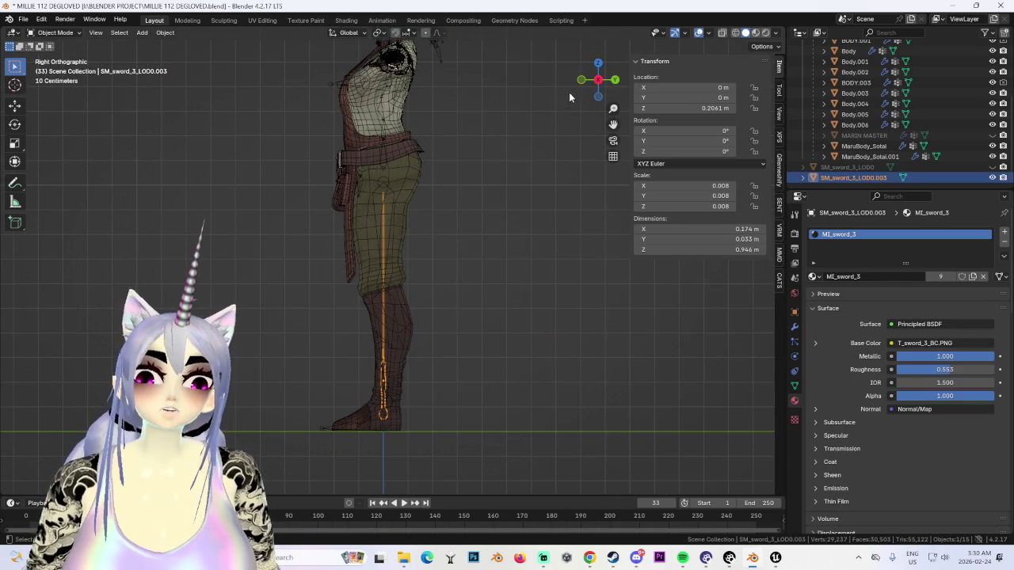
left_click(581, 80)
middle_click_drag(450, 207, 416, 292, "shift")
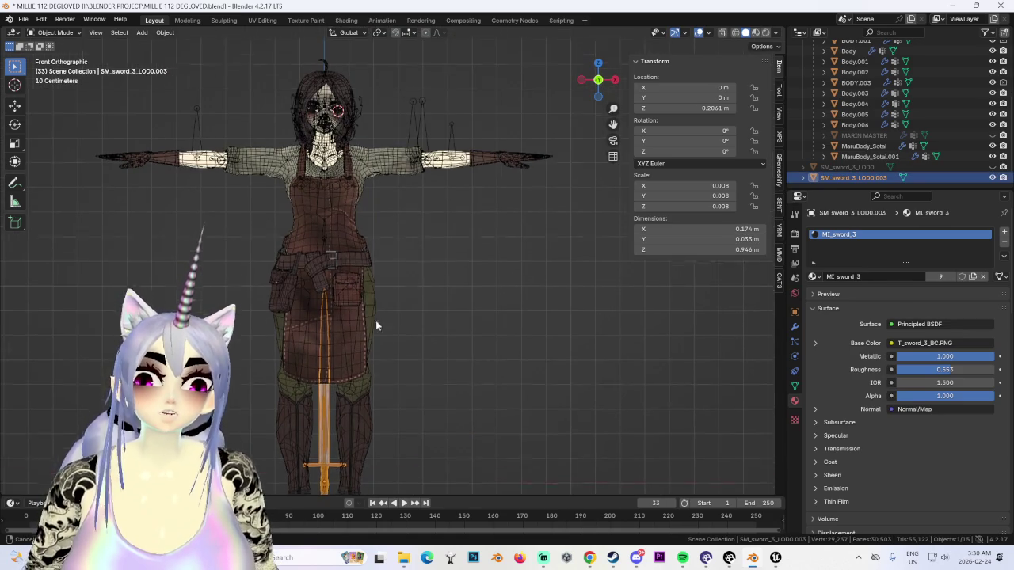
middle_click_drag(372, 366, 382, 258, "shift")
scroll(380, 388, "up", 3)
scroll(451, 218, "up", 5)
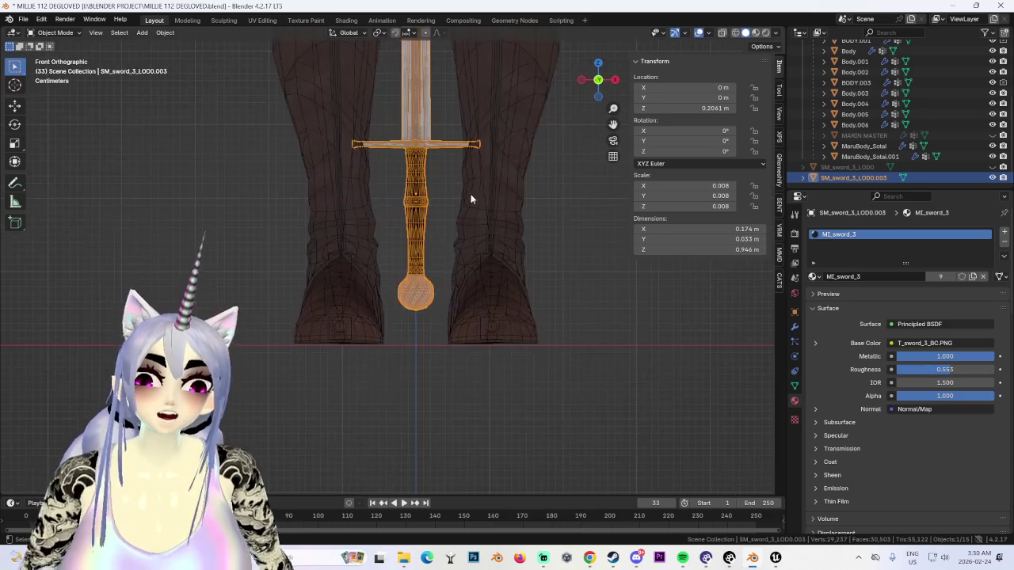
scroll(475, 190, "down", 3)
scroll(454, 353, "down", 4)
middle_click_drag(449, 308, 403, 229, "shift")
key("g")
key("z")
left_click(401, 235)
Step: Duplicate the joined sword
scroll(403, 262, "down", 5)
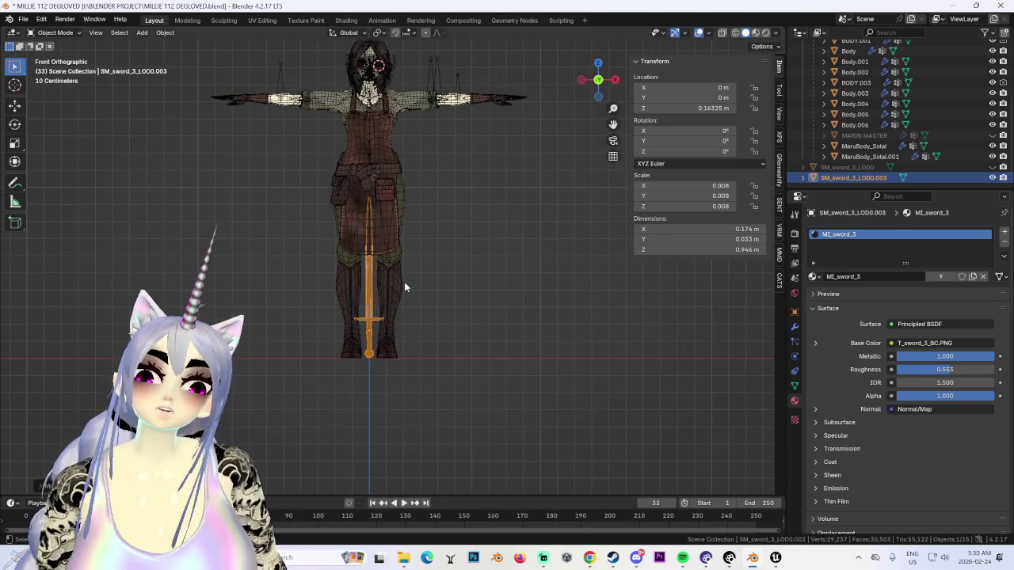
scroll(428, 293, "up", 1)
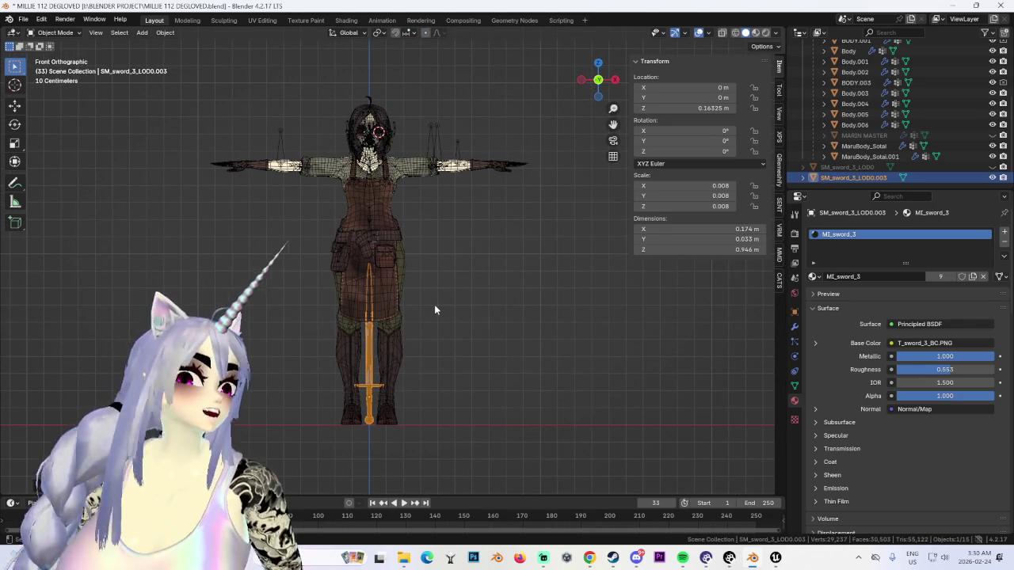
scroll(419, 339, "up", 1)
scroll(486, 258, "up", 2)
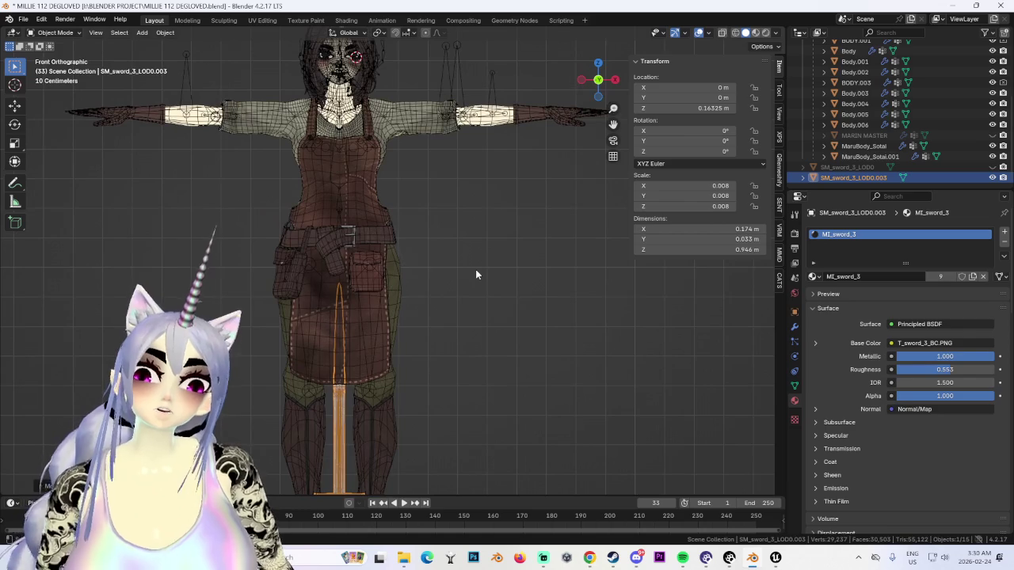
scroll(477, 269, "down", 1)
key("shift+d")
Step: Raise the sword copy to torso height and lay it horizontal with R X -90
key("z")
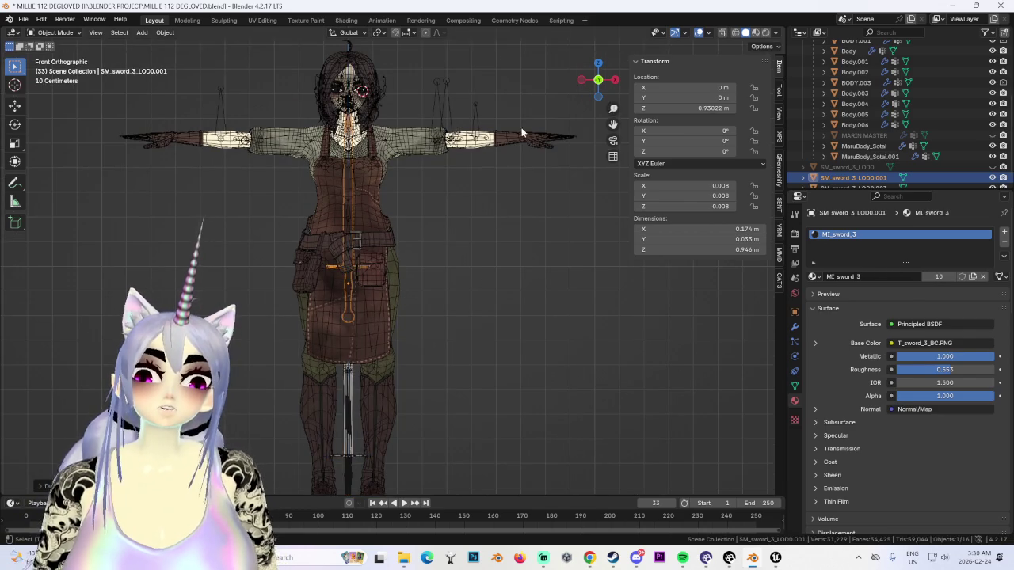
left_click(522, 120)
left_click(614, 79)
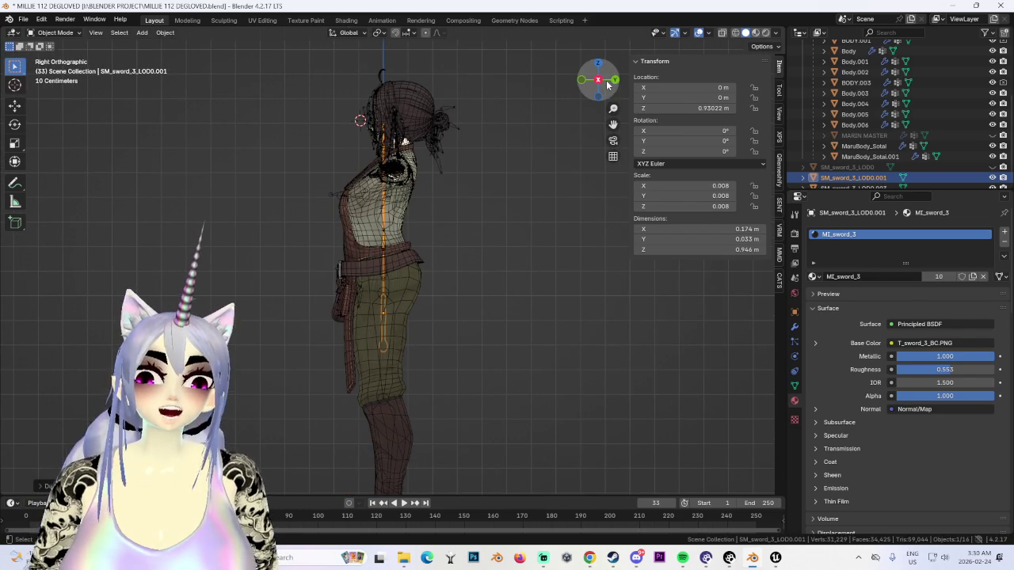
type("rx-90")
key("Return")
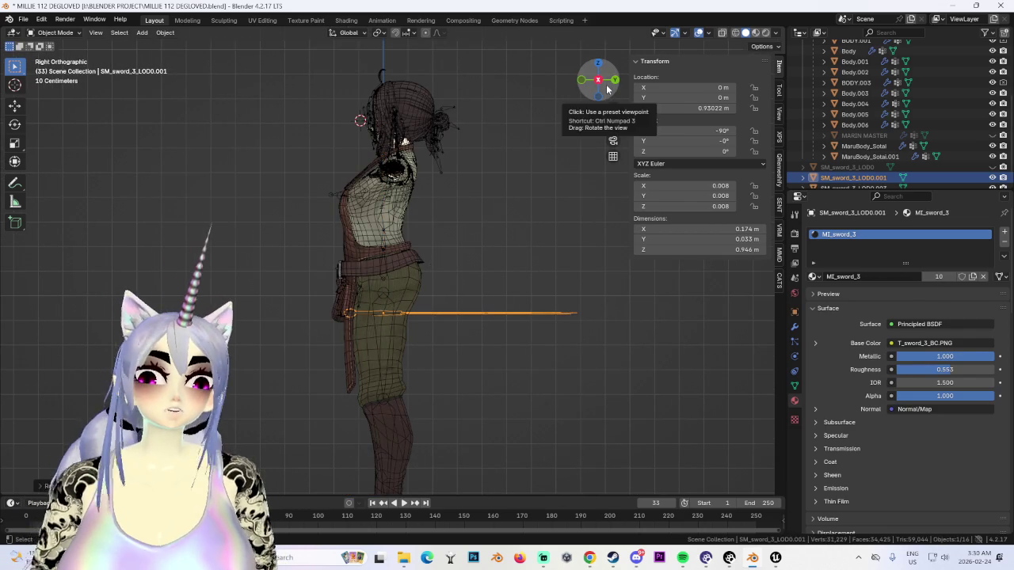
Step: From the back view, turn the copy R Y 90 upright and move it toward the hip
left_click(614, 79)
type("ry90")
key("Return")
key("g")
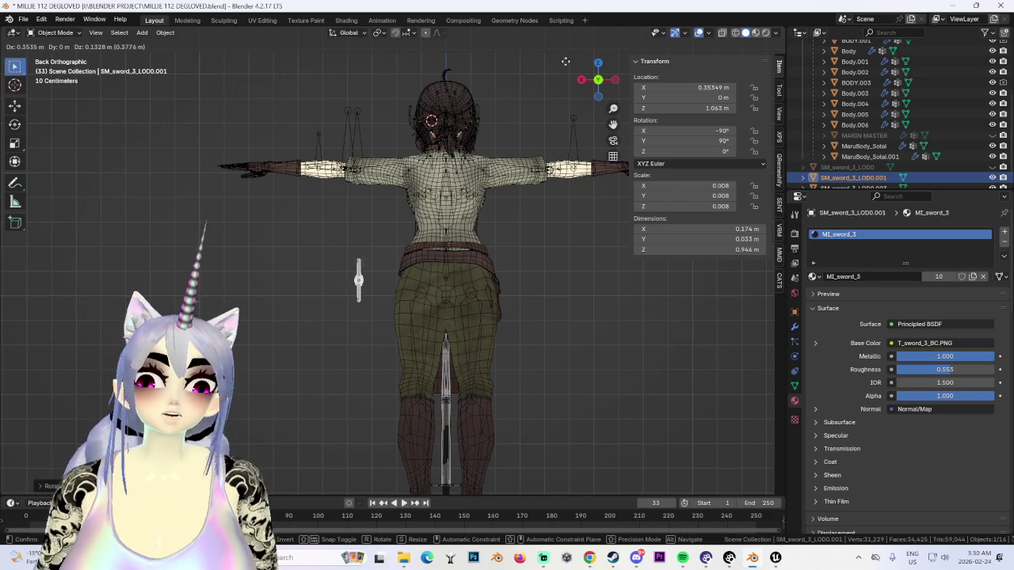
key("r")
key("g")
key("Return")
Step: From the right side, tilt the sword diagonally and reposition it at the hip
mouse_move(392, 278)
middle_mouse_down()
mouse_move(415, 298)
mouse_move(568, 265)
middle_mouse_up()
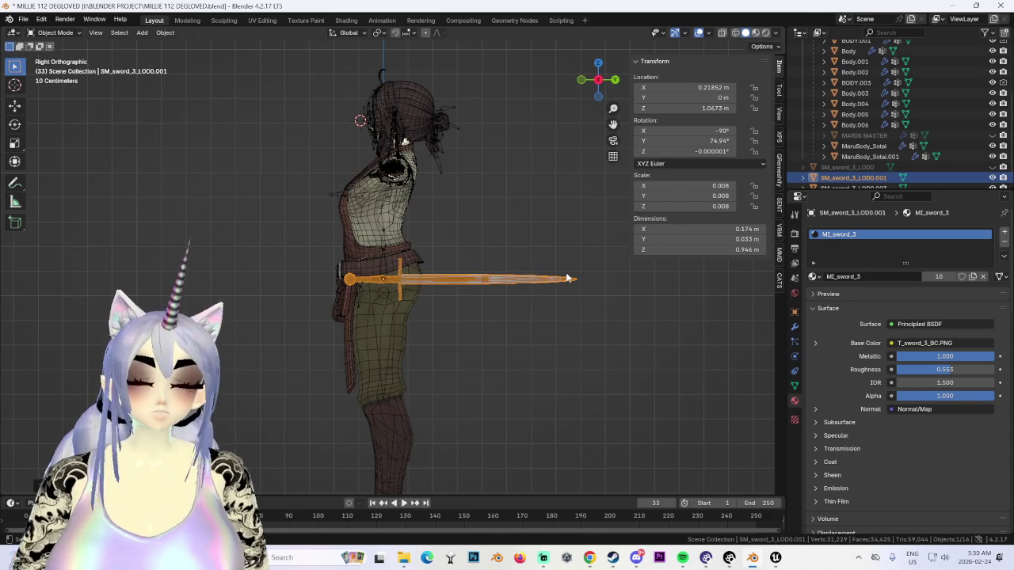
key("r")
key("Return")
key("g")
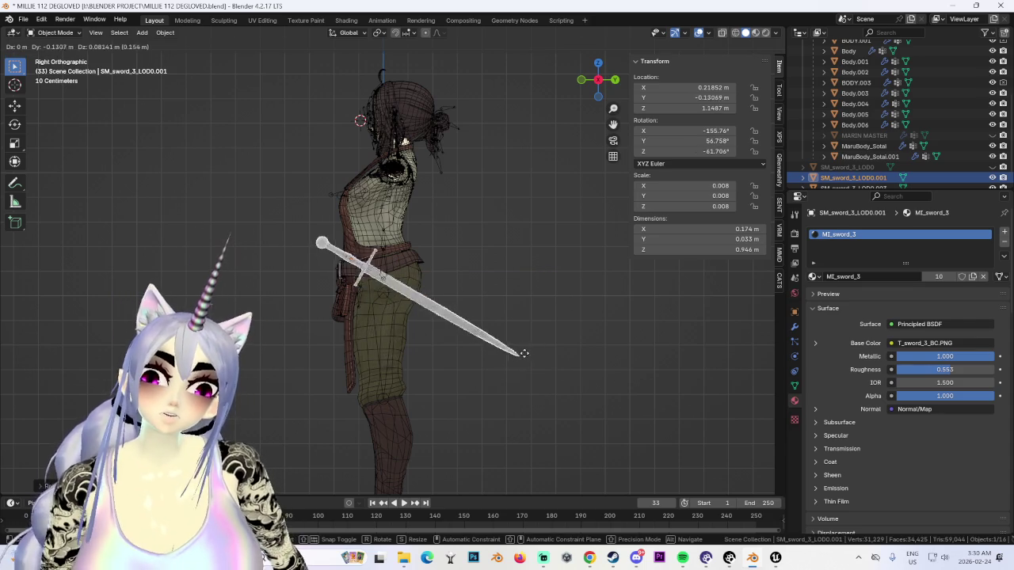
key("Return")
Step: From the front, slide the sword along X across to the other hip
mouse_move(527, 361)
middle_mouse_down()
mouse_move(461, 267)
mouse_move(551, 247)
middle_mouse_up()
key("g")
key("x")
key("Return")
Step: From the back view, reselect the sword and adjust its tilt, checking it from several angles
left_click(586, 78)
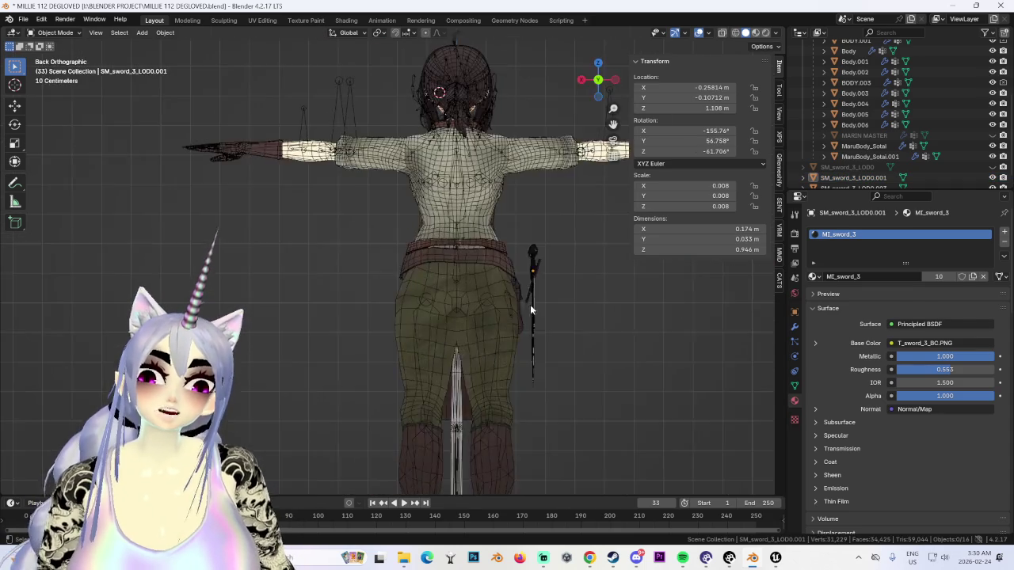
left_click(499, 267)
key("r")
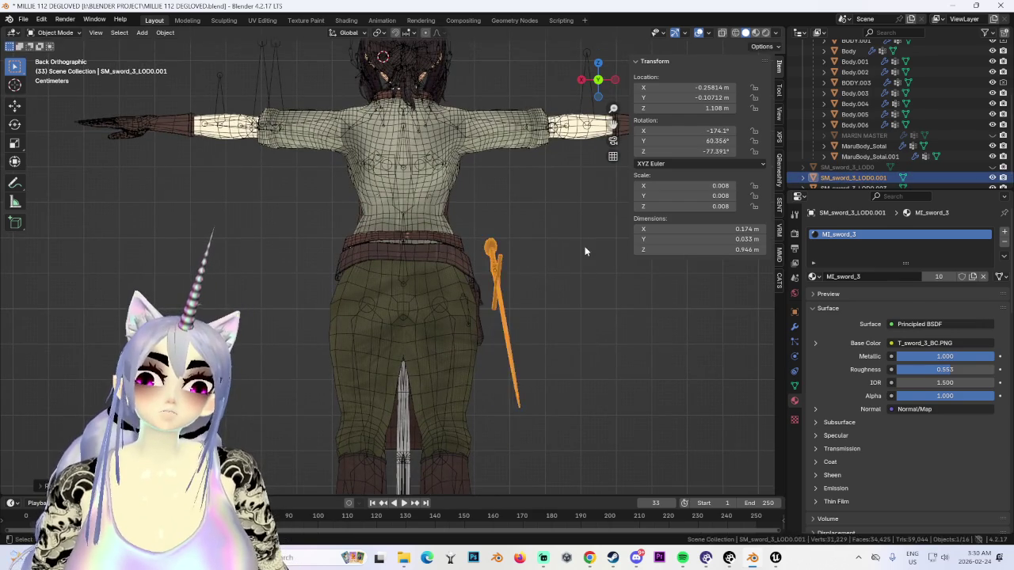
left_click(599, 244)
middle_click_drag(600, 248, 475, 264)
mouse_move(599, 93)
left_mouse_down()
mouse_move(612, 105)
mouse_move(599, 82)
mouse_move(552, 183)
mouse_move(567, 236)
mouse_move(529, 159)
left_mouse_up()
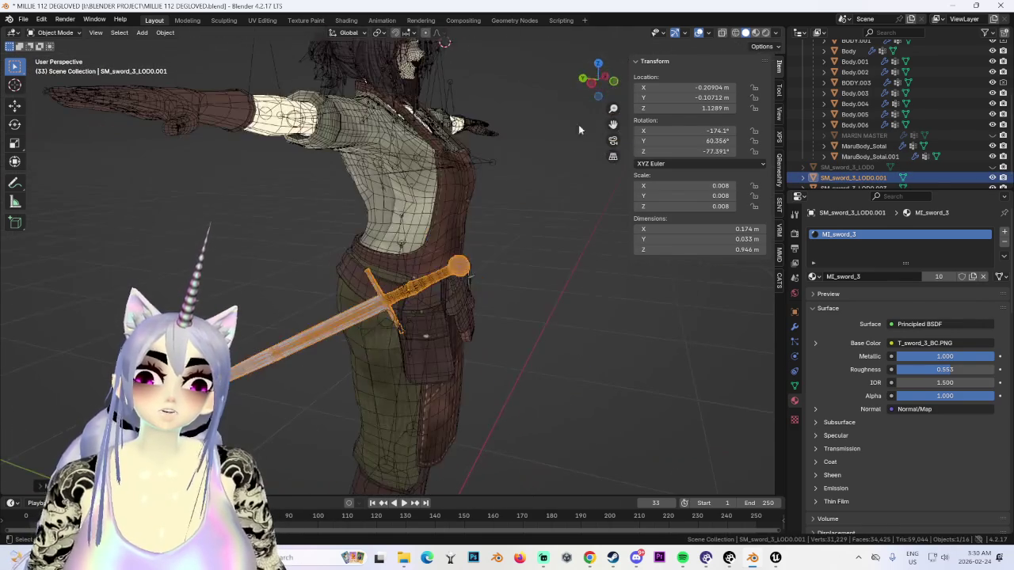
left_click(617, 85)
Step: Try rotating the sword around its own axis, then undo back to the single upright sword
key("r")
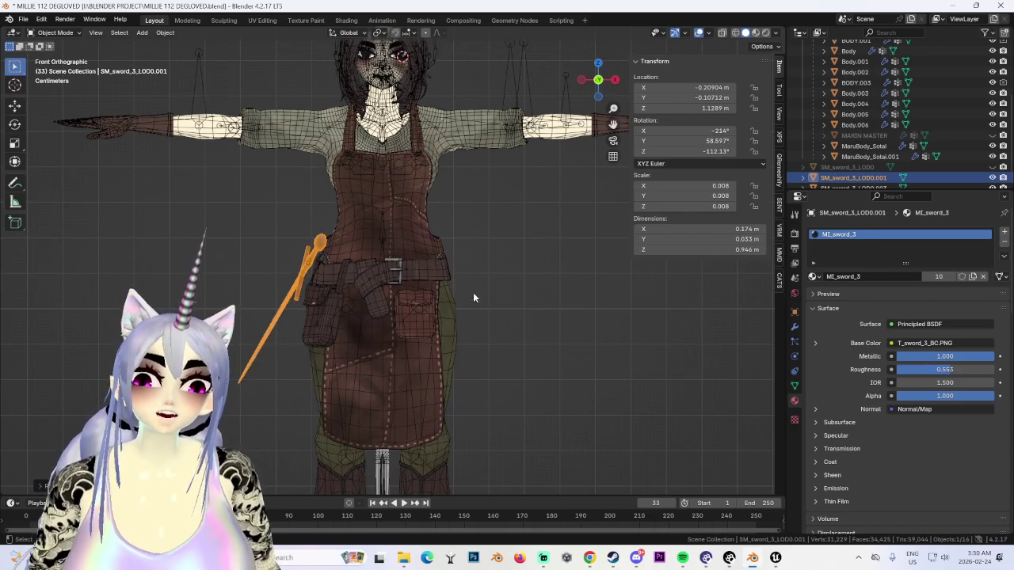
mouse_move(469, 300)
middle_mouse_down()
mouse_move(383, 300)
mouse_move(487, 293)
mouse_move(513, 337)
middle_mouse_up()
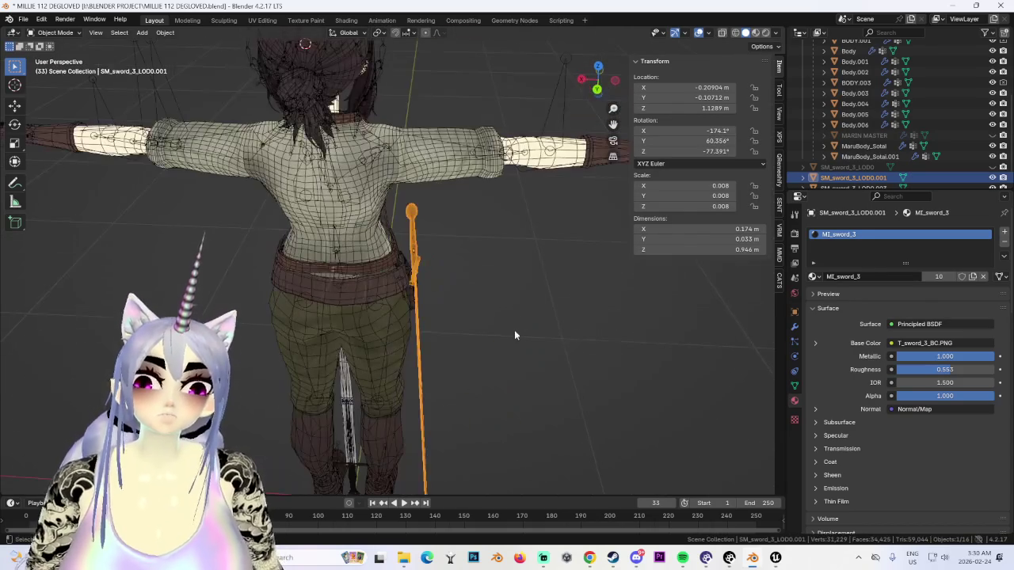
left_click(613, 79)
key("ctrl+z")
key("ctrl+z")
key("ctrl+z")
key("ctrl+z")
key("ctrl+z")
key("ctrl+z")
key("ctrl+z")
key("ctrl+z")
key("ctrl+z")
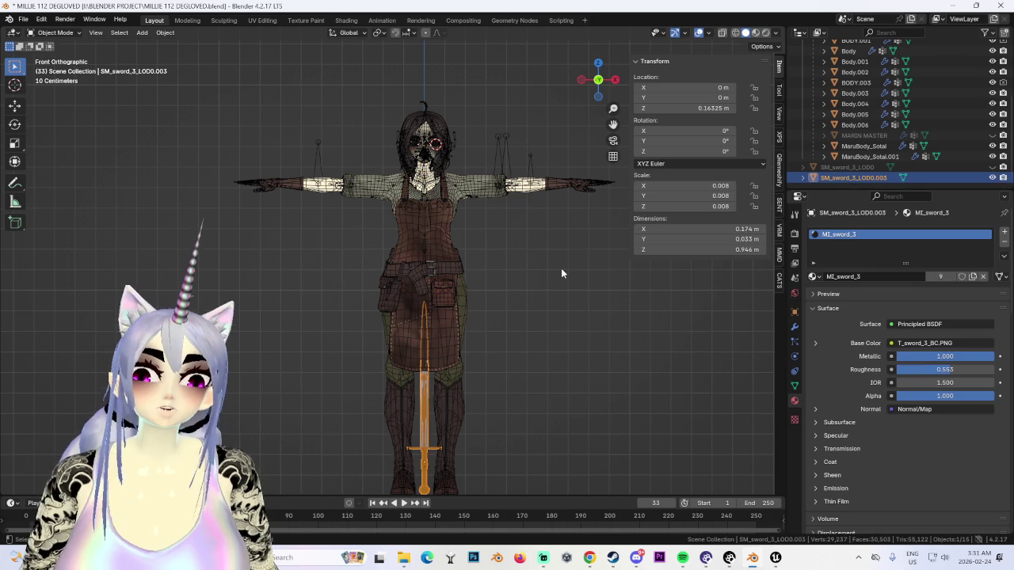
key("ctrl+z")
Step: Hide the reselected sword and switch to a textured perspective view of the character
scroll(505, 280, "up", 3)
key("ctrl+z")
left_click(383, 372)
left_click(992, 177)
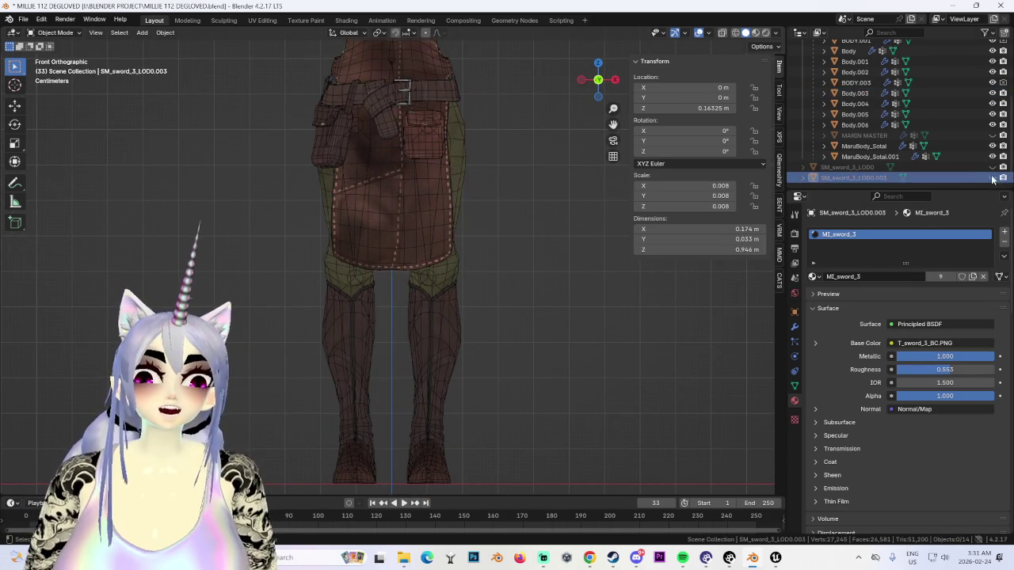
scroll(467, 383, "down", 5)
scroll(467, 383, "up", 3)
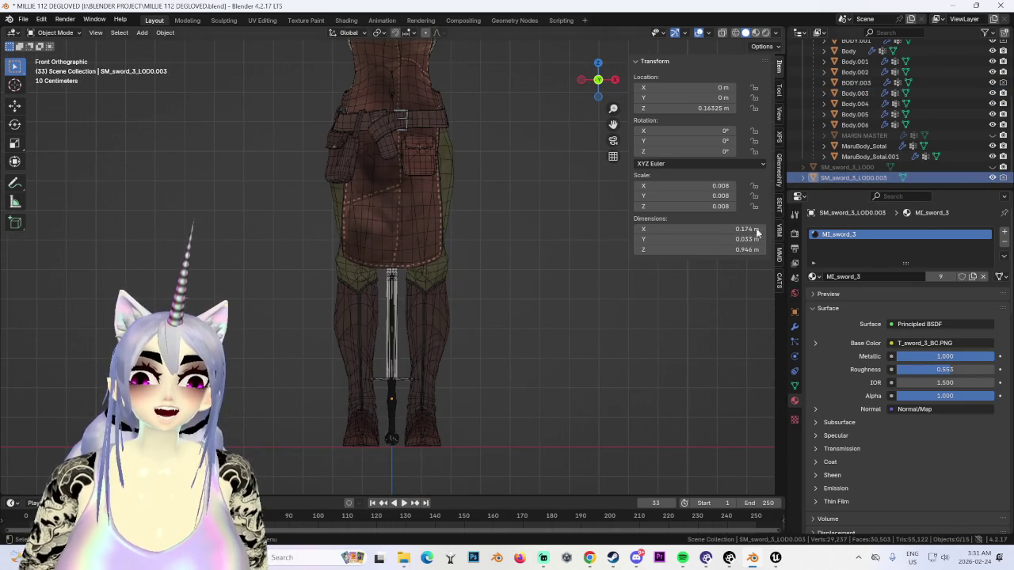
scroll(506, 88, "up", 5, "shift")
scroll(475, 238, "up", 2)
middle_click_drag(475, 238, 507, 221)
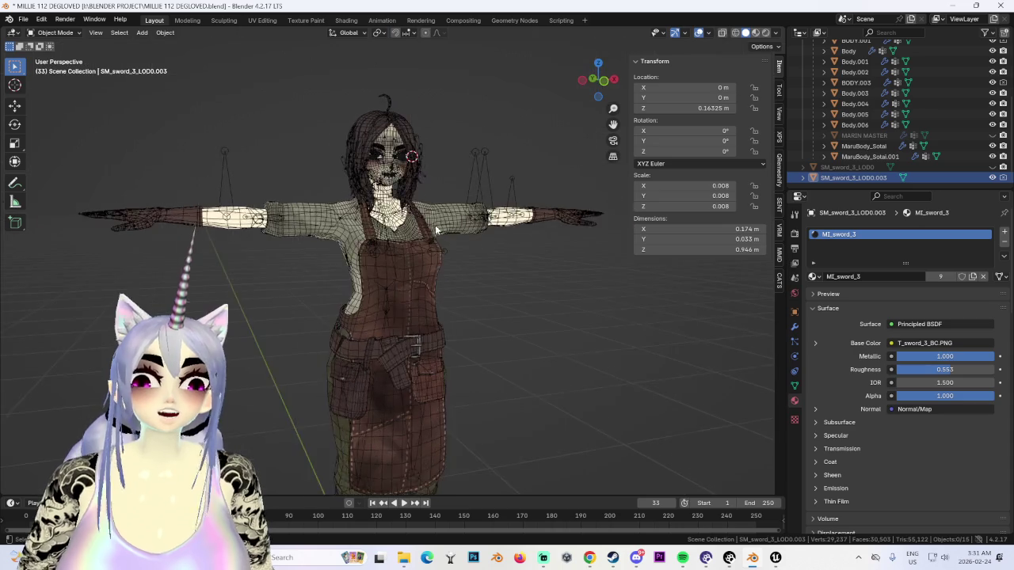
left_click(699, 32)
scroll(500, 300, "down", 2)
scroll(513, 293, "down", 2)
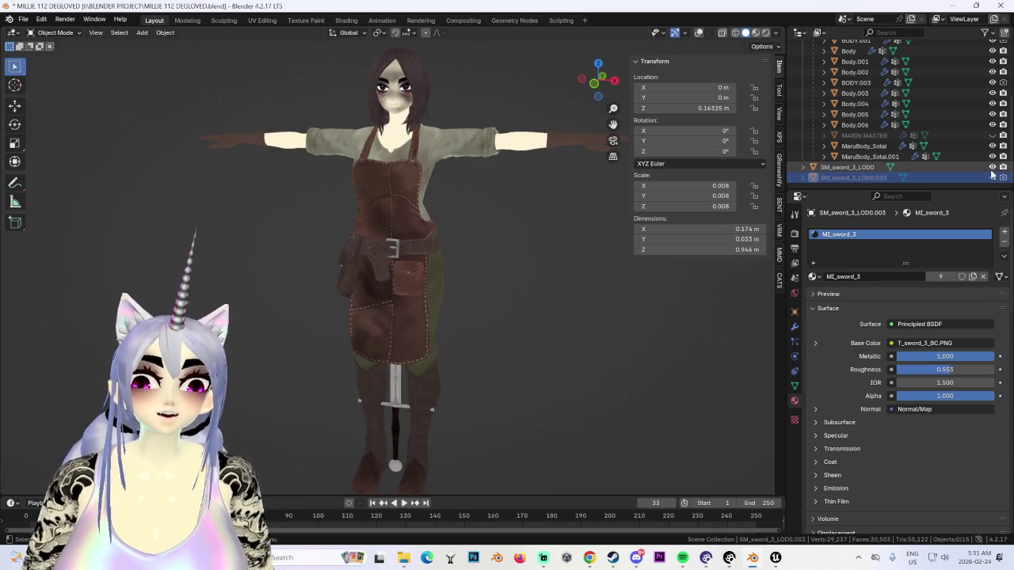
Step: Move the original detailed sword to the character's right
middle_click_drag(507, 396, 558, 425)
left_click(390, 411)
left_click(389, 412)
key("g")
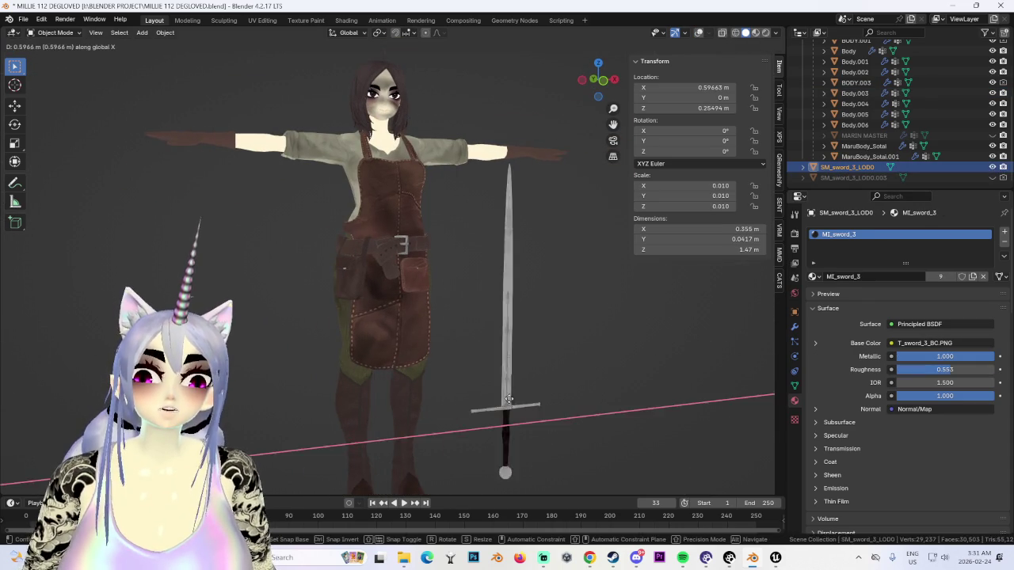
left_click(523, 396)
Step: In front view, slide the smaller sword copy along X beside the larger sword
scroll(522, 317, "up", 2)
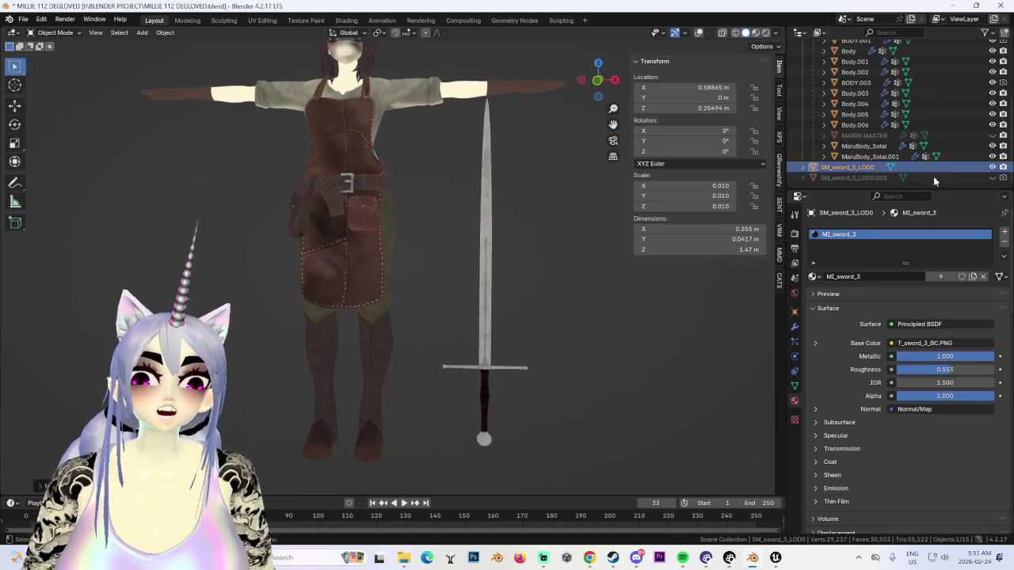
left_click(854, 177)
left_click(597, 80)
key("g")
key("x")
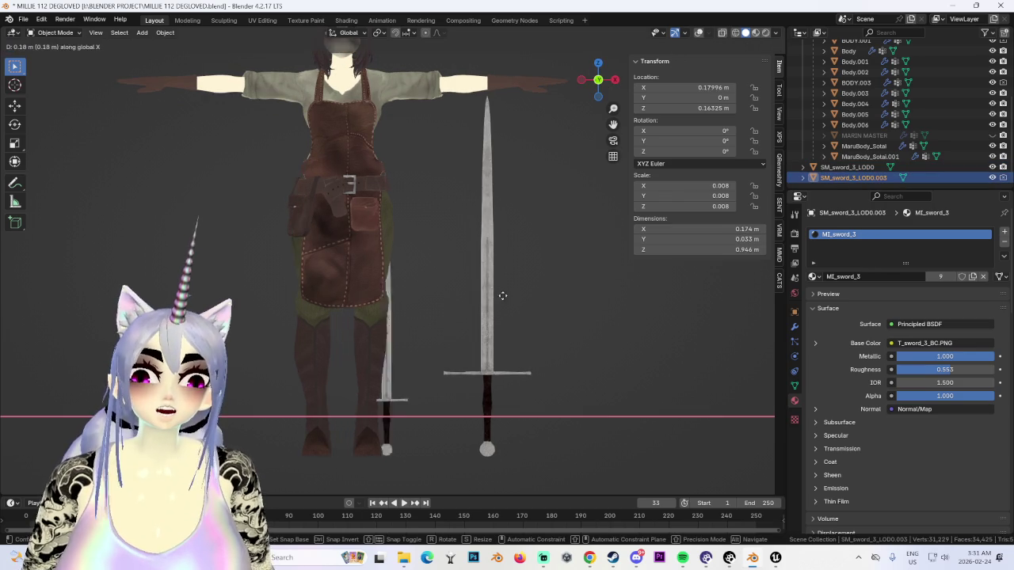
left_click(529, 303)
Step: Check the swords' depth, try enlarging the smaller sword, undo, and settle it at scale 0.009
scroll(529, 312, "down", 1)
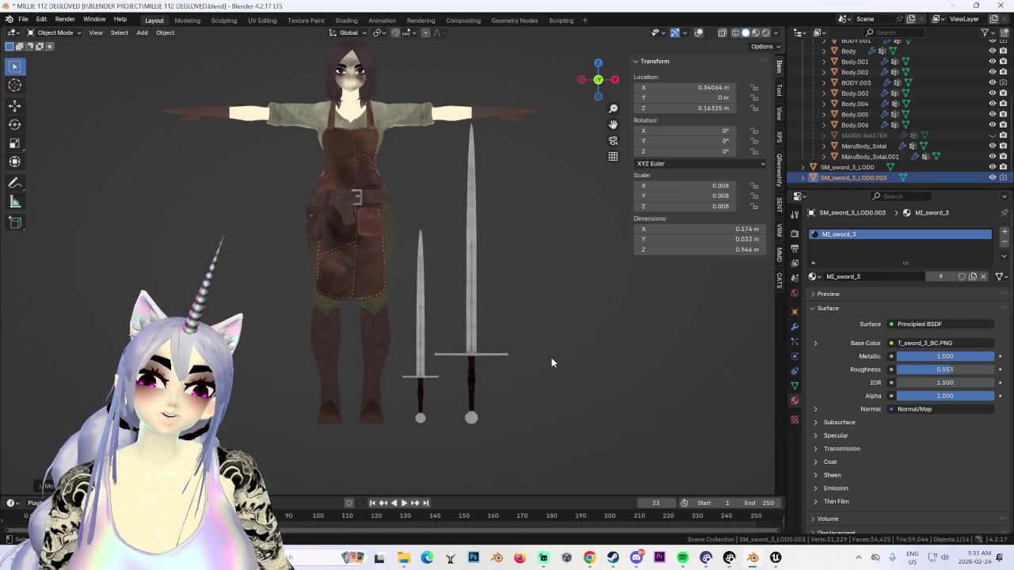
scroll(539, 372, "up", 1)
scroll(532, 380, "up", 1)
scroll(543, 408, "down", 1)
scroll(523, 396, "down", 2)
mouse_move(490, 406)
middle_mouse_down()
mouse_move(525, 417)
mouse_move(515, 411)
middle_mouse_up()
left_click_drag(602, 78, 598, 86)
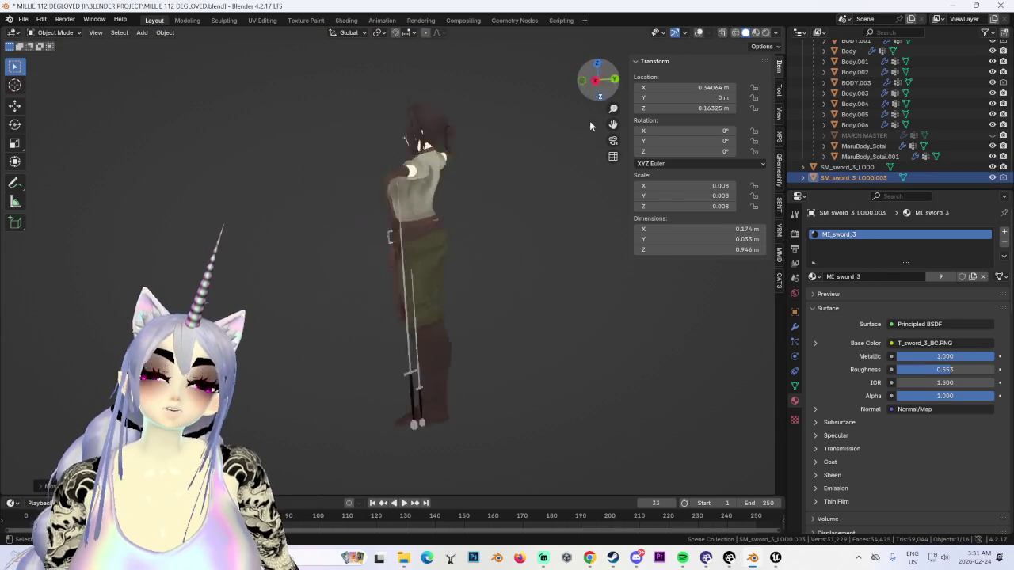
key("s")
left_click(446, 350)
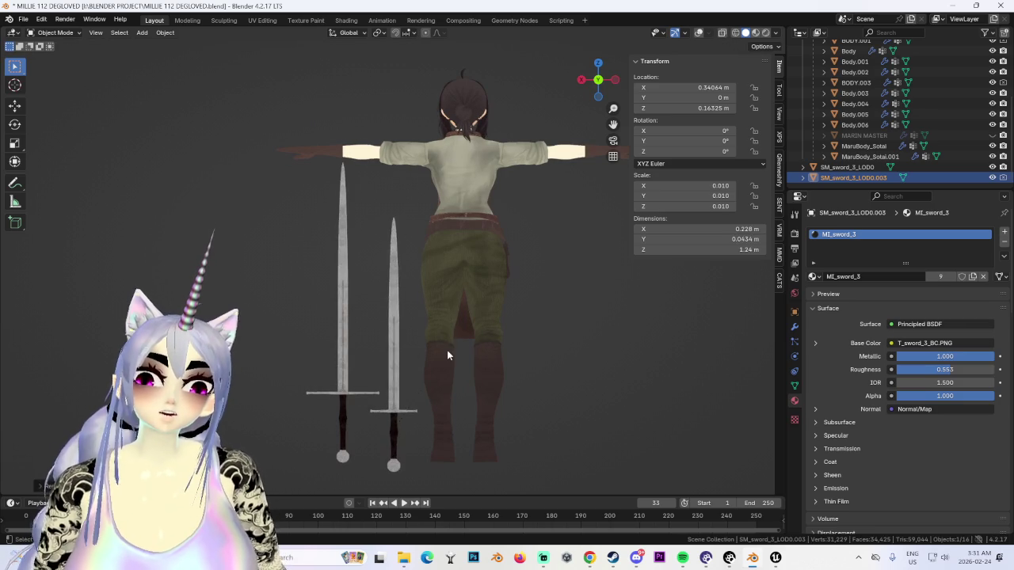
key("ctrl+z")
key("KP_1")
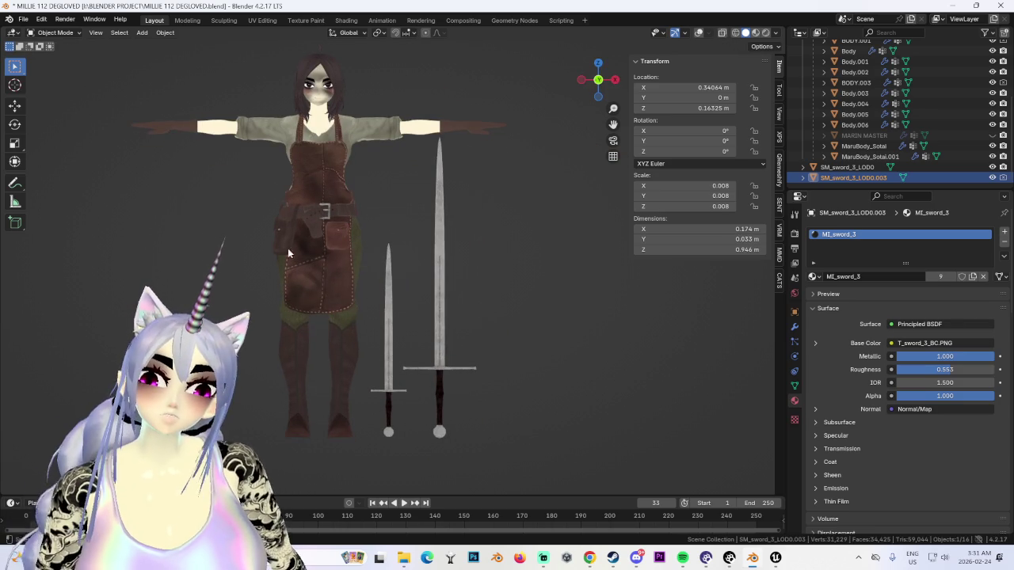
left_click(515, 340)
Step: Raise the smaller sword along Z and compare it against the larger sword
key("g")
key("z")
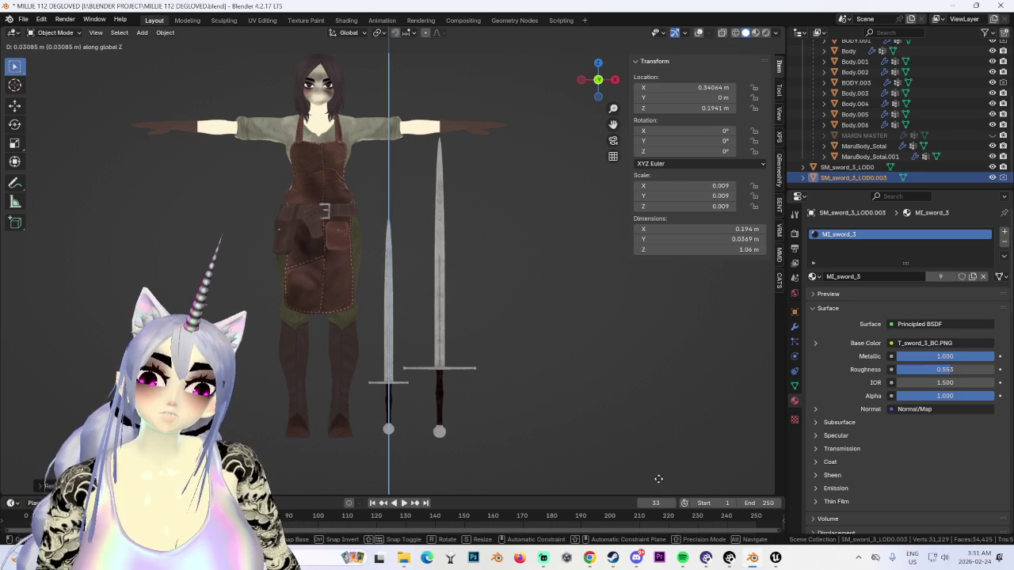
left_click(657, 481)
left_click(478, 359)
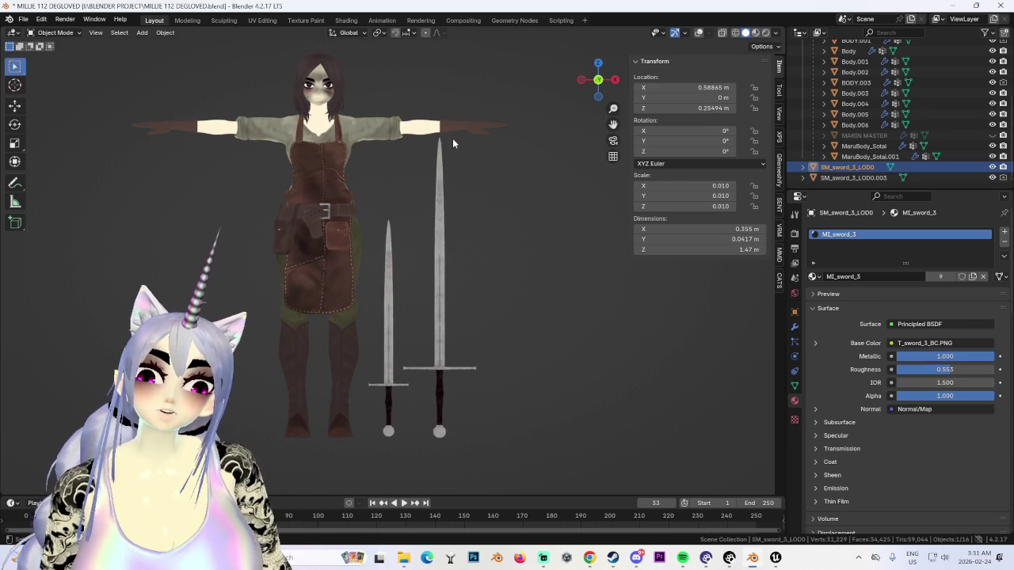
scroll(476, 396, "up", 1)
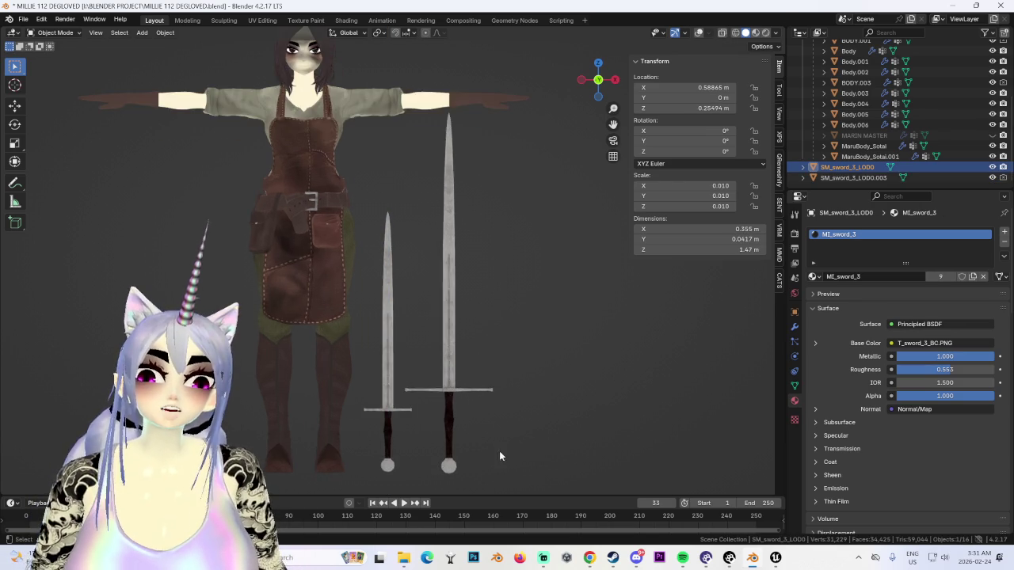
scroll(358, 326, "down", 2)
left_click(384, 341)
scroll(417, 339, "up", 2)
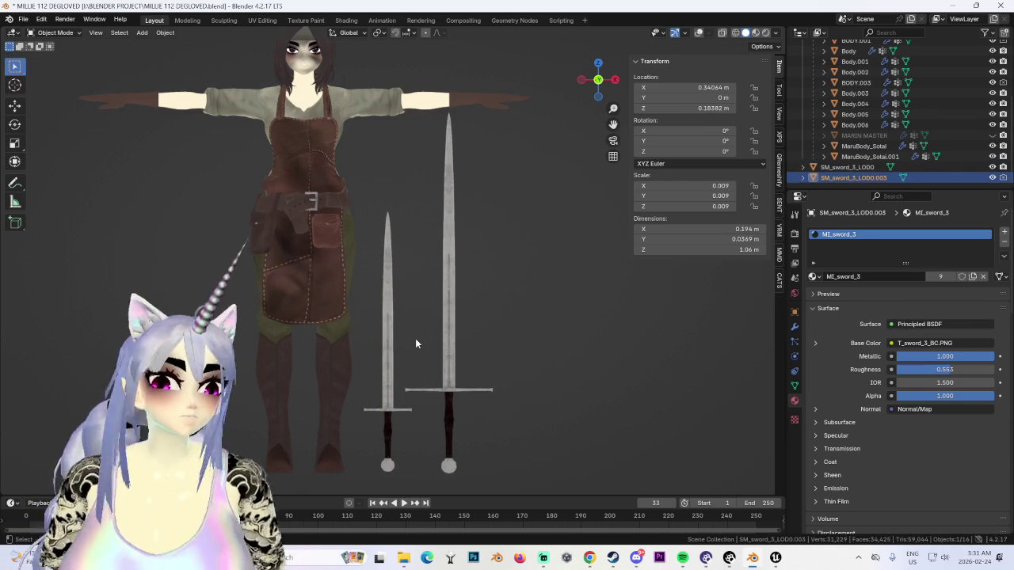
scroll(411, 341, "down", 2)
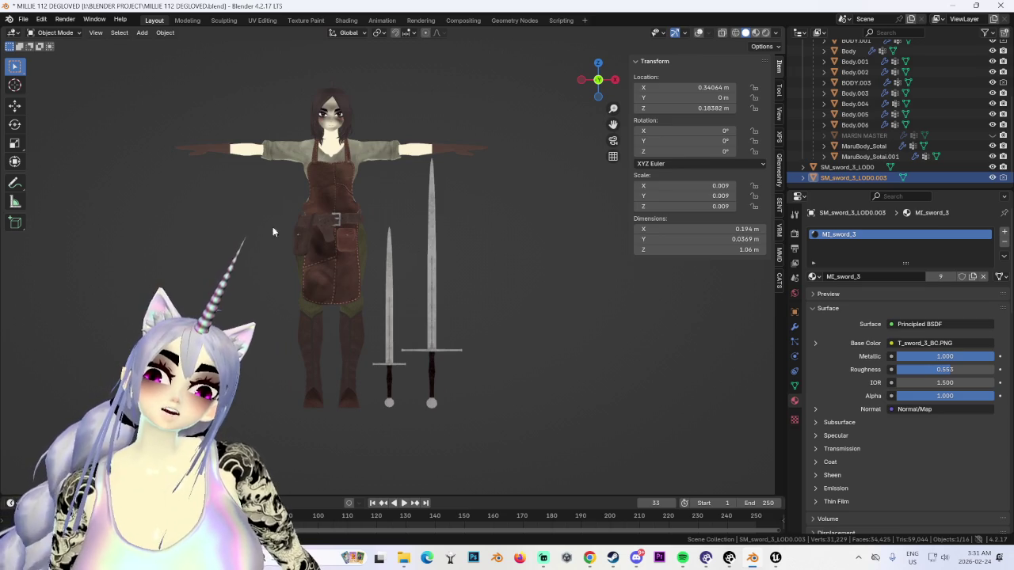
Step: Rescale the smaller sword to 1.15 m tall and lift it slightly along Z
key("s")
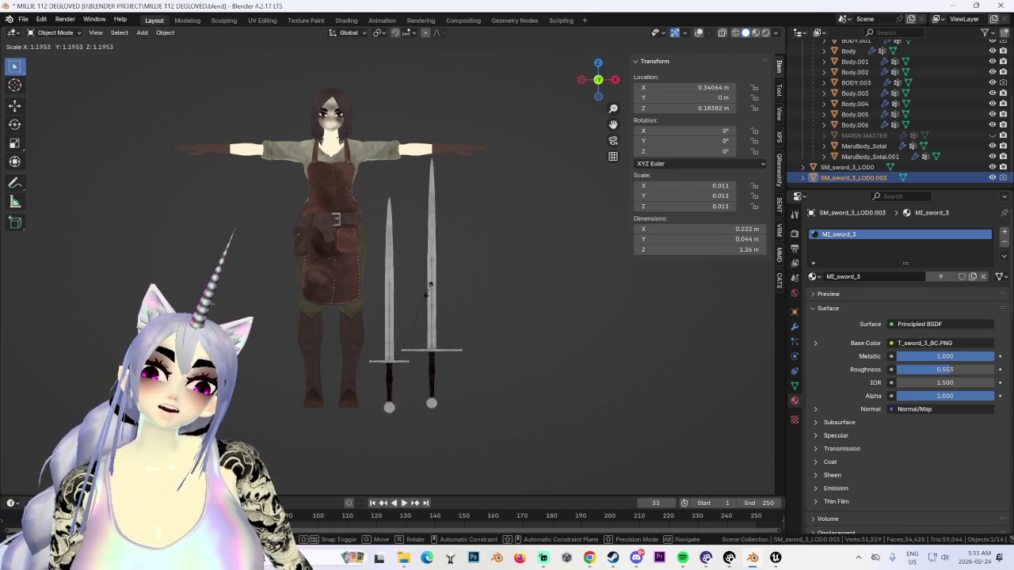
left_click(427, 288)
key("ctrl+z")
key("s")
left_click(444, 291)
key("g")
key("z")
left_click(442, 287)
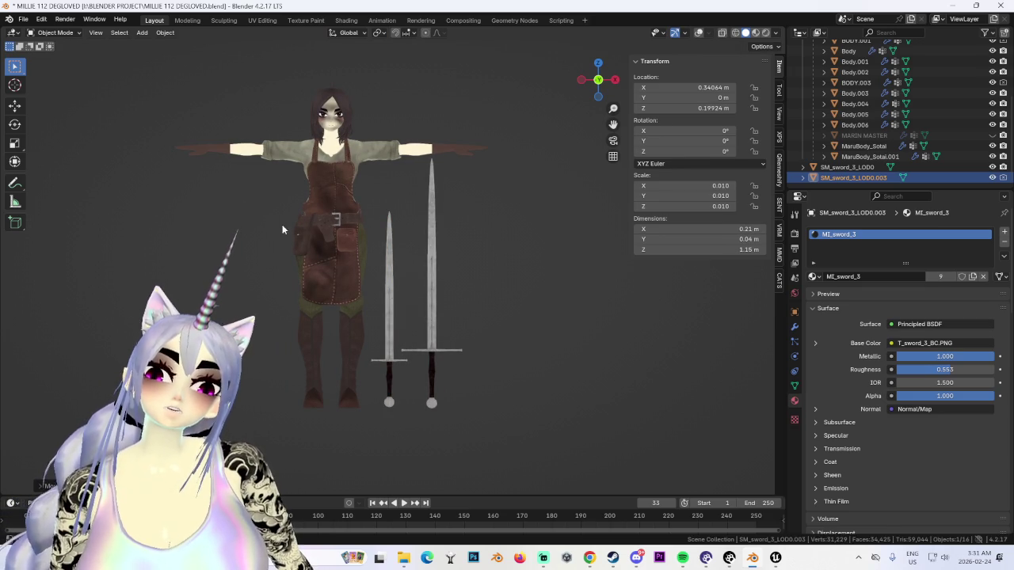
Step: Check the swords from behind, then hide the original SM_sword_3_LOD0 and reselect the smaller sword
middle_click_drag(398, 339, 501, 305)
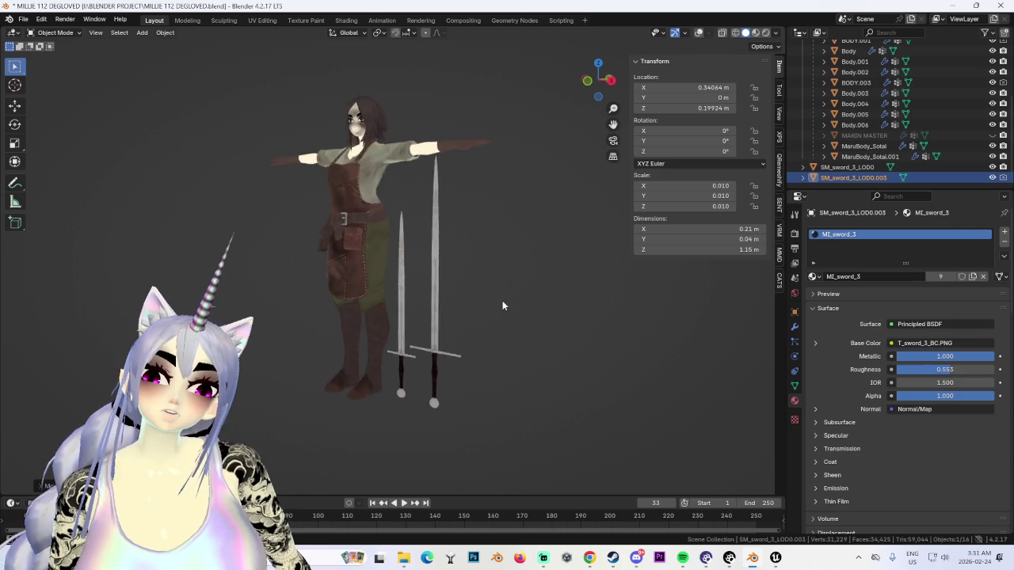
key("ctrl+KP_1")
scroll(481, 288, "down", 3)
left_click(599, 82)
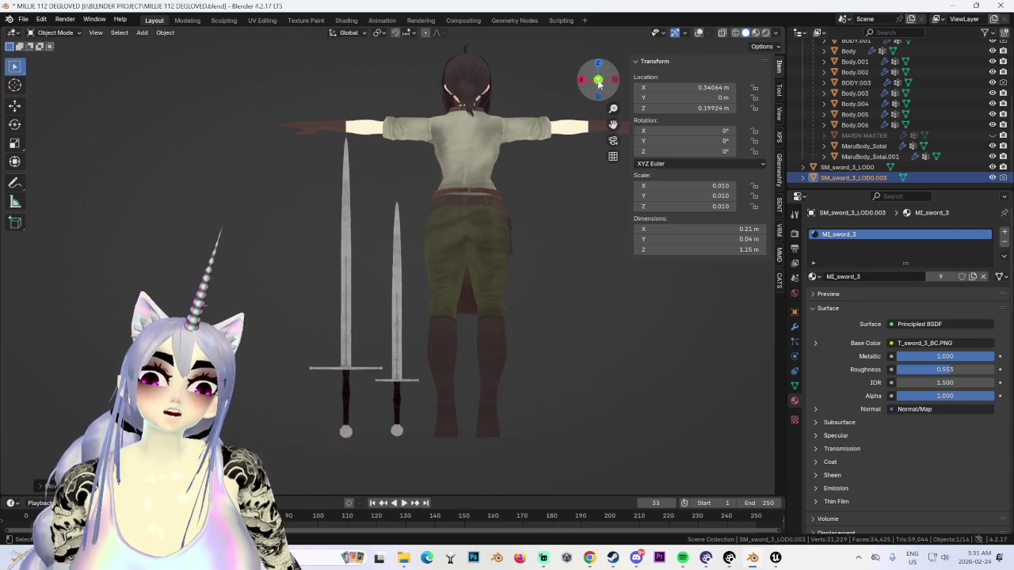
left_click(599, 82)
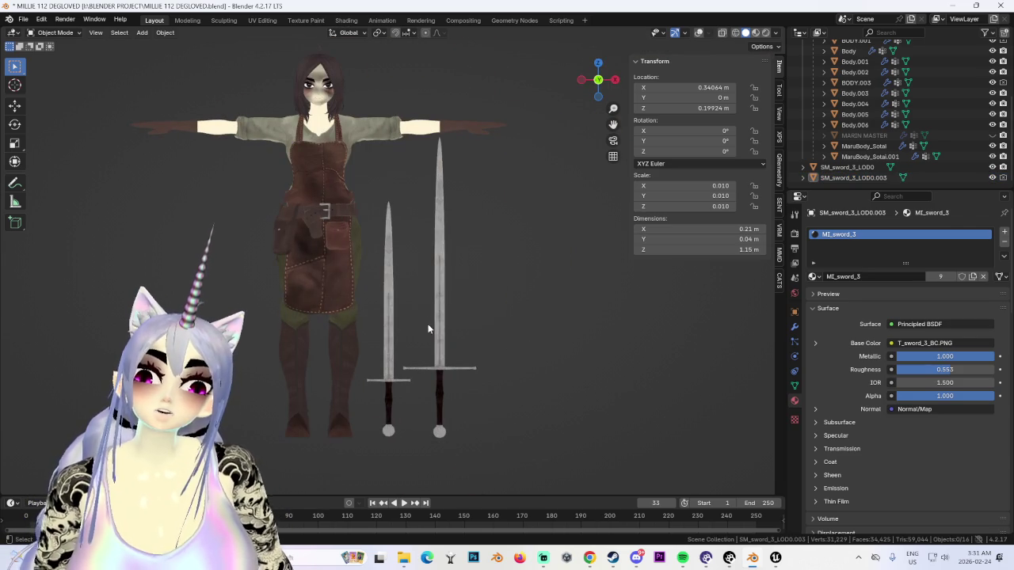
left_click(950, 167)
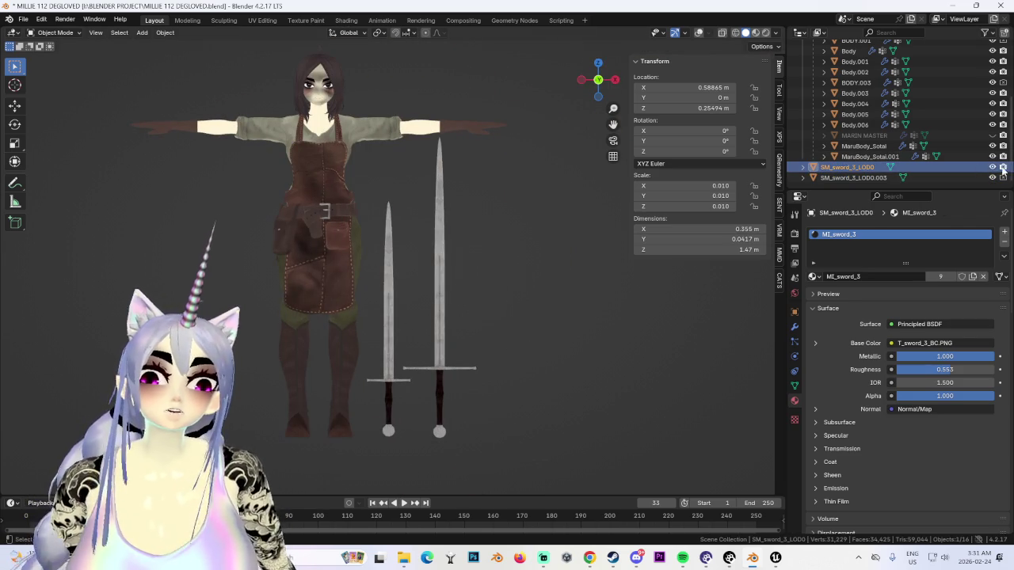
left_click(995, 167)
left_click(853, 177)
scroll(484, 293, "down", 3)
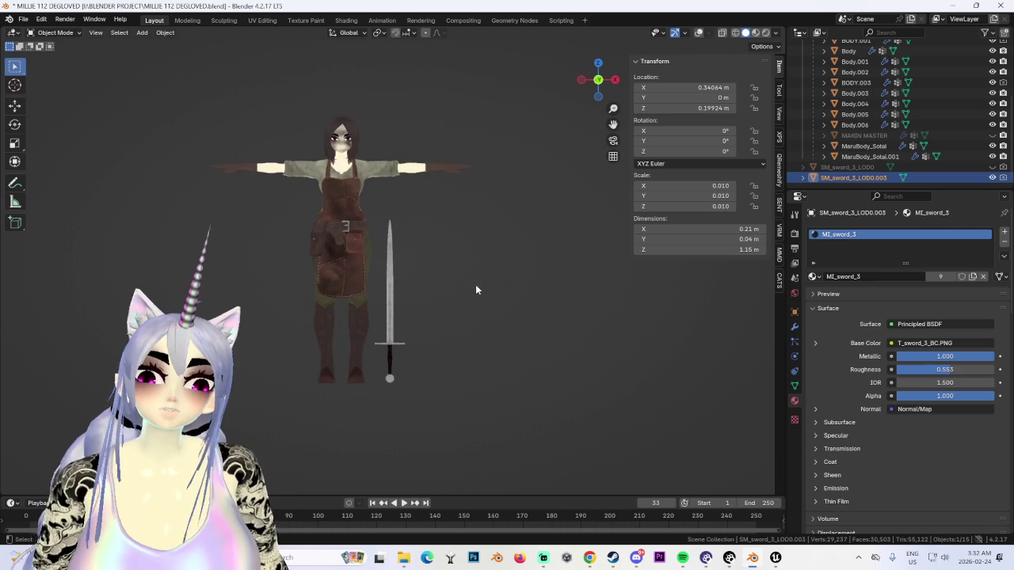
Step: Duplicate the sword, lift the copy to head height, and view it from the side in wireframe
scroll(466, 305, "up", 2)
key("shift+d")
key("z")
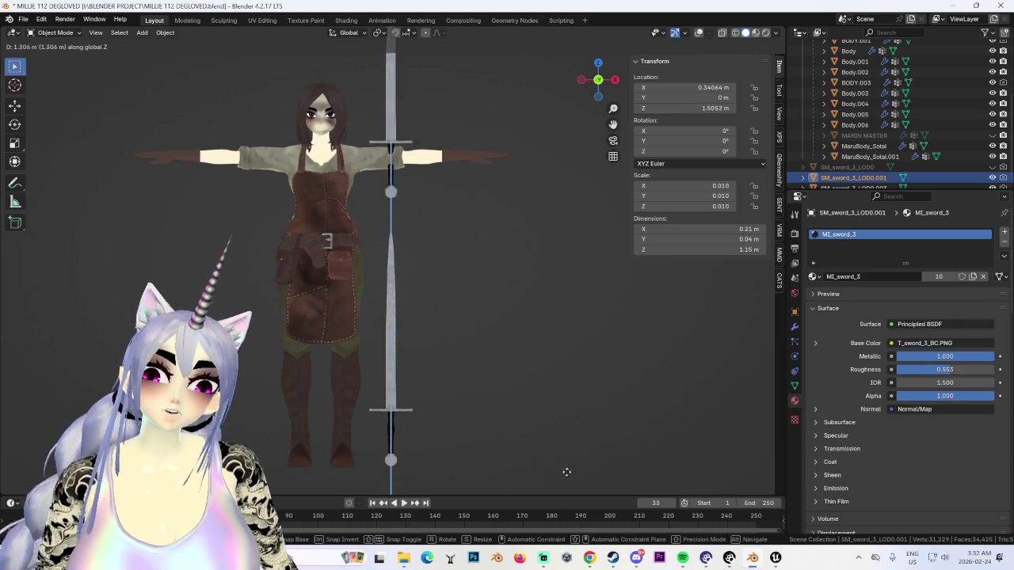
left_click(516, 468)
left_click(615, 79)
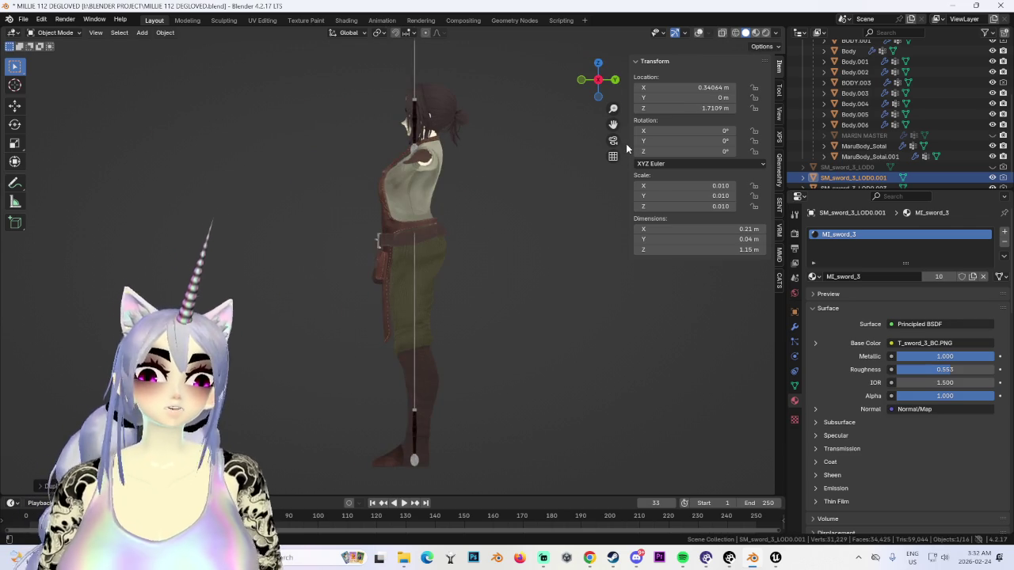
scroll(417, 223, "up", 5, "shift")
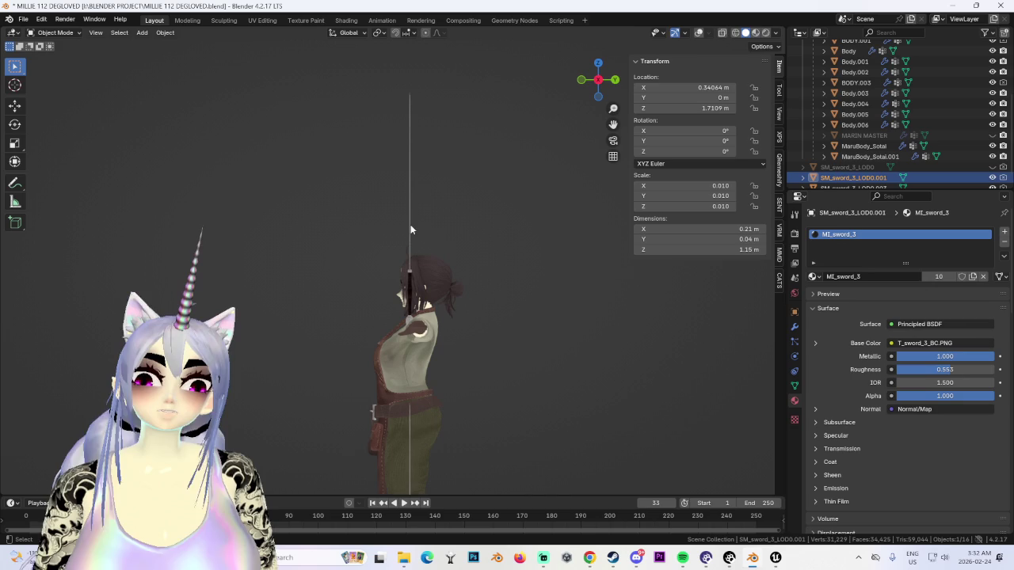
left_click(698, 32)
Step: Turn the copy flat with R X 90 and lower it along Z to hand height
type("rx90")
key("Return")
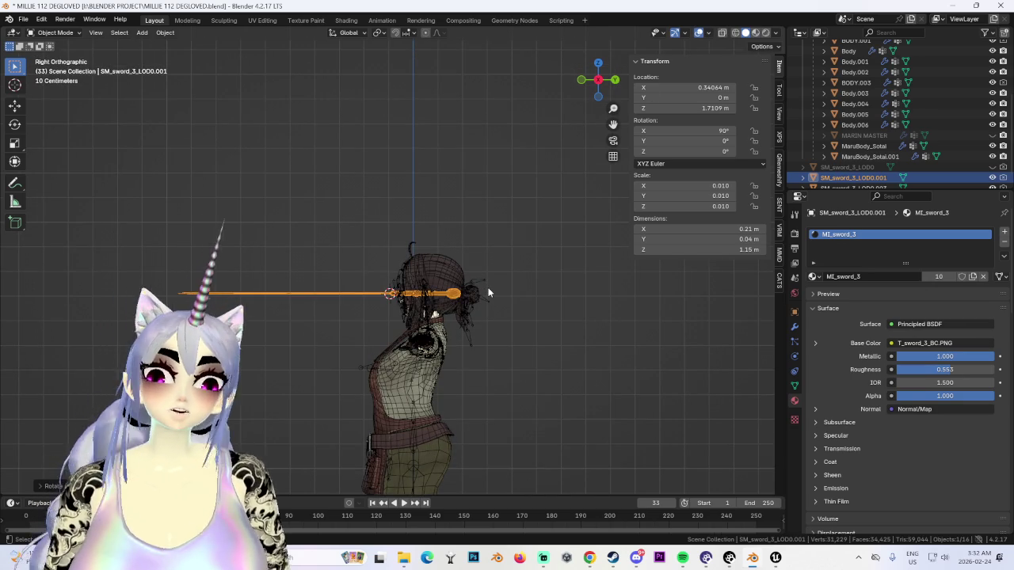
key("g")
key("z")
left_click(513, 342)
Step: From top view, move the sword along X over the hand and angle it -25° across the palm
left_click(596, 64)
key("g")
key("x")
left_click(103, 314)
scroll(305, 317, "up", 4)
scroll(305, 317, "up", 3)
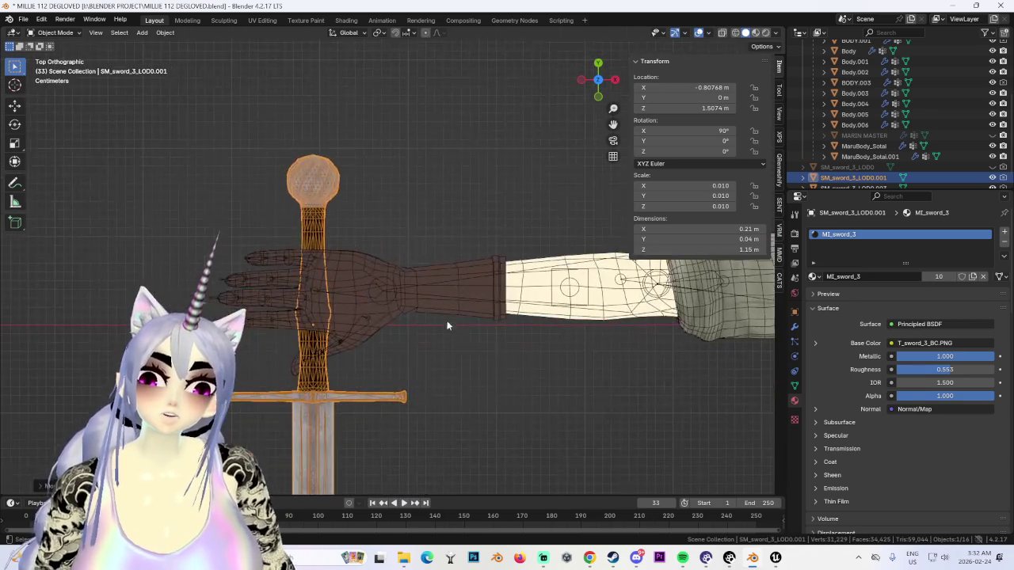
key("r")
left_click(456, 311)
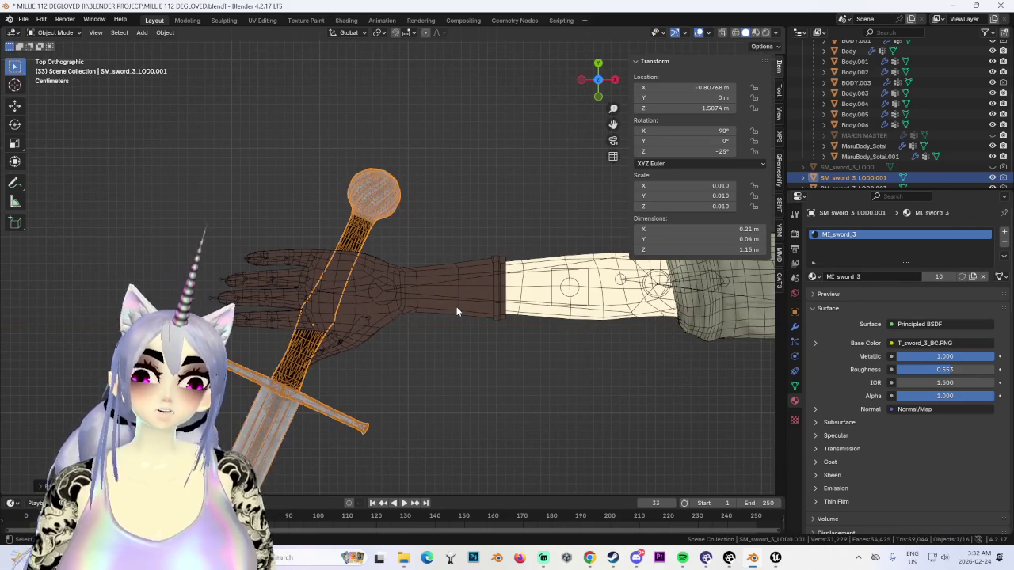
Step: Inspect the hand from the sides and below, then nudge the sword into the grip
scroll(511, 326, "down", 1)
scroll(509, 285, "down", 2)
scroll(471, 301, "down", 2)
scroll(436, 326, "up", 1)
mouse_move(435, 326)
middle_mouse_down()
mouse_move(475, 337)
mouse_move(519, 317)
middle_mouse_up()
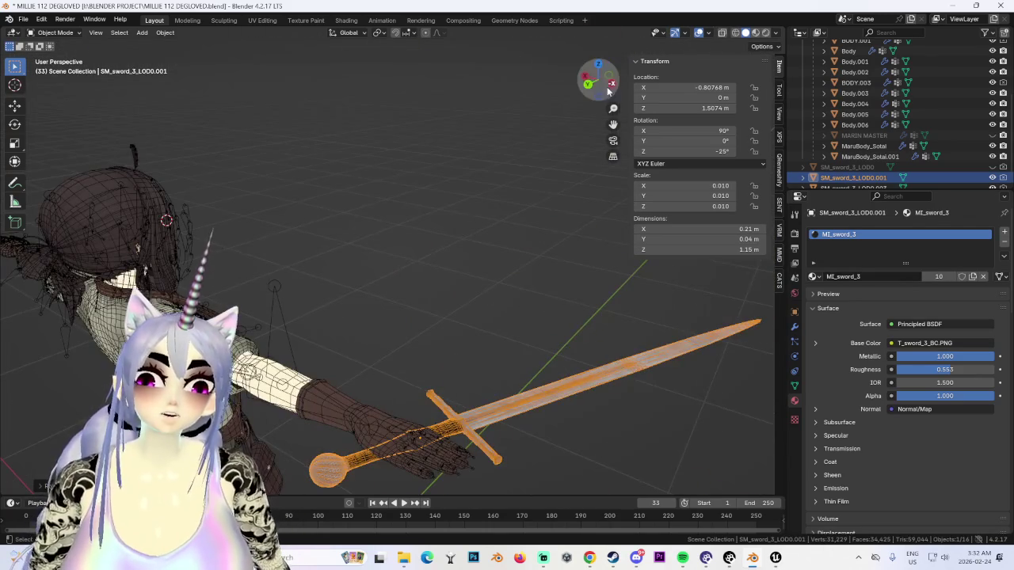
left_click(586, 77)
left_click(598, 79)
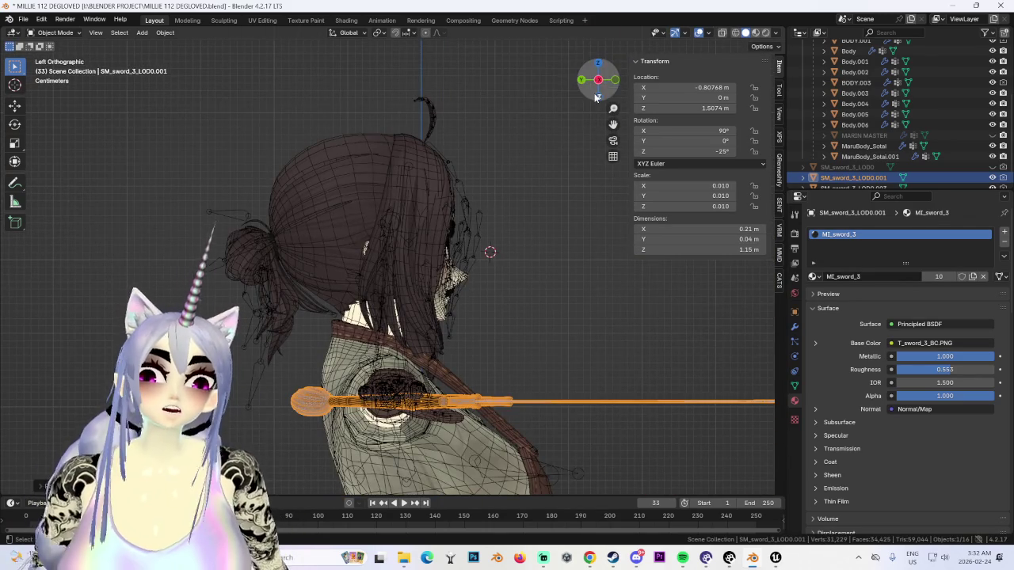
left_click(598, 96)
key("g")
key("x")
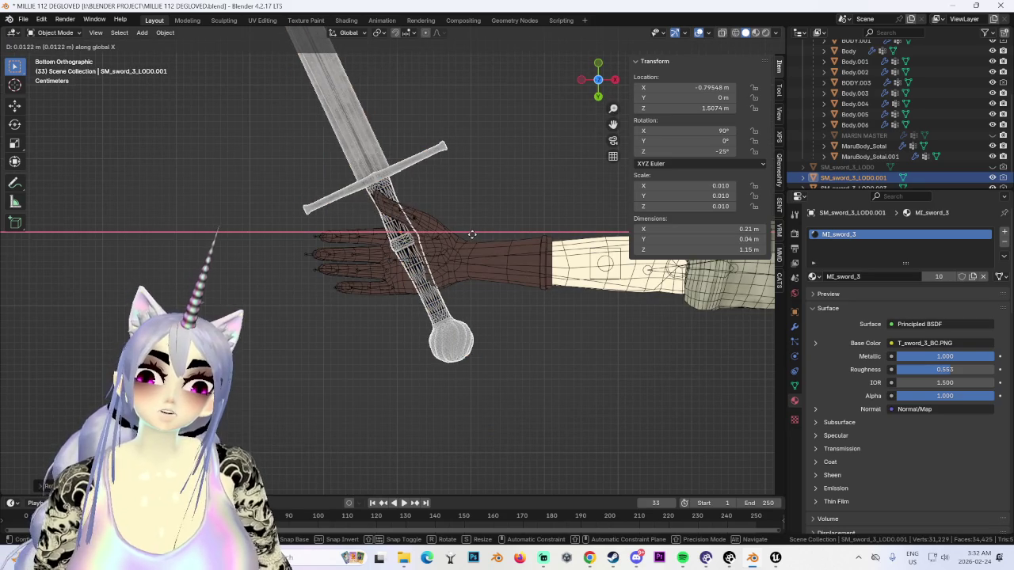
key("x")
key("x")
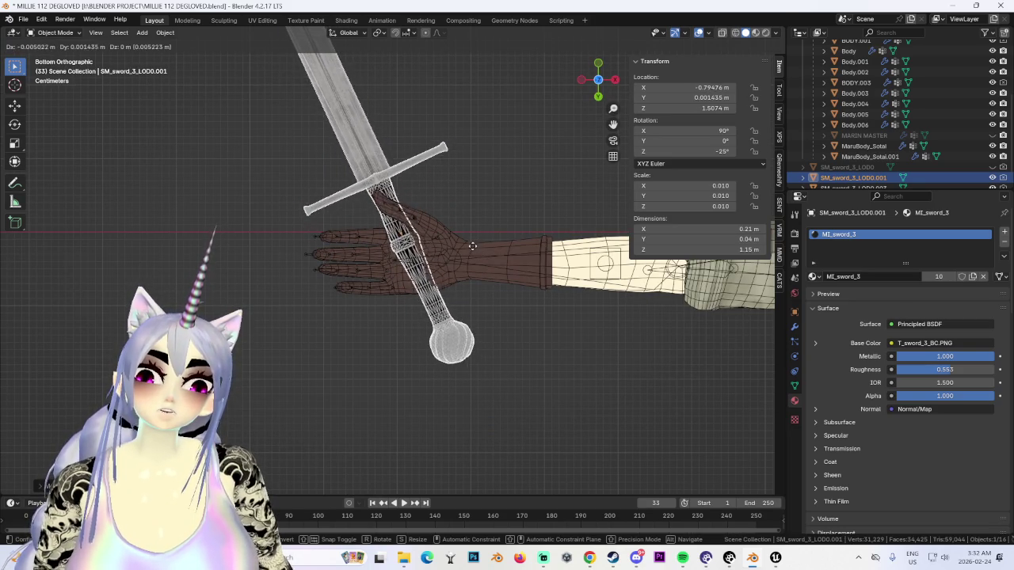
left_click(479, 247)
Step: Check the sword's grip in perspective and top view, then deselect it
mouse_move(479, 247)
middle_mouse_down()
mouse_move(338, 273)
mouse_move(427, 458)
mouse_move(484, 287)
mouse_move(434, 229)
middle_mouse_up()
left_click(434, 229)
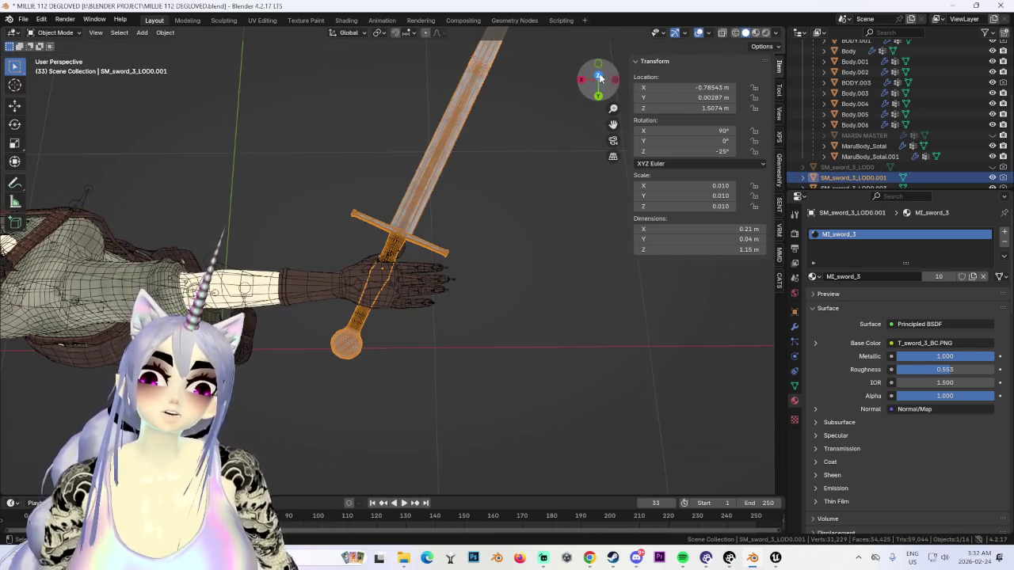
key("KP_7")
scroll(520, 285, "down", 2)
middle_click_drag(519, 285, 532, 372)
left_click(532, 372)
scroll(555, 396, "up", 2)
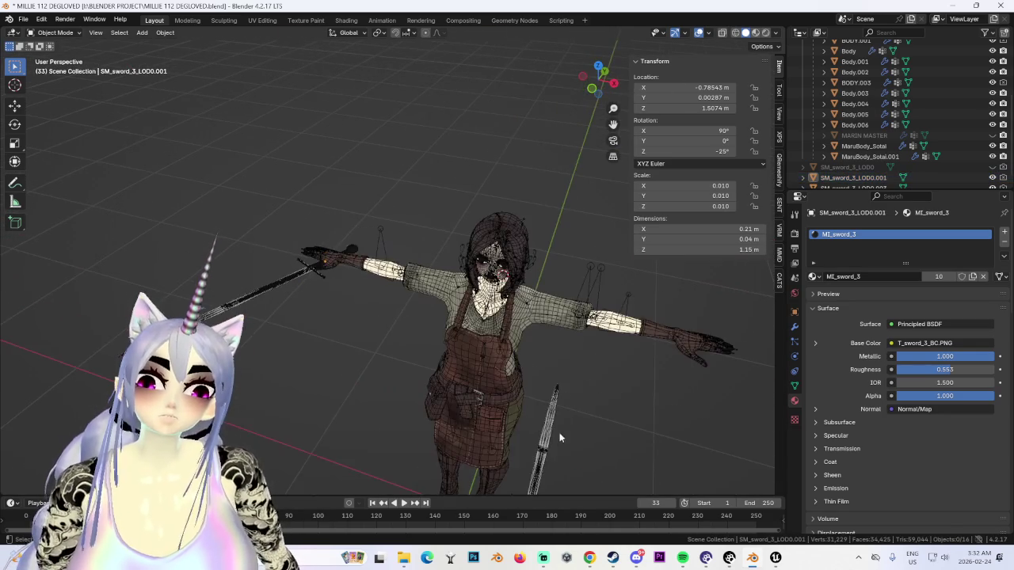
Step: Hide the viewport overlays and orbit to top-down and side views of the held sword
middle_click_drag(523, 411, 470, 399)
left_click(697, 34)
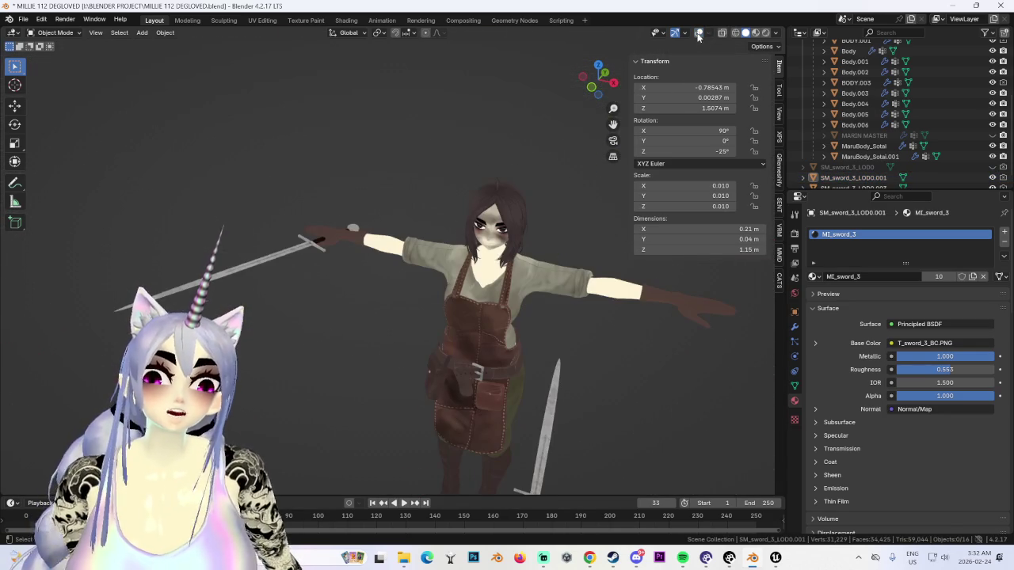
mouse_move(425, 235)
middle_mouse_down()
mouse_move(541, 284)
mouse_move(436, 281)
middle_mouse_up()
mouse_move(401, 317)
middle_mouse_down()
mouse_move(508, 344)
mouse_move(598, 79)
middle_mouse_up()
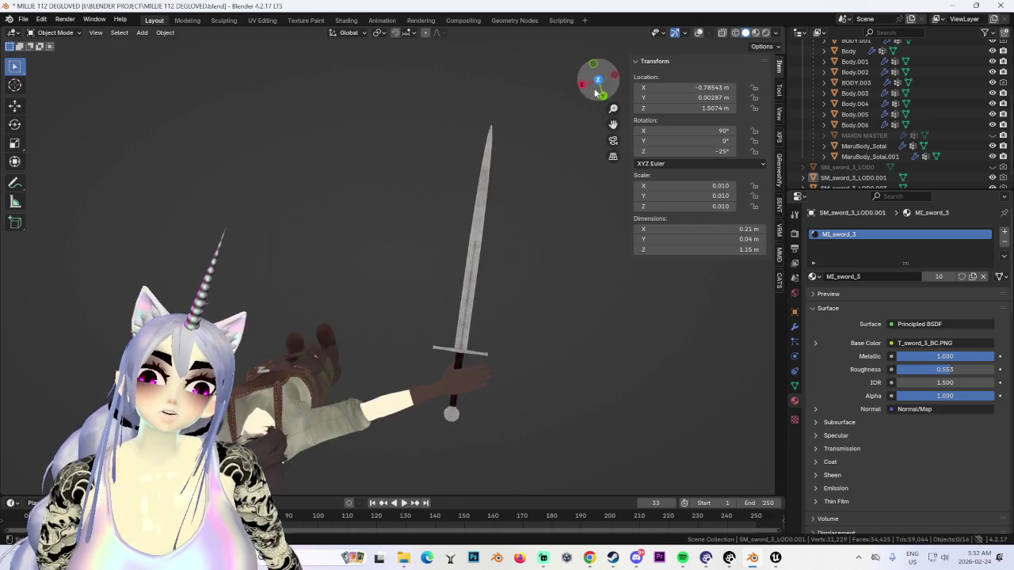
left_click(598, 79)
mouse_move(425, 280)
middle_mouse_down()
mouse_move(450, 303)
mouse_move(523, 298)
mouse_move(481, 290)
mouse_move(459, 253)
mouse_move(495, 307)
middle_mouse_up()
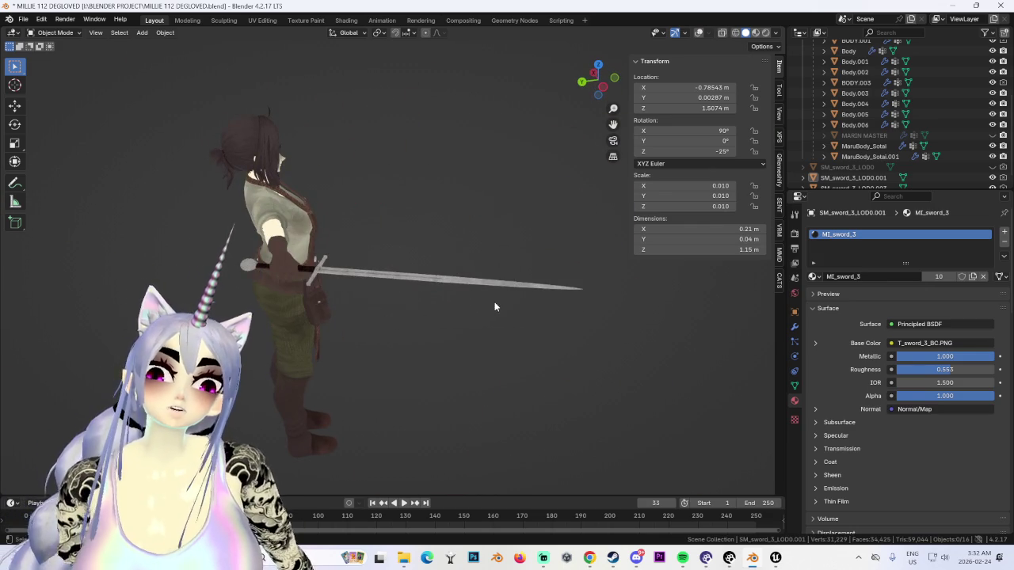
Step: Select the held and standing sword copies in front view and turn on X-ray display
left_click(342, 260)
left_click(603, 83)
scroll(384, 45, "up", 2)
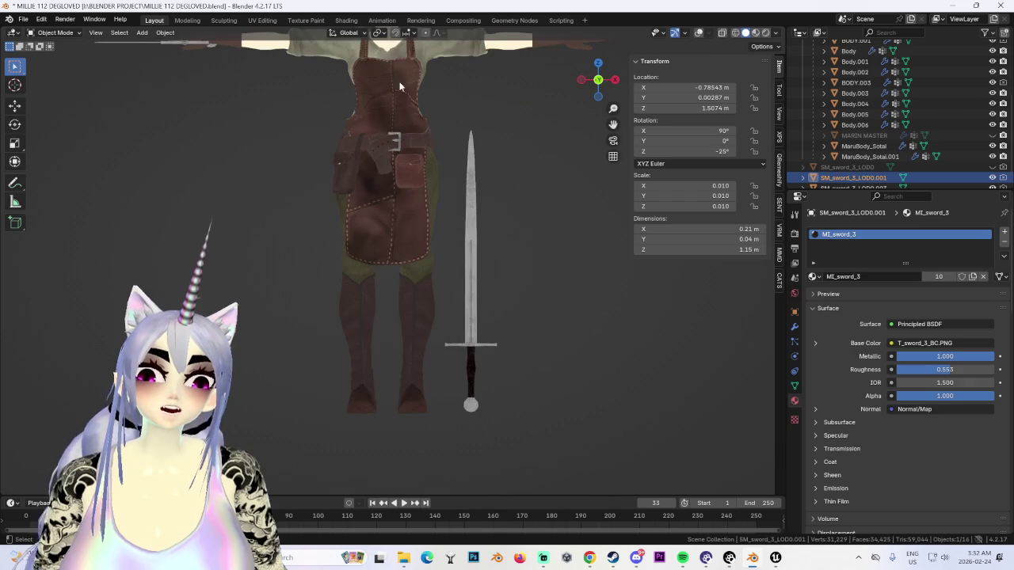
left_click(479, 267)
scroll(479, 267, "down", 3)
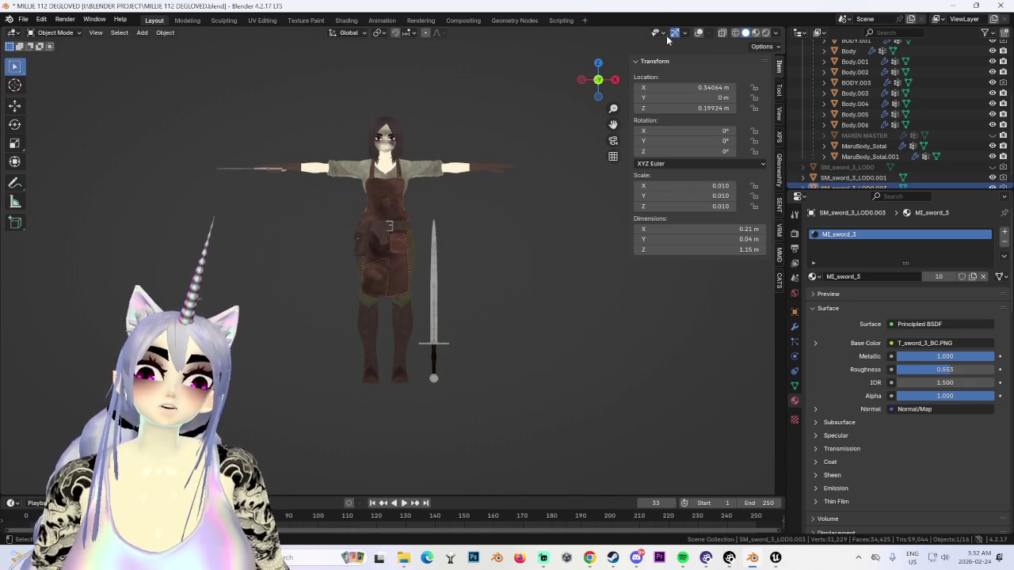
left_click(698, 34)
scroll(458, 227, "up", 2)
left_click(482, 232)
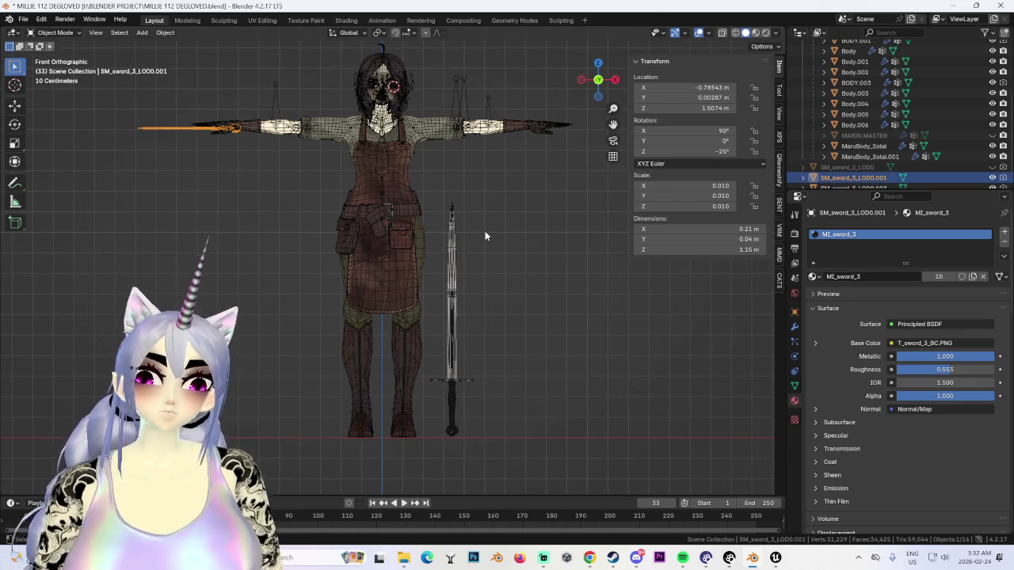
Step: Clear the held sword's rotation with Alt+R, then undo to remove that copy
key("alt+r")
middle_click_drag(540, 318, 474, 301, "shift")
key("ctrl+z")
key("ctrl+z")
key("ctrl+z")
key("ctrl+z")
key("ctrl+z")
key("ctrl+z")
key("ctrl+z")
key("ctrl+z")
key("ctrl+z")
Step: Redo the smaller sword's enlargement and move it vertically along Z
key("ctrl+shift+z")
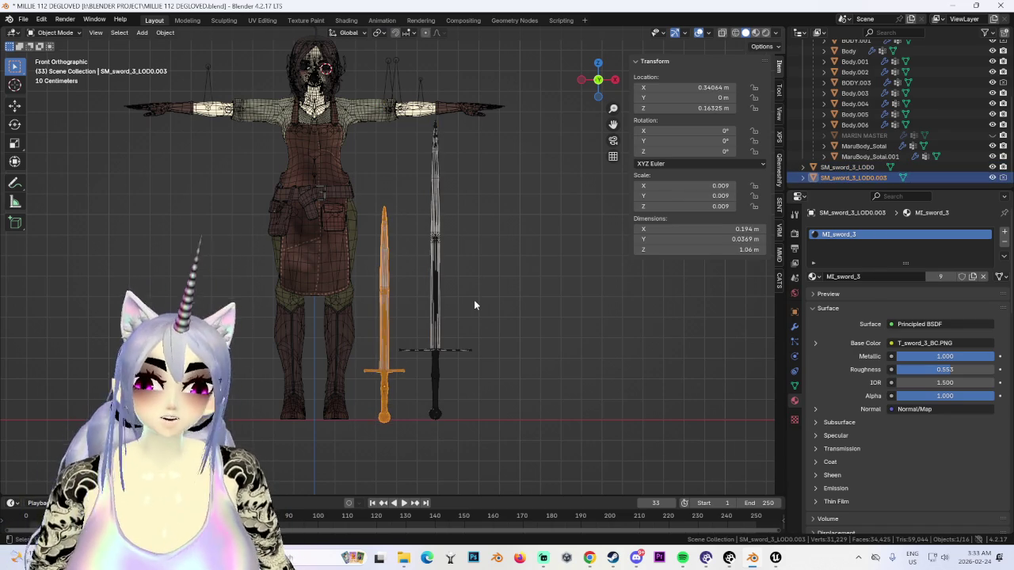
scroll(483, 305, "up", 2)
scroll(498, 308, "down", 1)
key("g")
key("z")
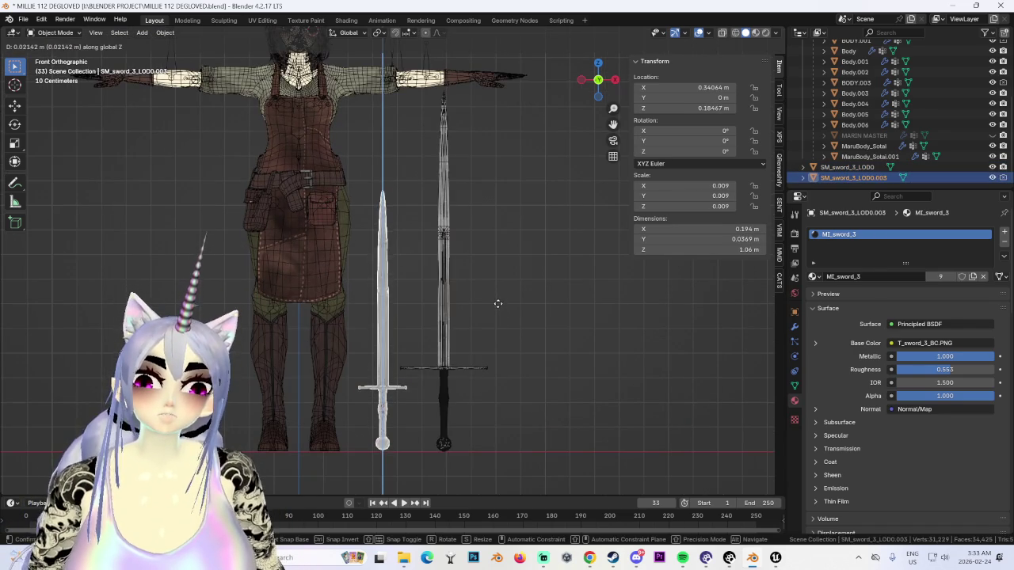
left_click(497, 304)
scroll(383, 315, "up", 1)
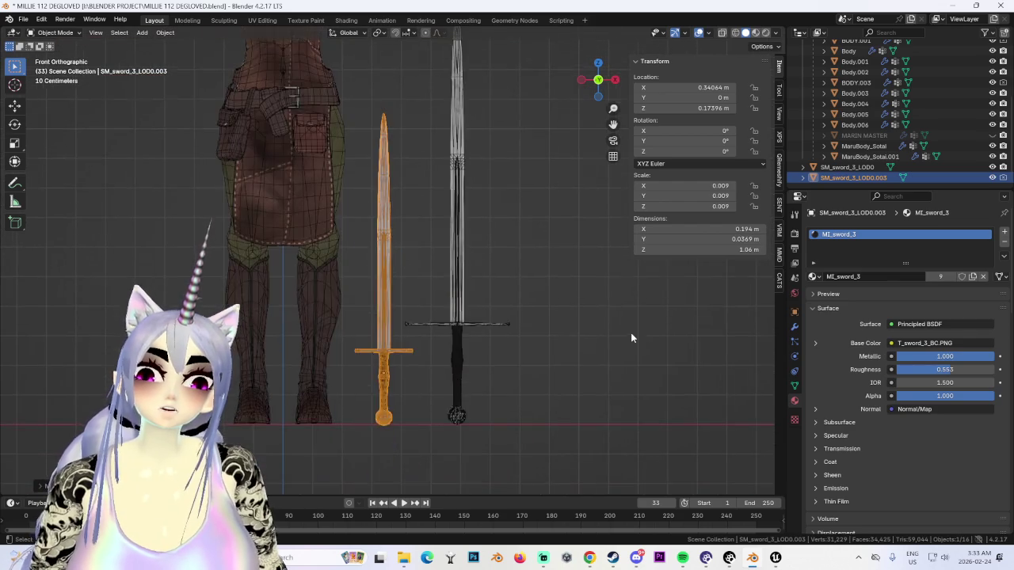
scroll(626, 338, "up", 1)
Step: Cancel and undo that height change, lower the sword slightly on Z, then deselect it
key("g")
key("z")
key("Escape")
key("ctrl+z")
scroll(602, 337, "down", 1)
key("g")
key("z")
left_click(593, 340)
scroll(570, 350, "down", 2)
left_click(538, 361)
scroll(401, 214, "up", 1)
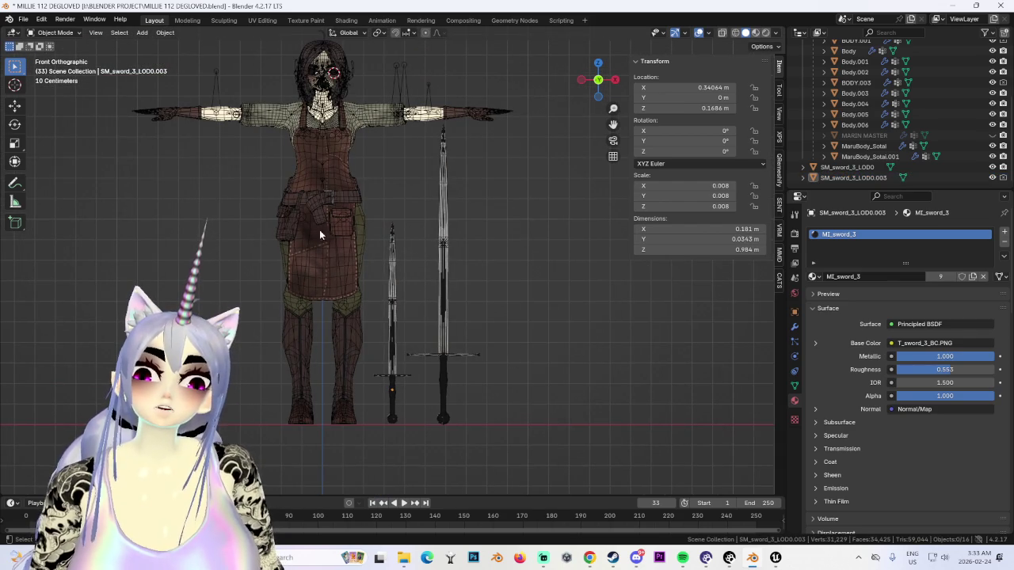
middle_click_drag(362, 220, 402, 254, "shift")
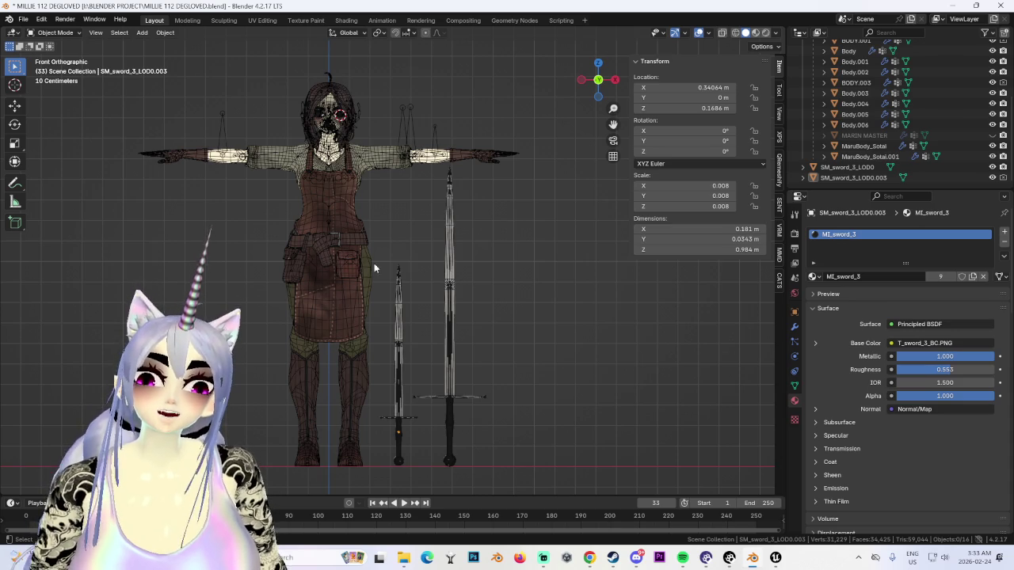
Step: Scale the smaller sword to about 1.06 m and drop it to floor level along Z
left_click(398, 268)
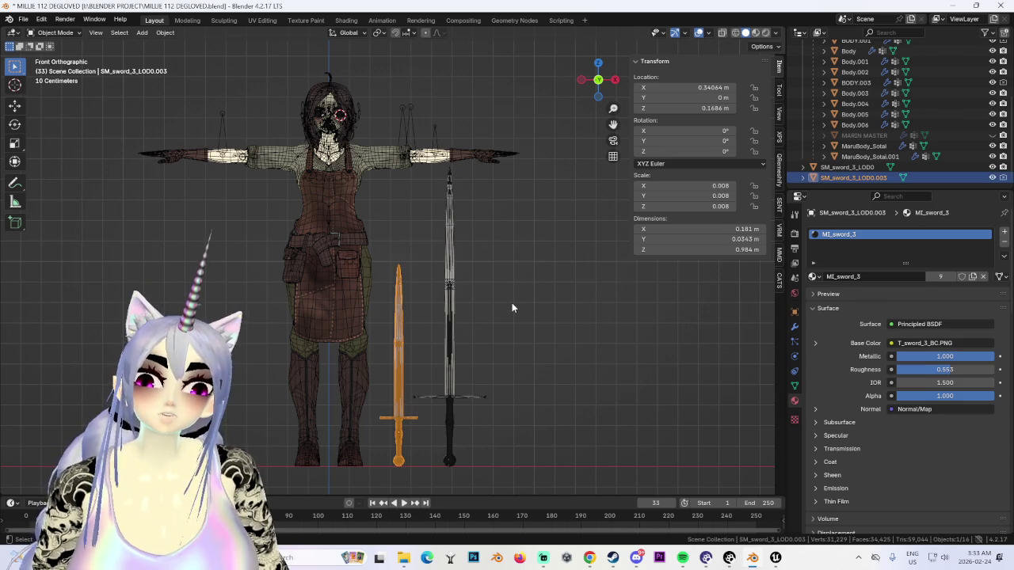
key("s")
right_click(532, 294)
key("s")
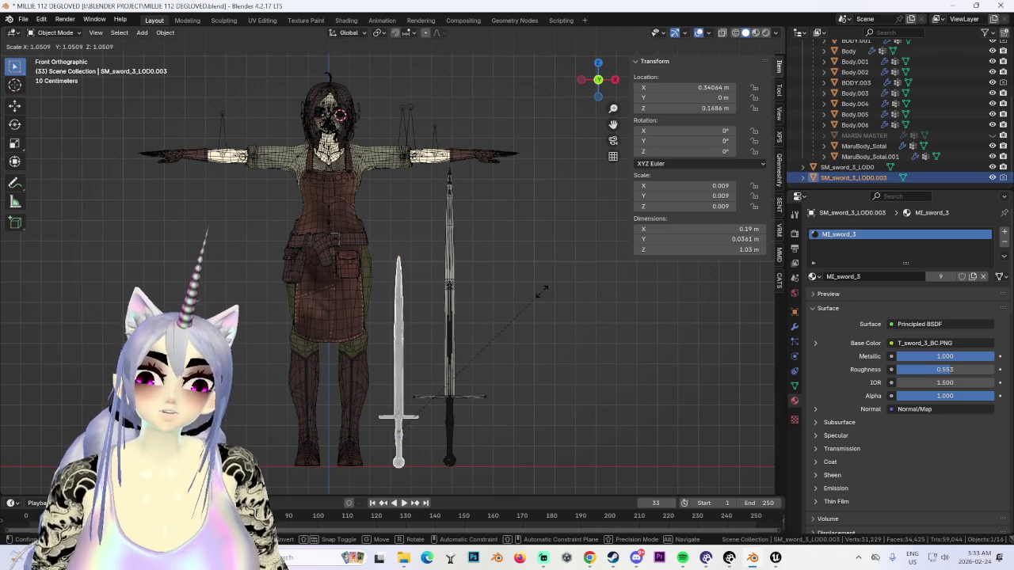
left_click(547, 288)
key("g")
key("z")
left_click(551, 291)
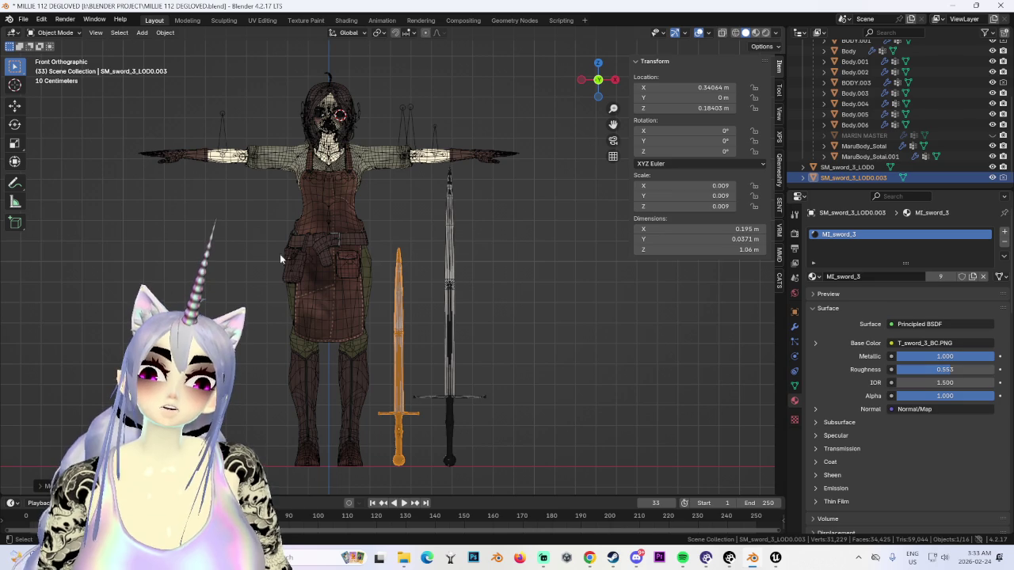
Step: Undo and redo the 1.06 m resize, orbit into perspective, and select the tall sword
scroll(451, 252, "down", 2)
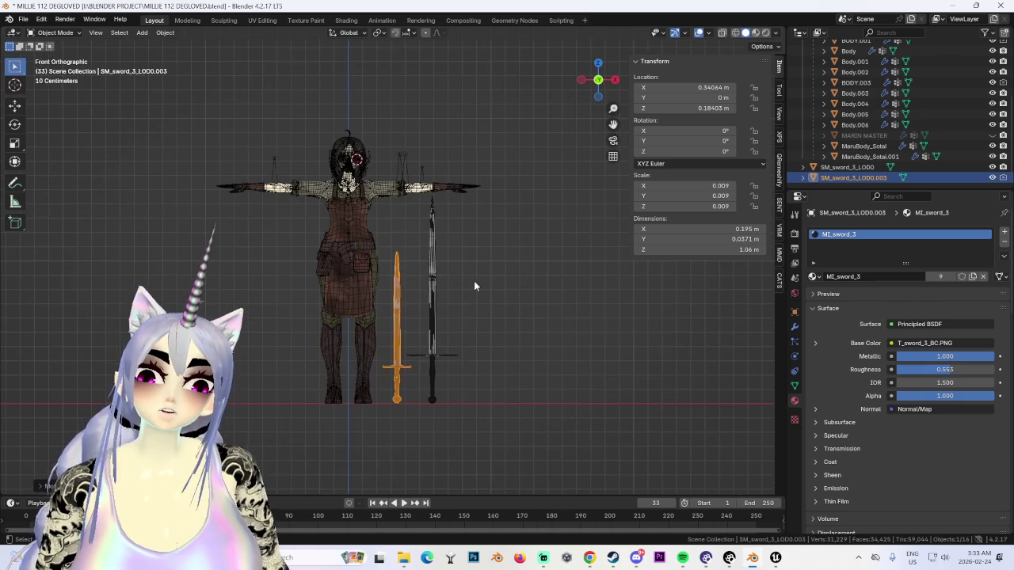
key("ctrl+z")
key("ctrl+shift+z")
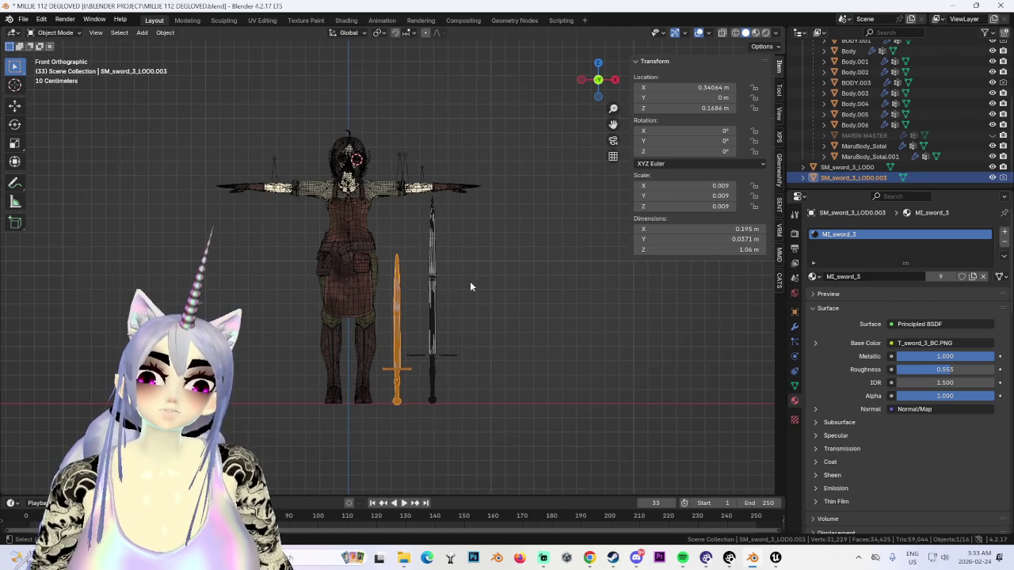
scroll(472, 281, "up", 2)
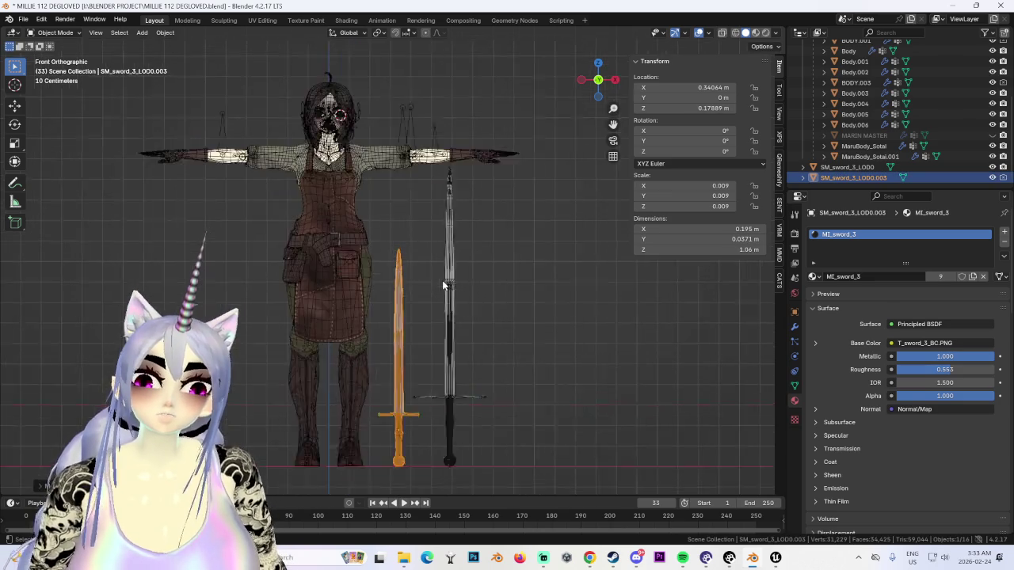
middle_click_drag(442, 280, 500, 281)
left_click(375, 333)
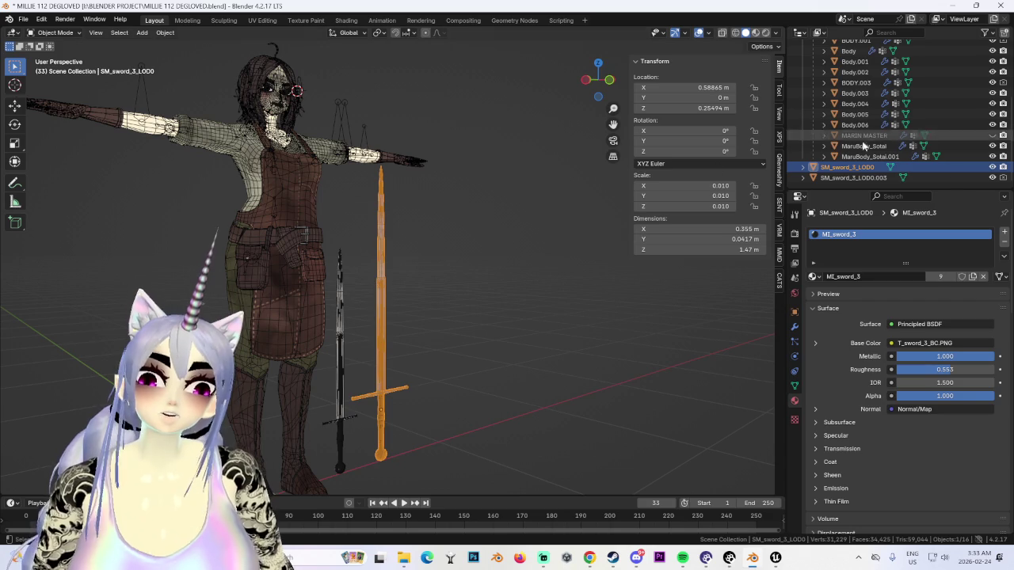
Step: Hide the tall sword and duplicate the 1.06 m sword, lifting the copy toward the shoulder
key("Delete")
key("KP_1")
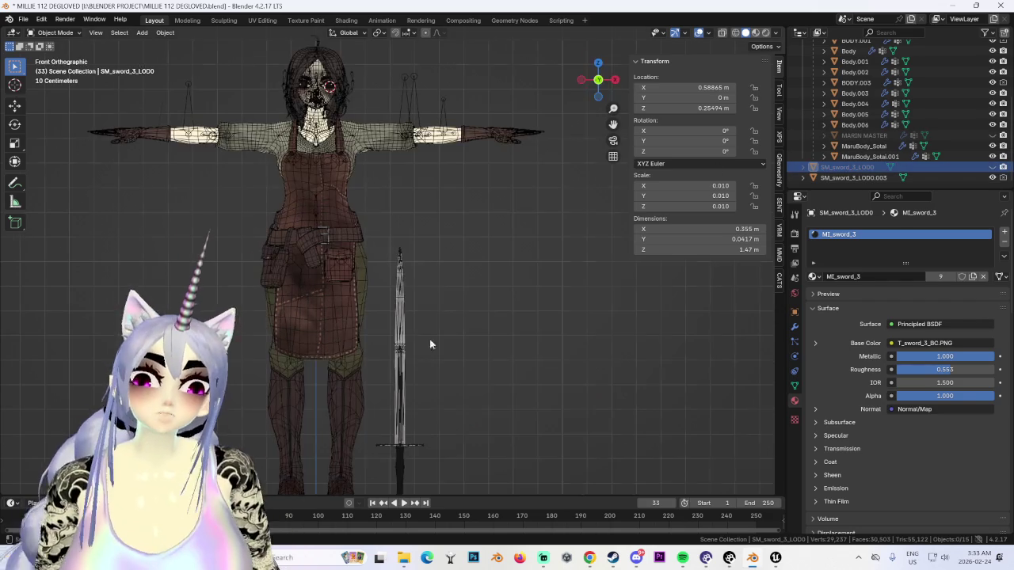
left_click(398, 344)
key("shift+d")
key("z")
left_click(563, 115)
Step: In right side view, tip the copy -90° flat and raise it to hand height
scroll(547, 123, "up", 3, "shift")
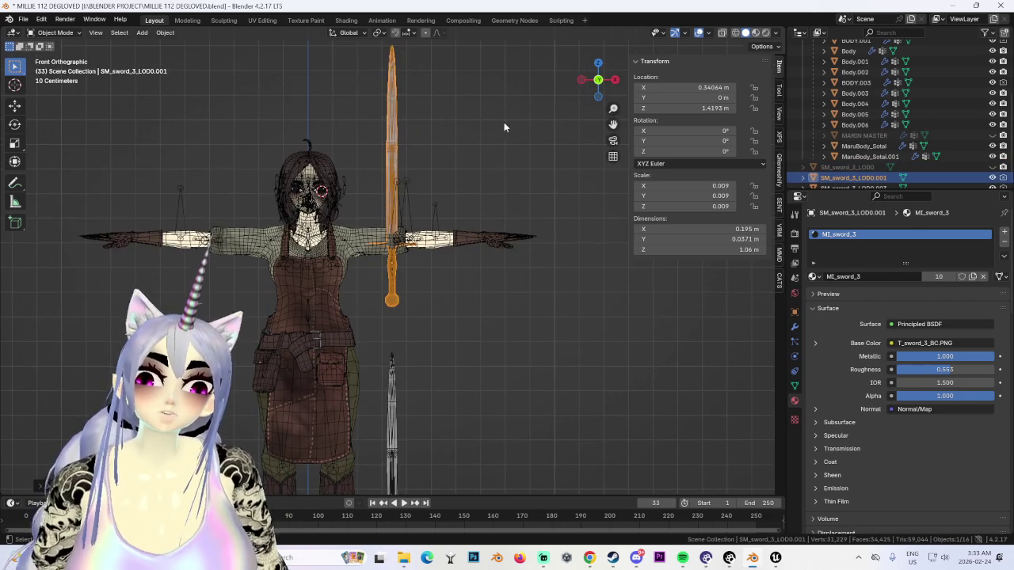
left_click(615, 79)
type("r-90")
key("Return")
key("g")
key("z")
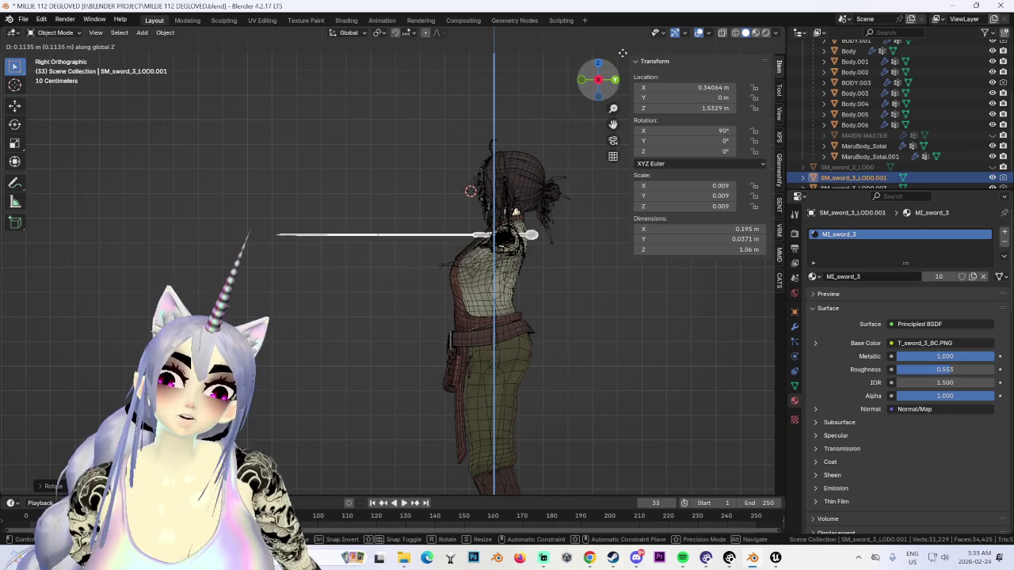
left_click(624, 58)
Step: From top view, slide the sword out under the hand and turn it -25°
key("KP_7")
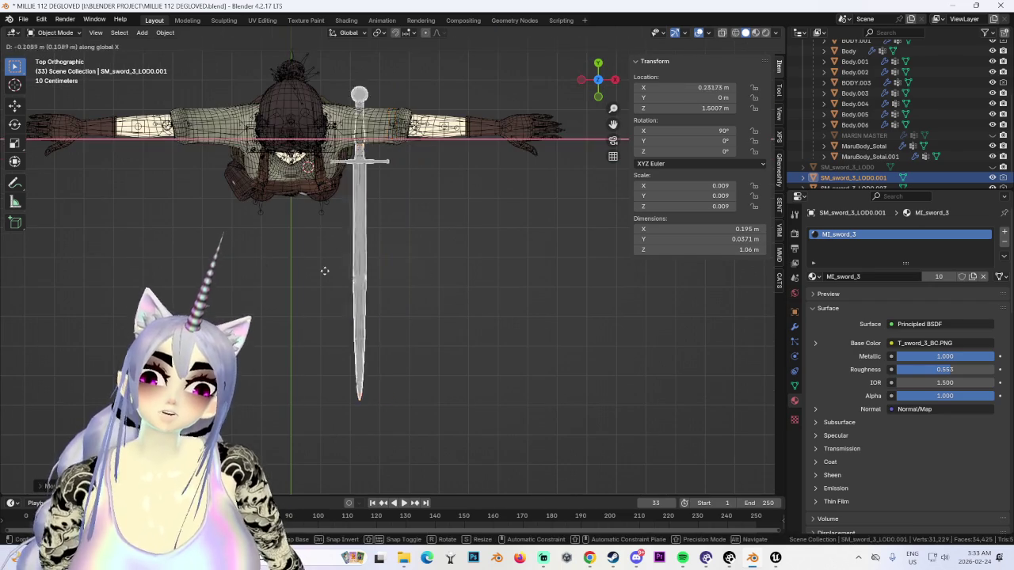
scroll(556, 365, "up", 2)
key("g")
left_click(463, 241)
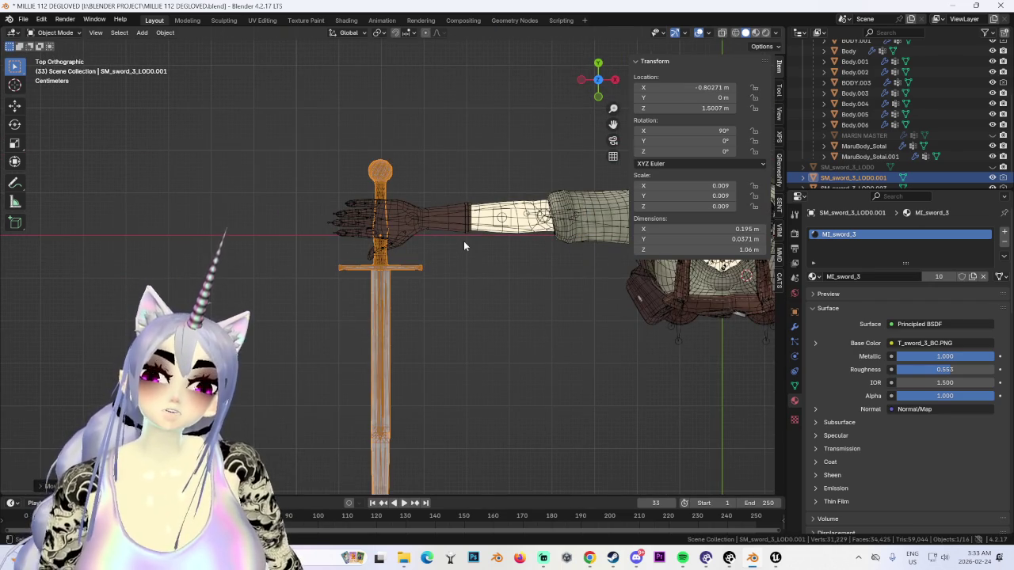
type("r-25")
key("Return")
Step: Nudge the sword into the palm and raise it along Z into the grip
scroll(442, 239, "up", 2)
scroll(473, 283, "up", 2)
mouse_move(473, 282)
middle_mouse_down()
mouse_move(449, 270)
mouse_move(449, 213)
mouse_move(492, 240)
middle_mouse_up()
left_click(598, 89)
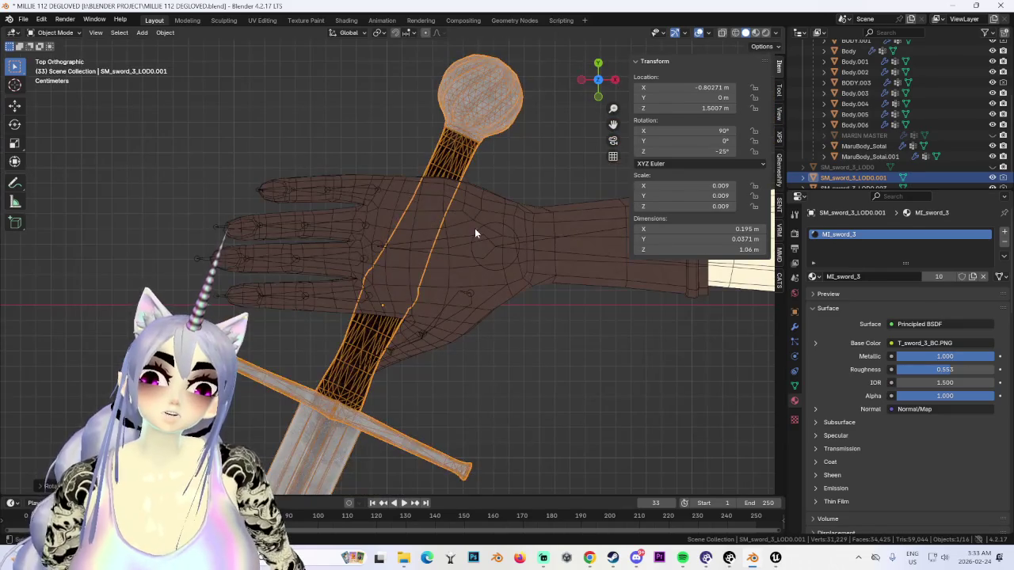
key("g")
left_click(532, 161)
mouse_move(532, 160)
middle_mouse_down()
mouse_move(487, 276)
mouse_move(491, 339)
mouse_move(373, 344)
mouse_move(426, 358)
mouse_move(419, 288)
mouse_move(542, 304)
mouse_move(431, 322)
mouse_move(457, 330)
mouse_move(426, 320)
mouse_move(428, 338)
mouse_move(419, 317)
mouse_move(330, 330)
mouse_move(382, 316)
mouse_move(419, 363)
mouse_move(421, 280)
mouse_move(419, 294)
mouse_move(544, 299)
mouse_move(508, 265)
mouse_move(515, 261)
mouse_move(436, 155)
mouse_move(614, 62)
mouse_move(554, 159)
middle_mouse_up()
key("g")
key("z")
left_click(487, 264)
Step: Check the held sword from top, orbit, and front views of the whole character
left_click(436, 155)
key("KP_7")
left_click(533, 357)
mouse_move(533, 357)
middle_mouse_down()
mouse_move(550, 293)
mouse_move(513, 291)
mouse_move(538, 266)
mouse_move(504, 271)
mouse_move(607, 338)
middle_mouse_up()
scroll(606, 338, "up", 5)
scroll(605, 176, "down", 2)
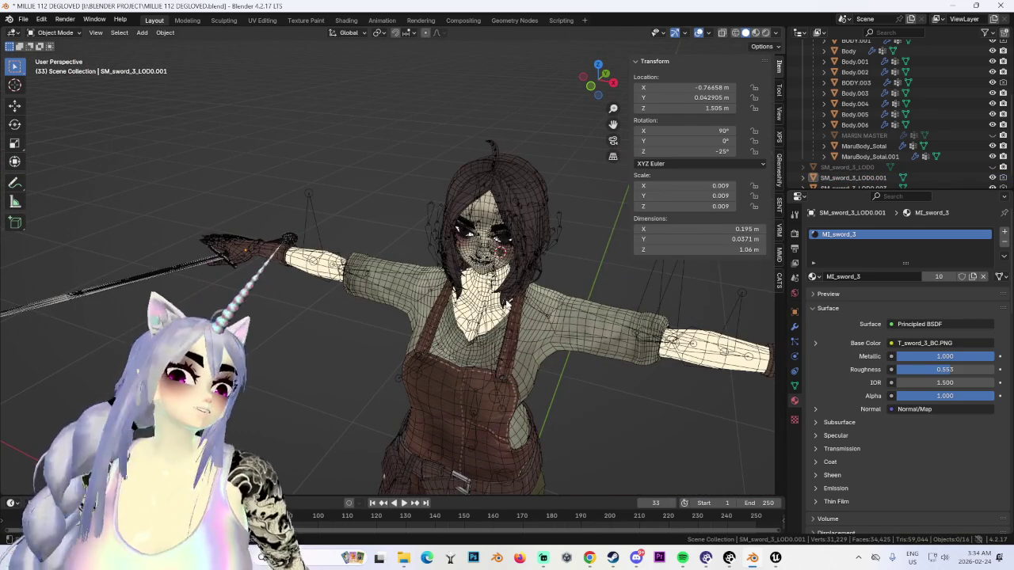
left_click(593, 84)
mouse_move(590, 558)
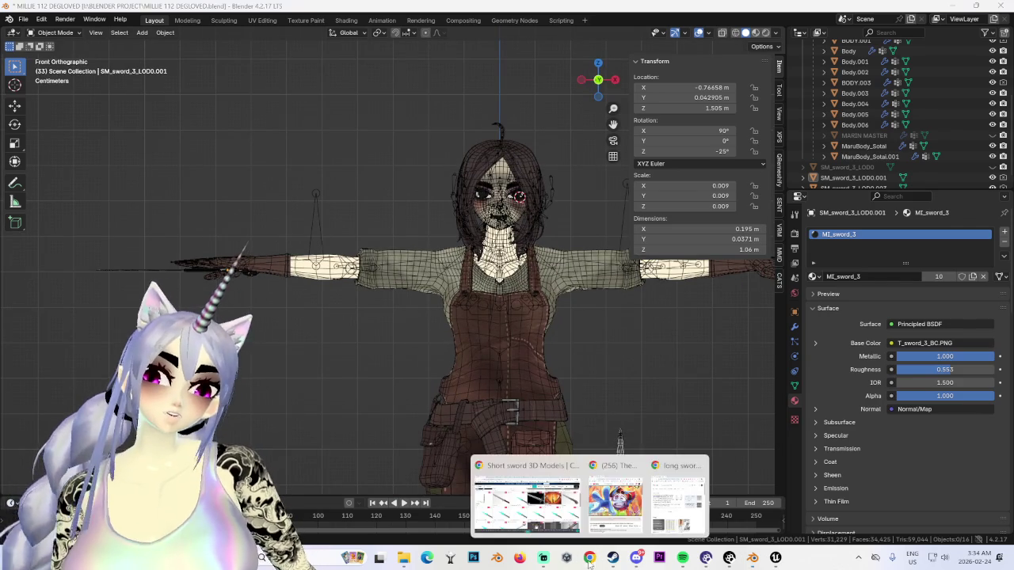
Step: Search CGTrader for sheath models, scroll the 408 results to the pagination bar, then return to Blender
left_click(527, 499)
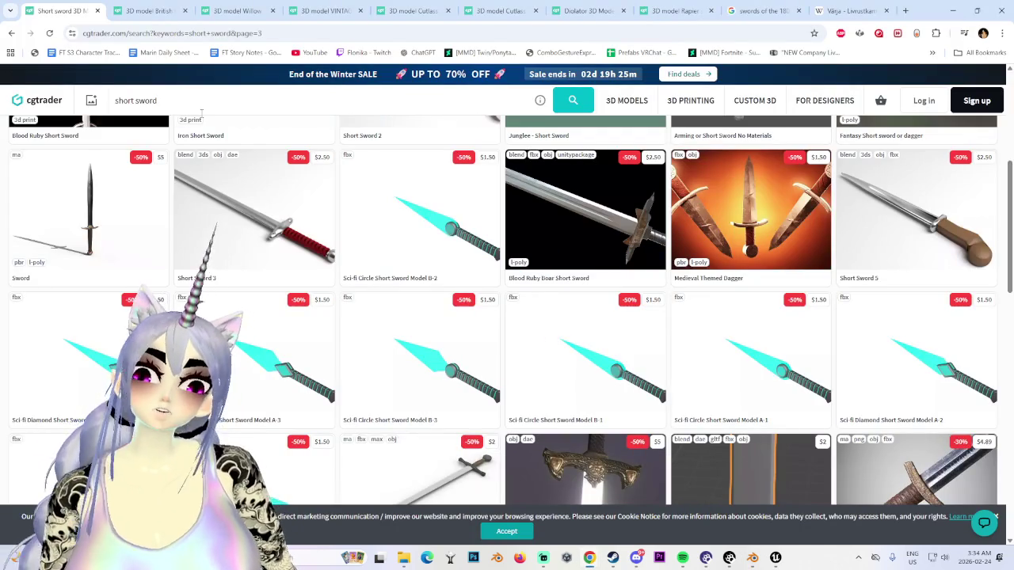
mouse_move(88, 127)
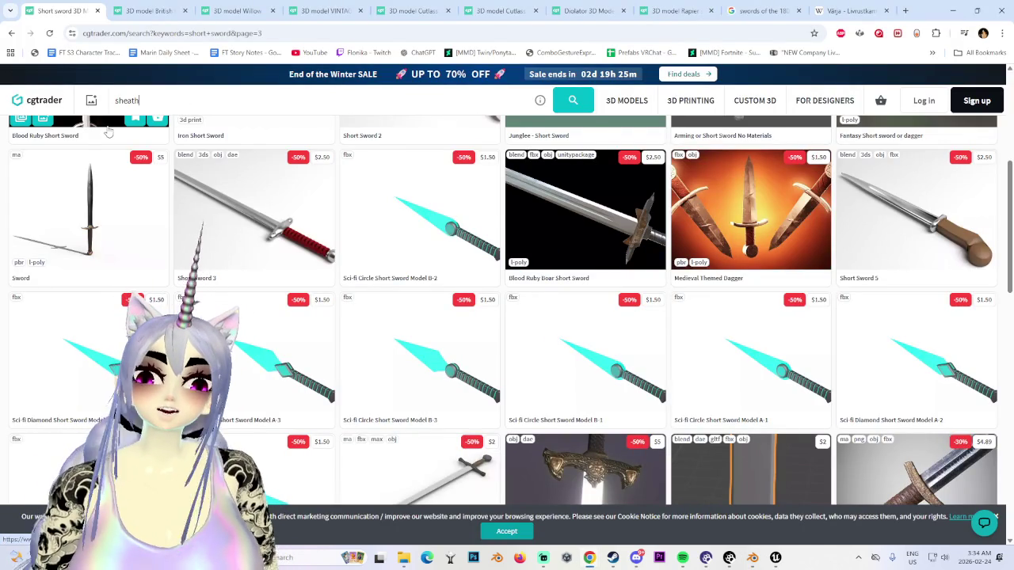
key("Return")
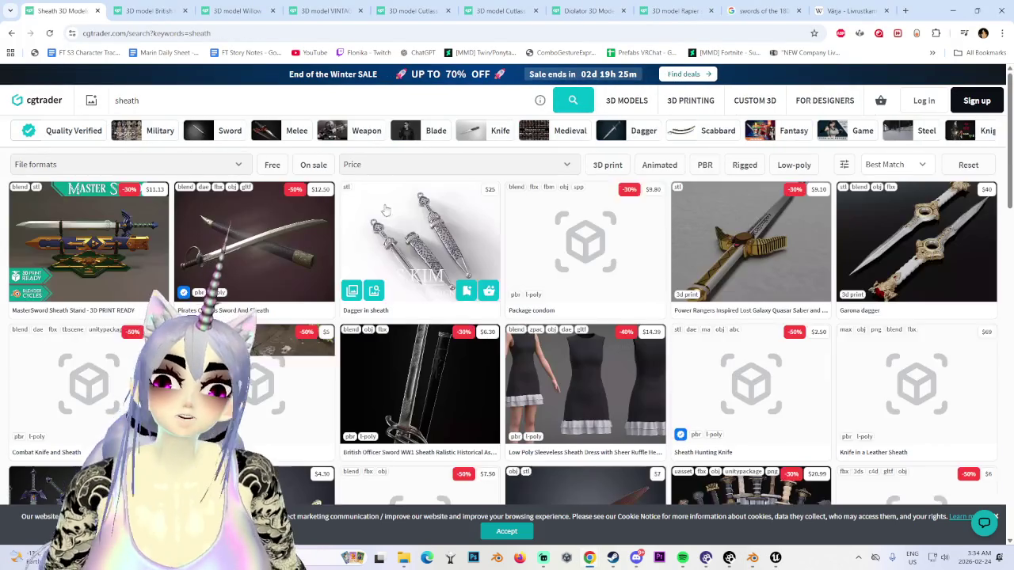
scroll(270, 382, "down", 3)
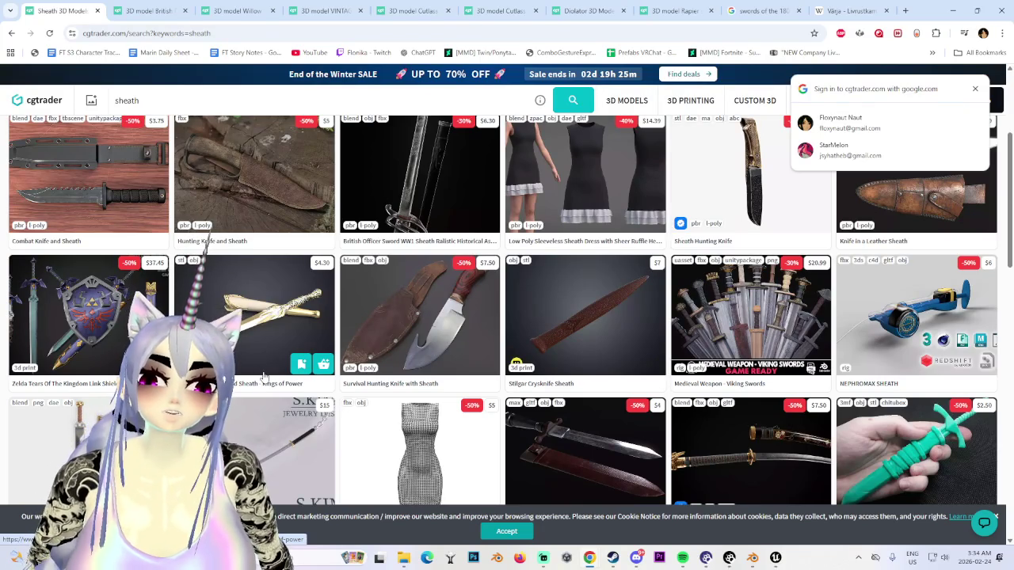
scroll(264, 377, "down", 2)
scroll(267, 386, "down", 3)
mouse_move(750, 372)
scroll(736, 377, "down", 3)
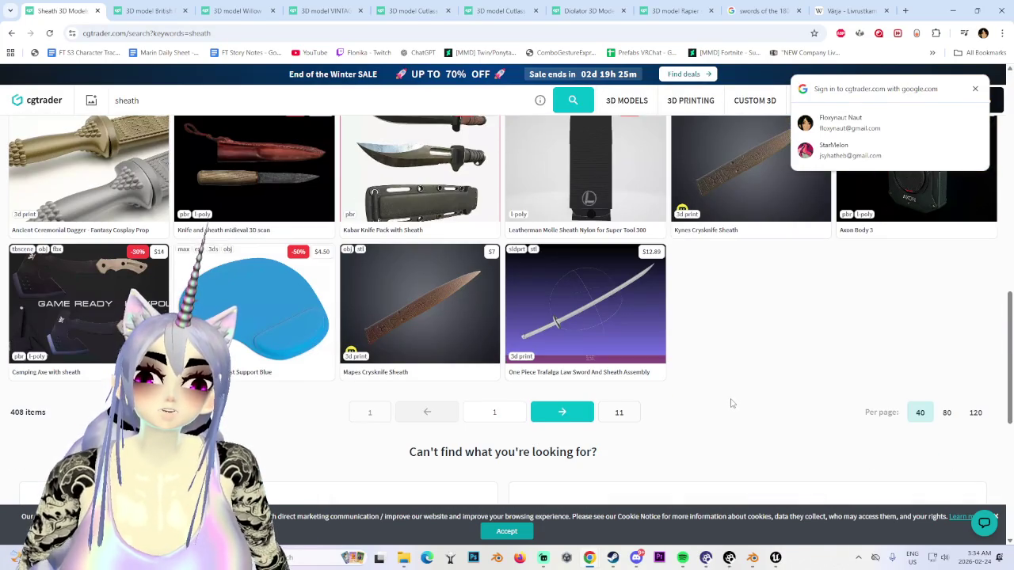
key("alt+Tab")
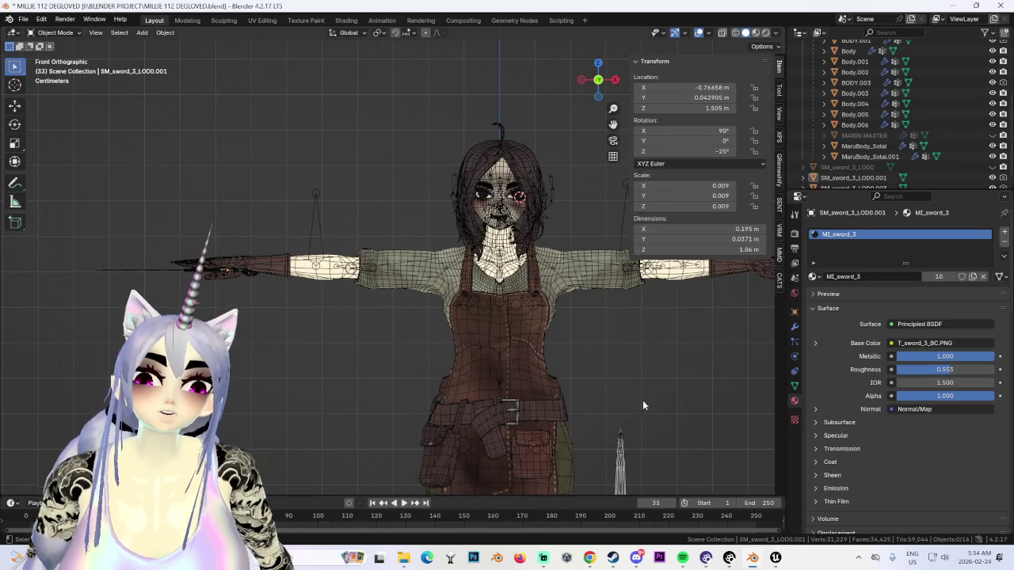
Step: In front orthographic view, select the sword and switch into Edit Mode and back to Object Mode
scroll(647, 381, "down", 1)
mouse_move(648, 428)
middle_mouse_down()
mouse_move(512, 425)
mouse_move(547, 244)
middle_mouse_up()
left_click(592, 80)
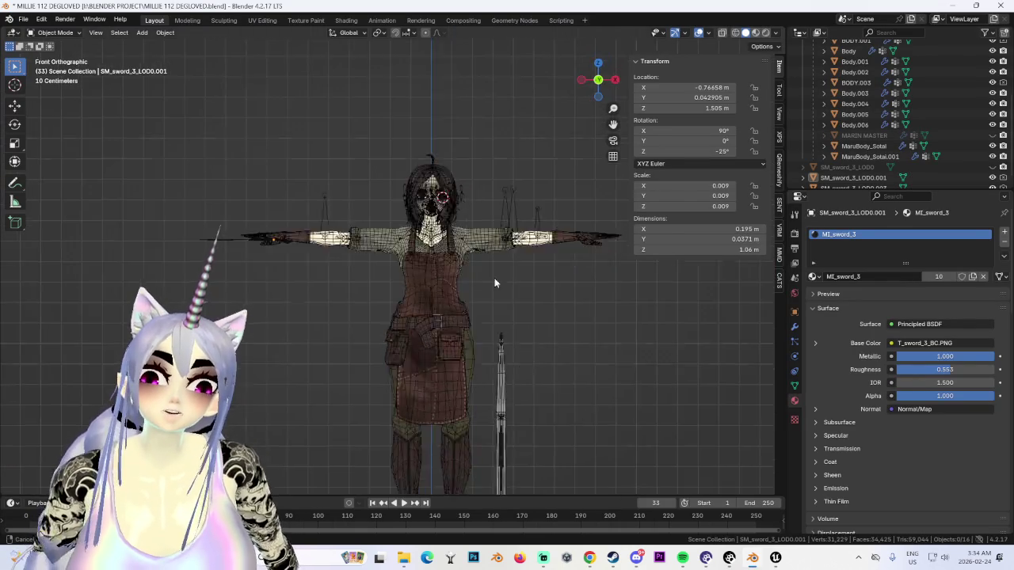
scroll(359, 229, "up", 5)
left_click(364, 221)
left_click(55, 32)
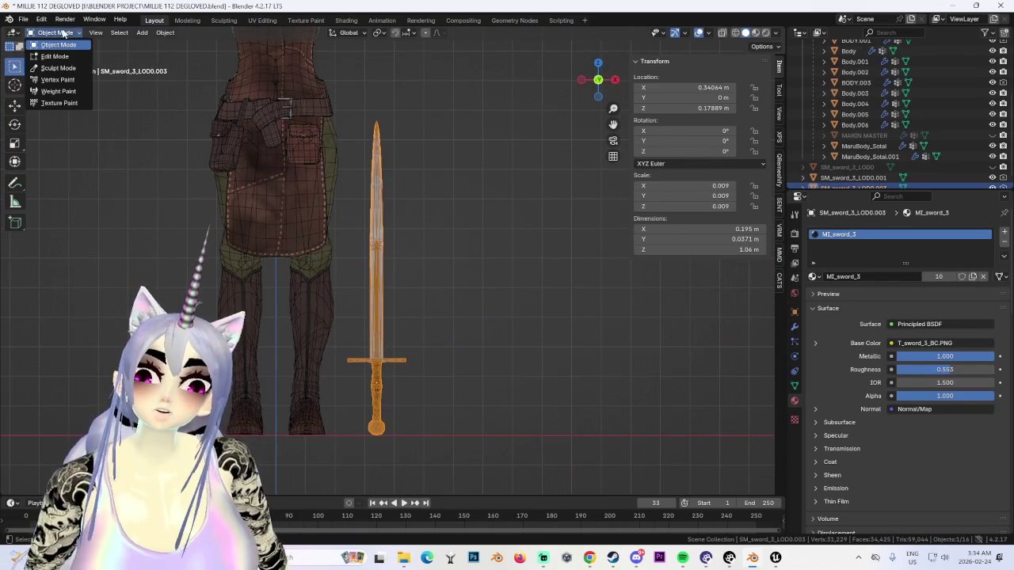
left_click(49, 60)
scroll(389, 228, "up", 2)
scroll(389, 228, "down", 2)
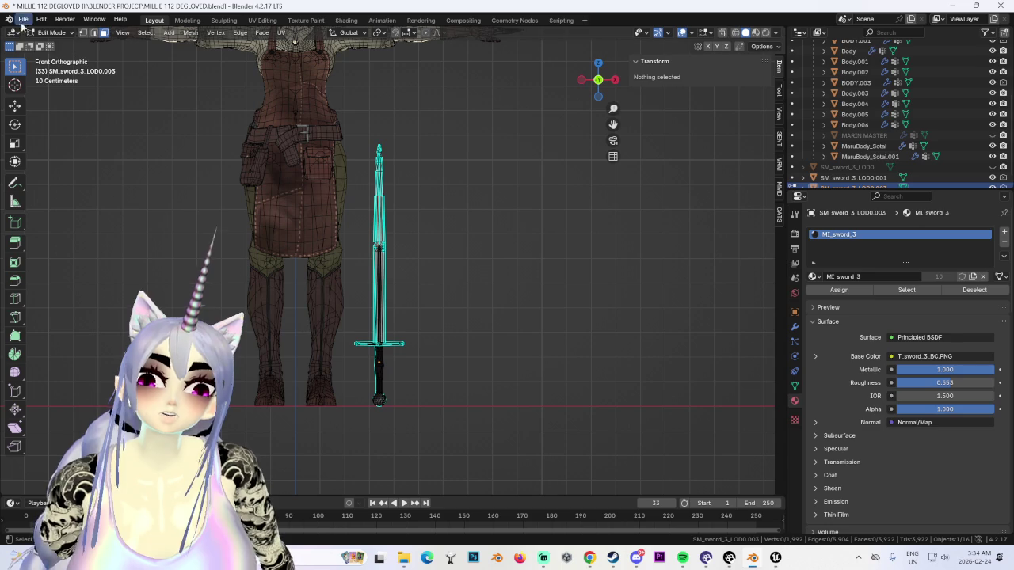
scroll(348, 236, "up", 3)
left_click(55, 32)
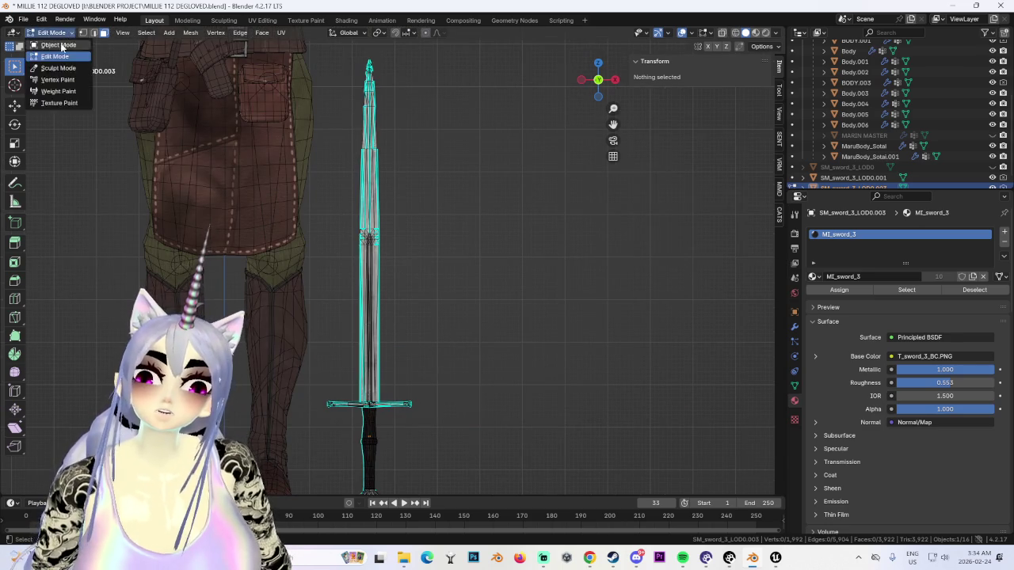
left_click(49, 46)
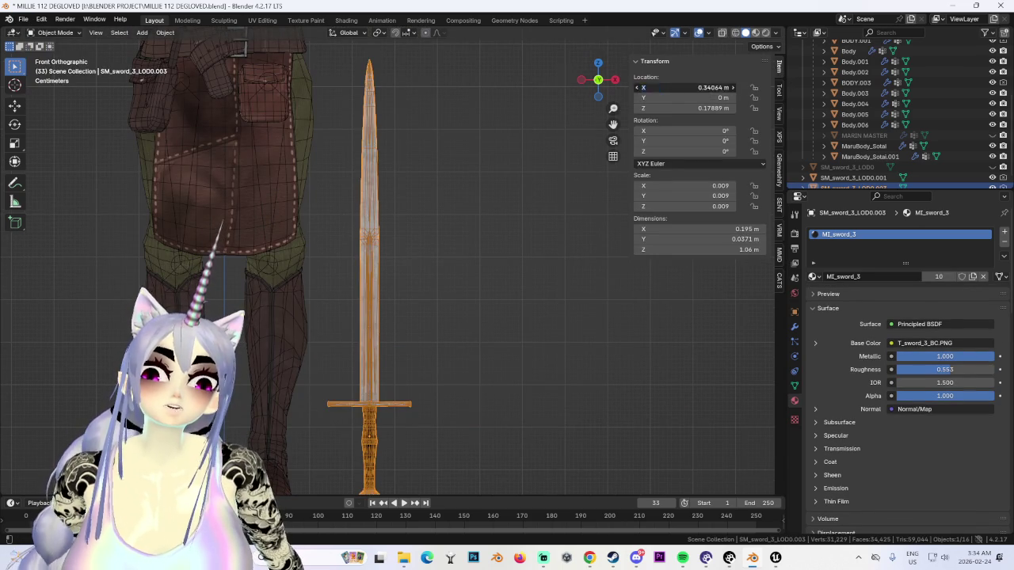
Step: Set the sword's Location X and Z to 0 in the N panel
left_click(709, 87)
type("0")
key("Return")
type("0")
key("Return")
scroll(340, 274, "down", 2)
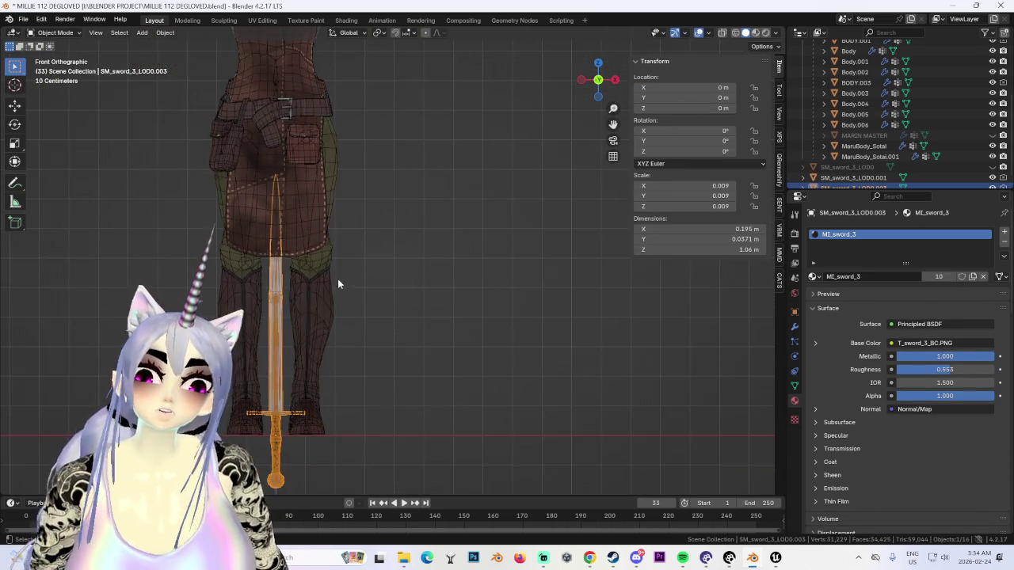
middle_click_drag(340, 275, 439, 272, "shift")
Step: Cycle through Sculpt, Object and Edit modes, then switch viewport shading to Wireframe
left_click(55, 32)
left_click(49, 72)
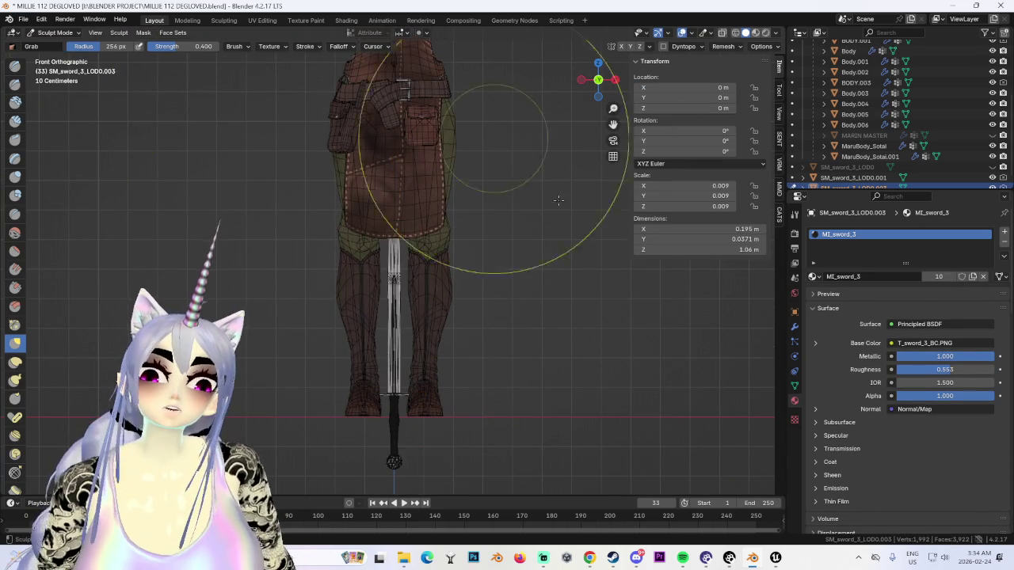
left_click(55, 32)
left_click(60, 47)
left_click(55, 32)
left_click(55, 60)
scroll(568, 172, "up", 1)
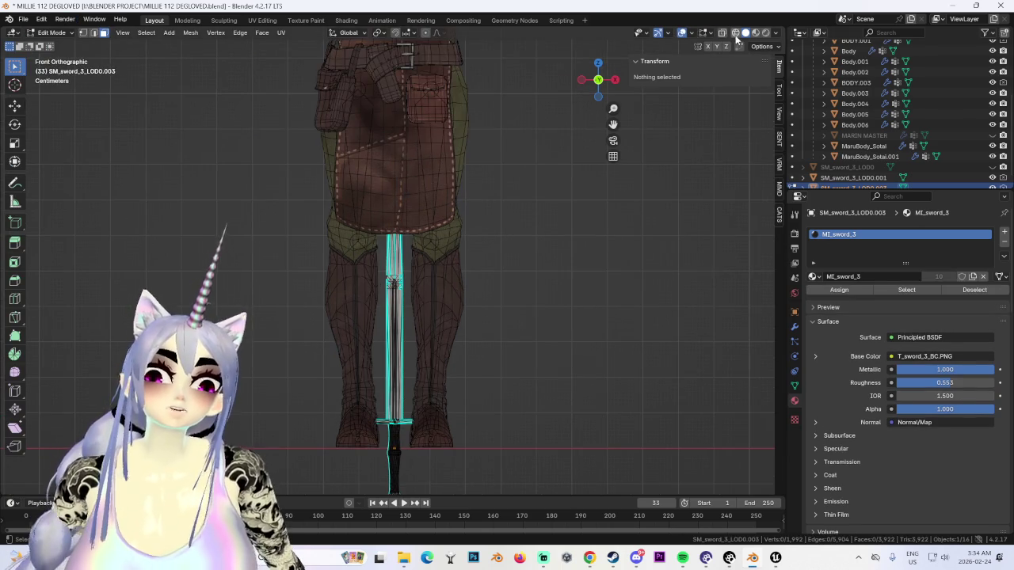
left_click(735, 33)
scroll(396, 238, "down", 3)
Step: Box-select the upper blade, grow it with Ctrl+L, then return to Object Mode and activate SM_sword_3_LOD0.002
left_click_drag(270, 70, 505, 282)
key("ctrl+l")
scroll(467, 396, "up", 5)
scroll(458, 361, "up", 2)
scroll(519, 342, "down", 1)
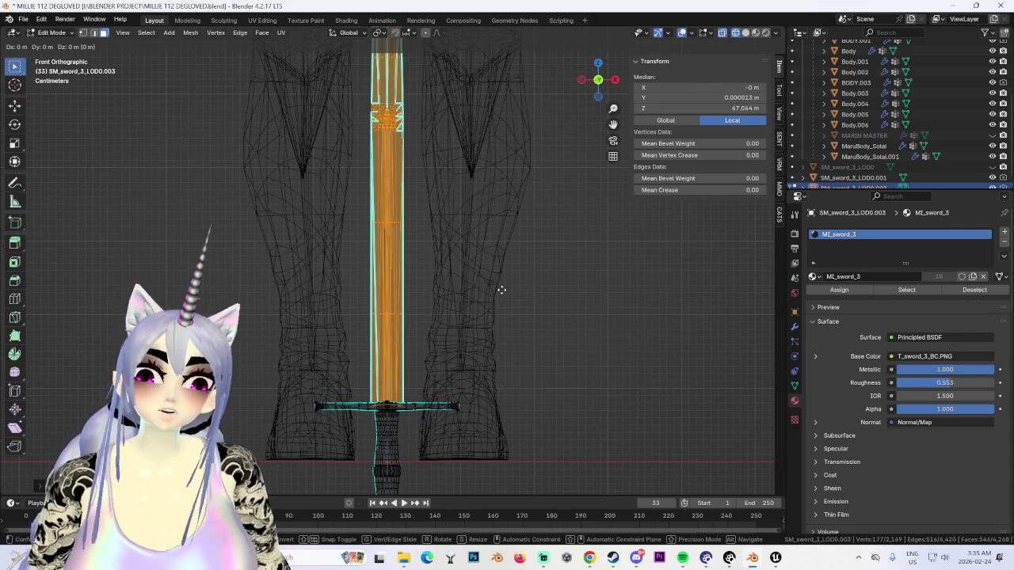
key("alt+a")
left_click(52, 32)
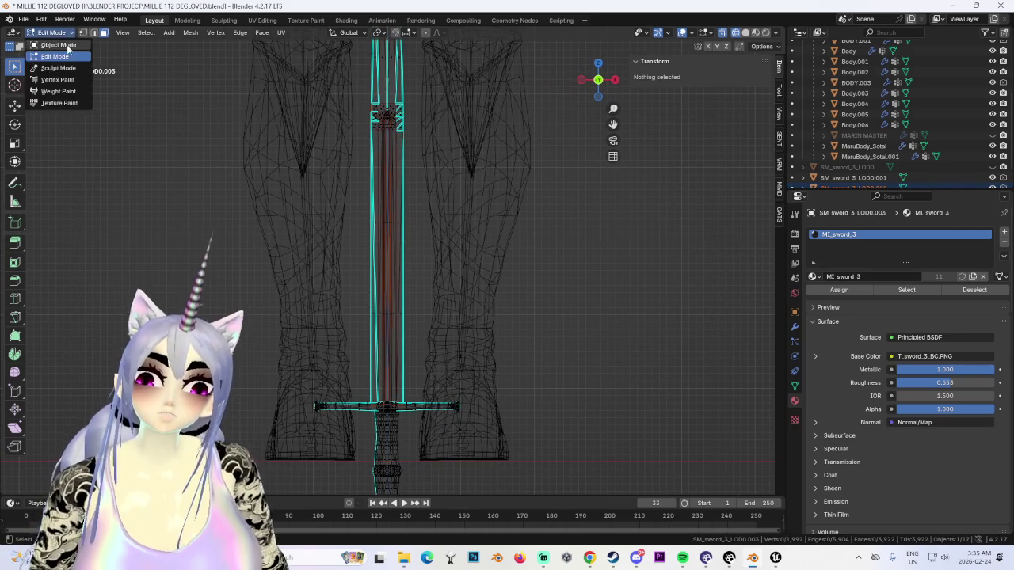
left_click(59, 40)
left_click(853, 167)
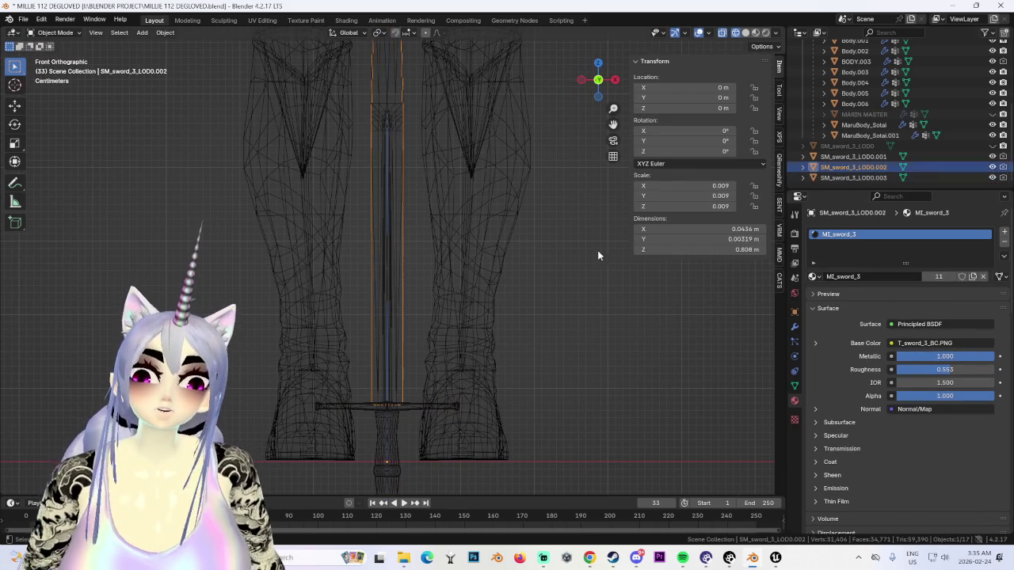
Step: Hide the SM_sword_3_LOD0.003 copy and the Body.003 leg mesh
mouse_move(443, 230)
middle_mouse_down()
mouse_move(380, 251)
mouse_move(433, 264)
middle_mouse_up()
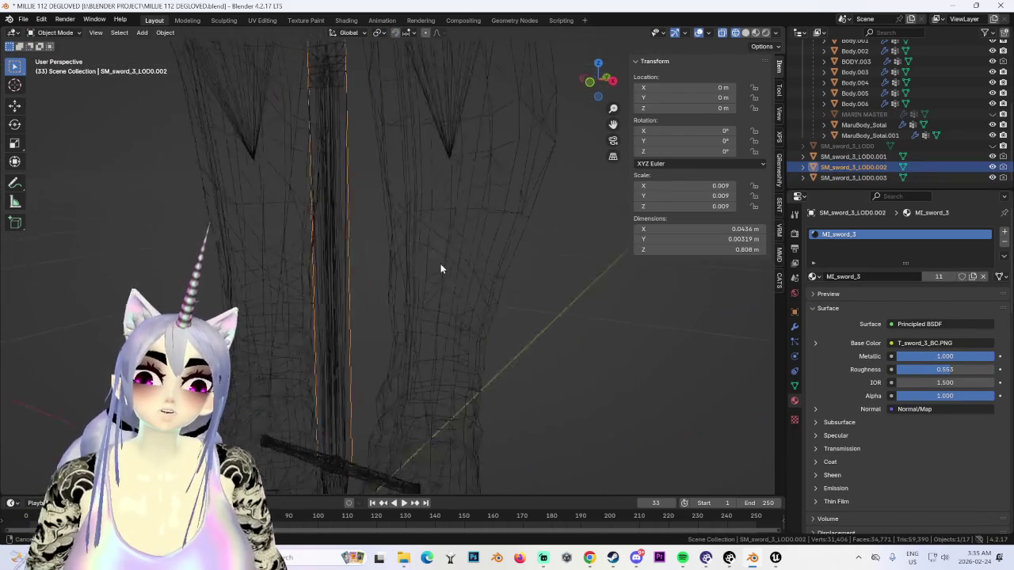
left_click(994, 177)
middle_click_drag(610, 308, 544, 297)
left_click(581, 82)
left_click(492, 145)
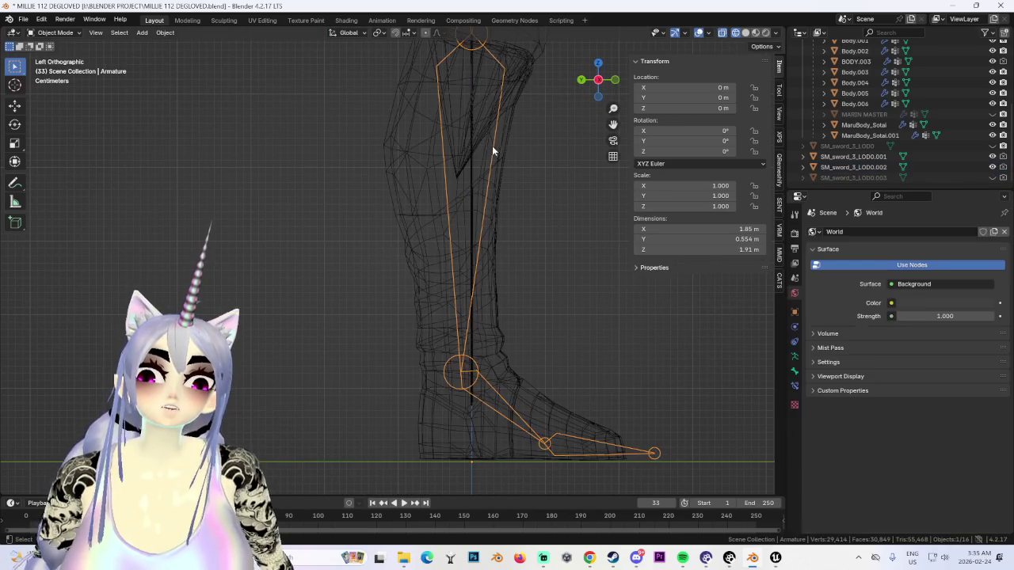
left_click(464, 229)
left_click(992, 71)
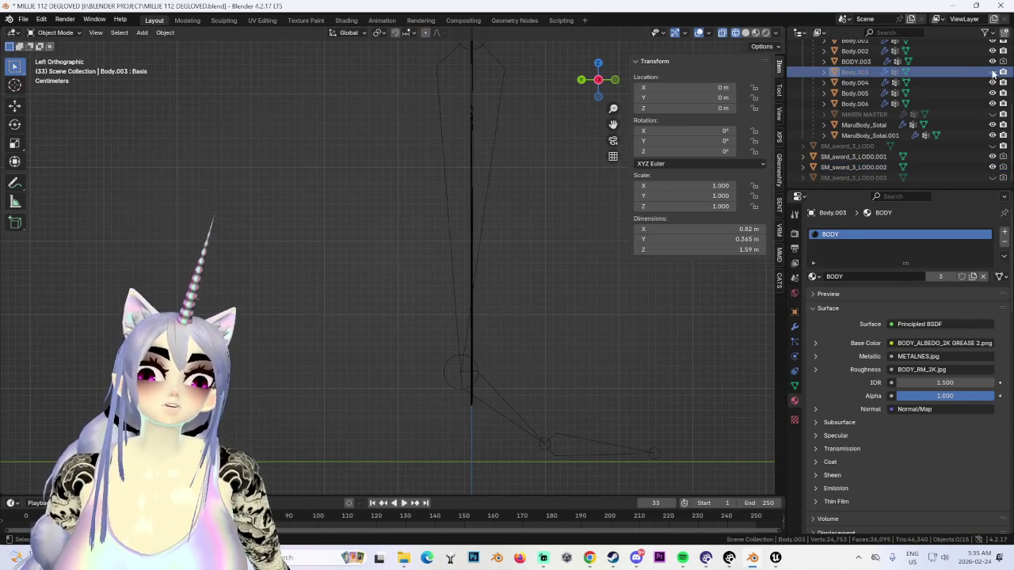
Step: Select SM_sword_3_LOD0.002, frame it and view it from below
left_click(469, 248)
key("KP_Decimal")
mouse_move(448, 277)
middle_mouse_down()
mouse_move(449, 254)
mouse_move(369, 308)
mouse_move(434, 393)
mouse_move(391, 324)
mouse_move(479, 238)
mouse_move(485, 173)
mouse_move(463, 171)
mouse_move(591, 95)
middle_mouse_up()
left_click(598, 92)
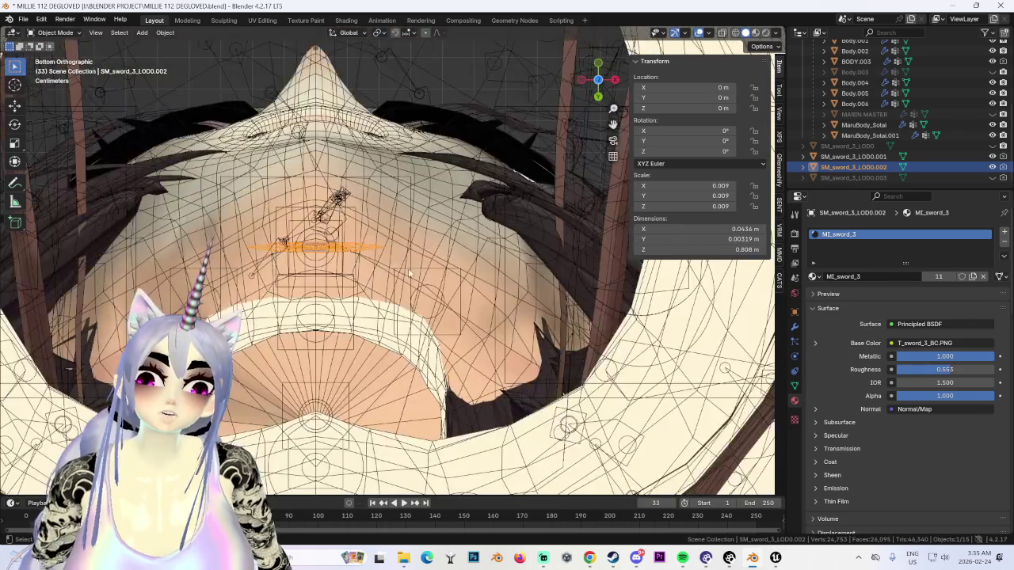
scroll(871, 119, "up", 3)
left_click(813, 66)
Step: Create a new Collection 2 and hide the character collection, leaving the sword visible
right_click(869, 145)
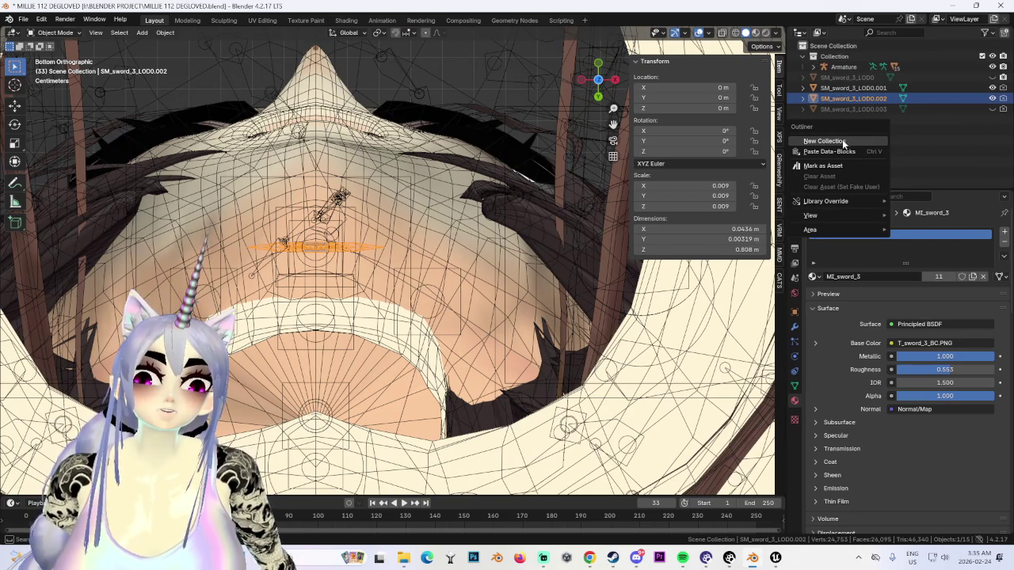
left_click(844, 140)
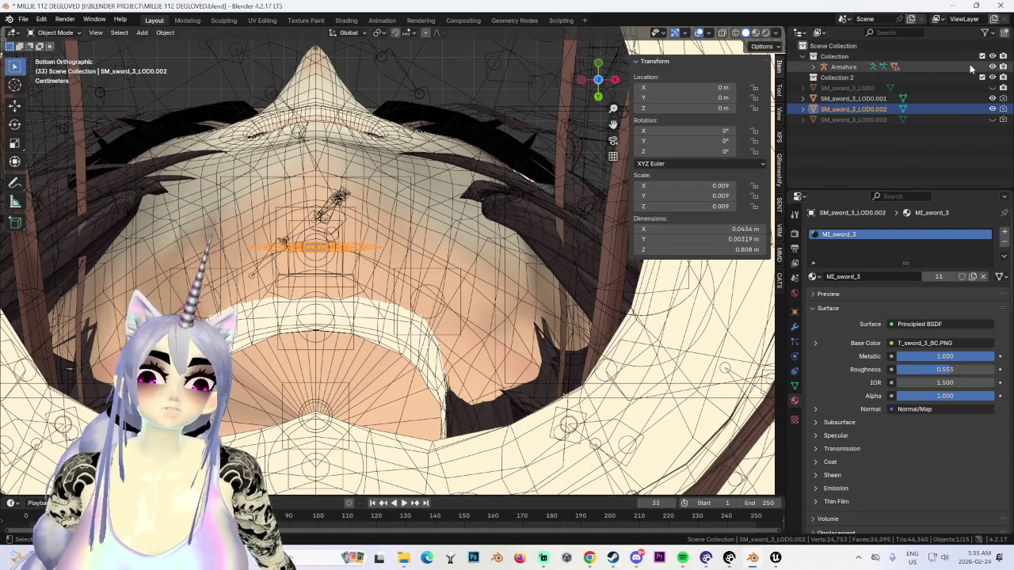
left_click(993, 56)
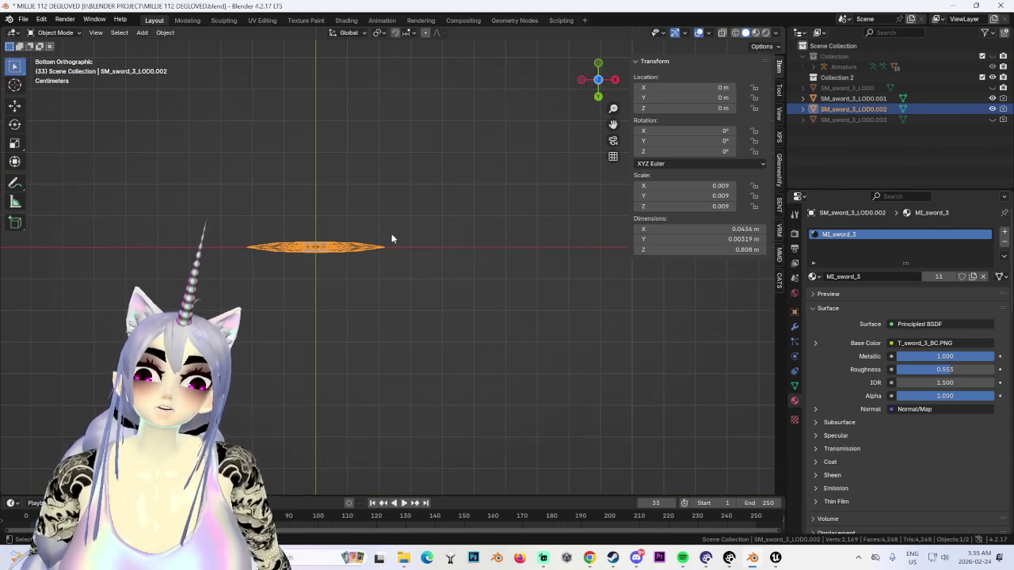
scroll(390, 234, "up", 2)
scroll(488, 265, "up", 2)
left_click(499, 277)
left_click(510, 292)
scroll(483, 278, "up", 2)
scroll(459, 261, "up", 2)
scroll(434, 248, "up", 3)
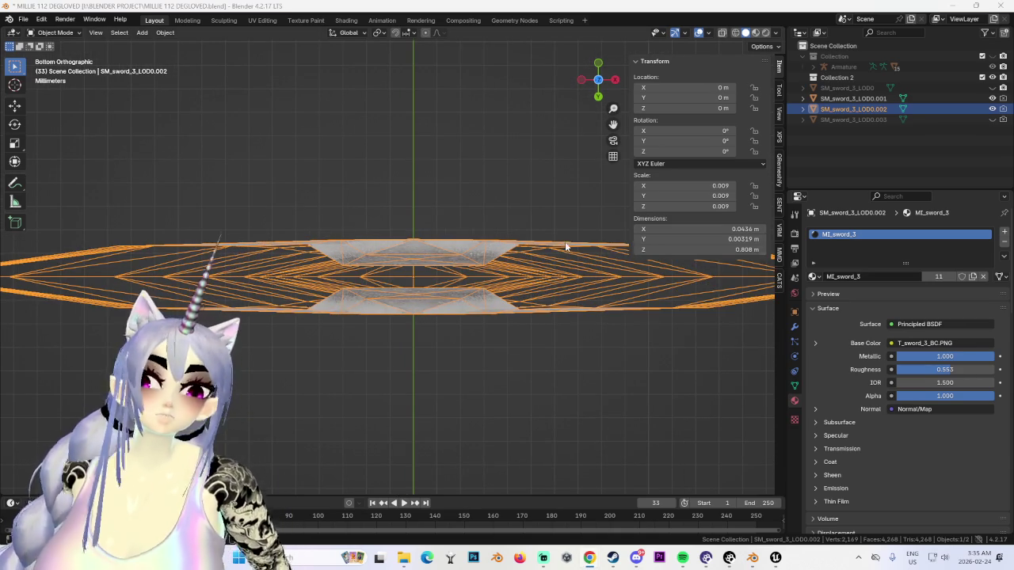
Step: In Edit Mode, select two sword vertices and nudge them along Z
left_click(58, 33)
left_click(56, 50)
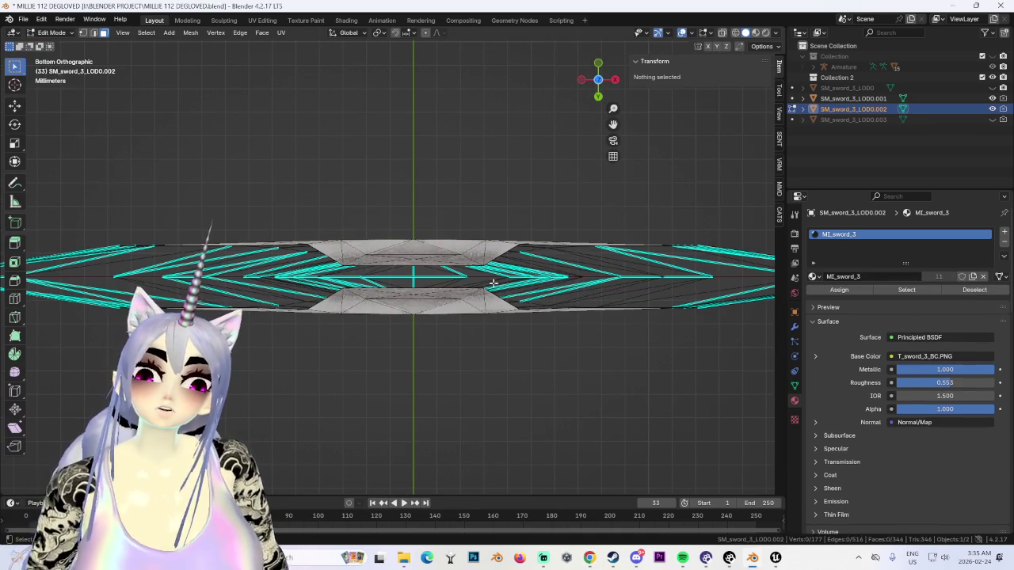
left_click(349, 269)
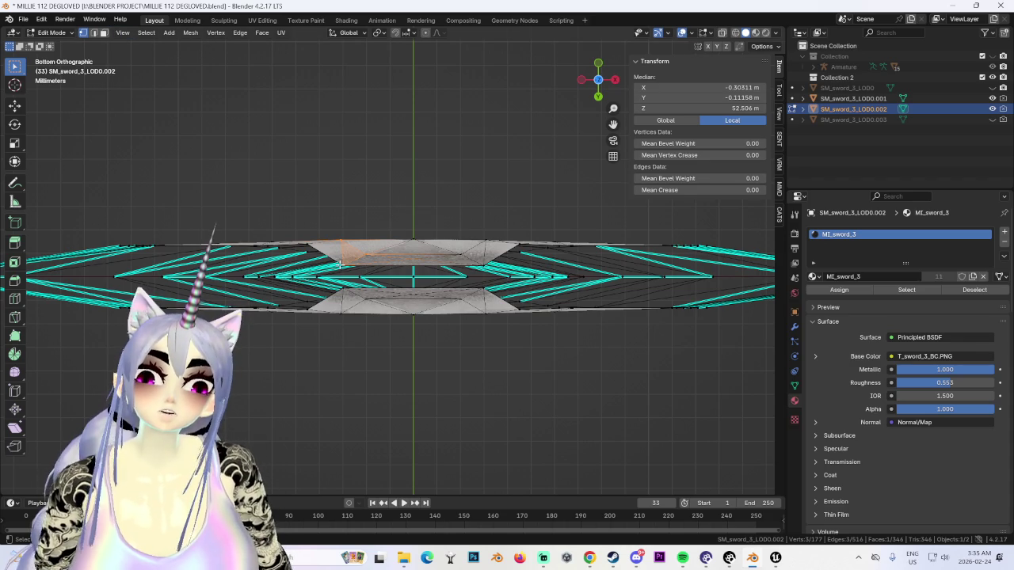
left_click(549, 279)
left_click(480, 265, "shift")
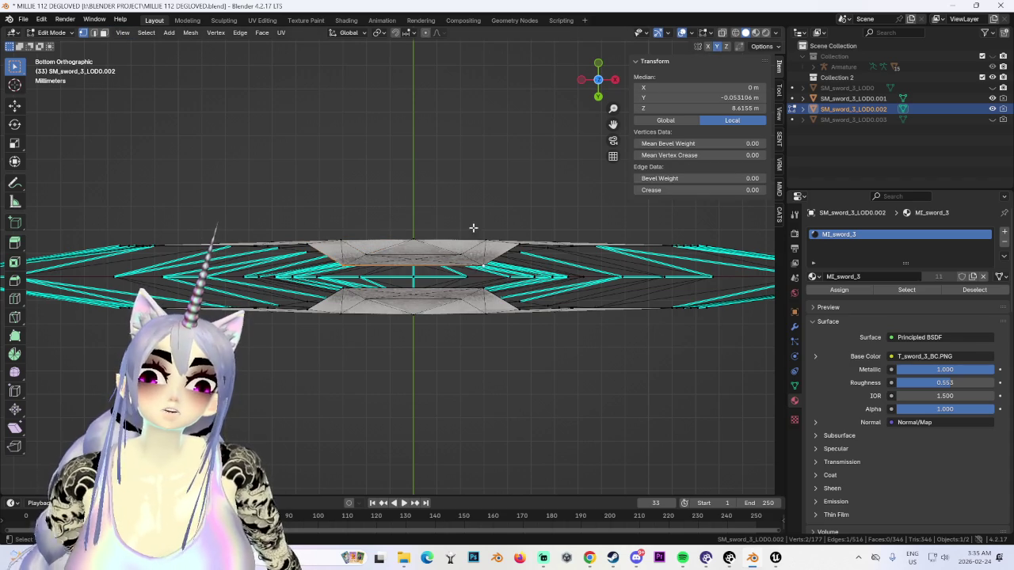
key("g")
key("z")
left_click(400, 208)
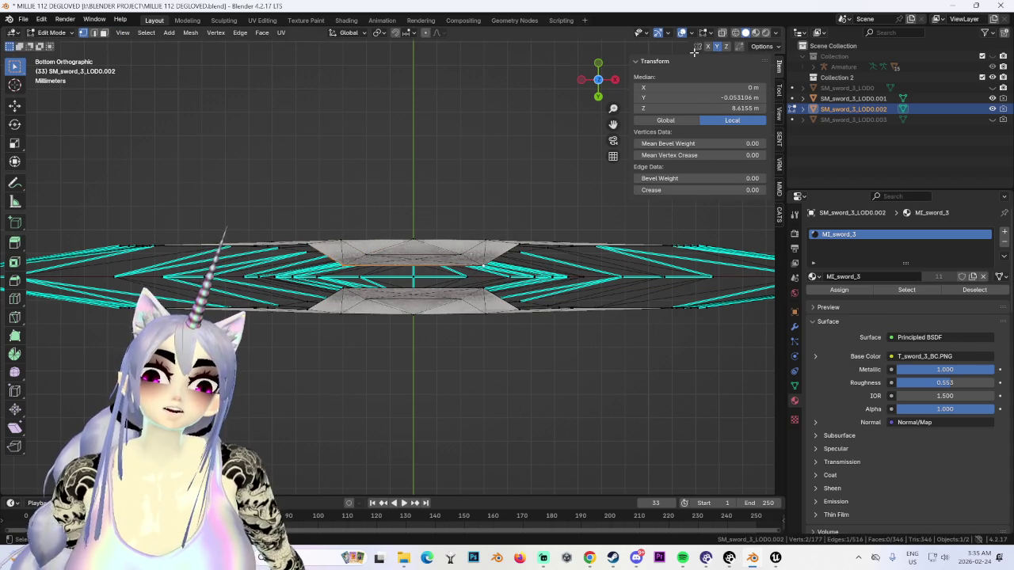
Step: Nudge the same two vertices along Y in see-through wireframe display
left_click(735, 33)
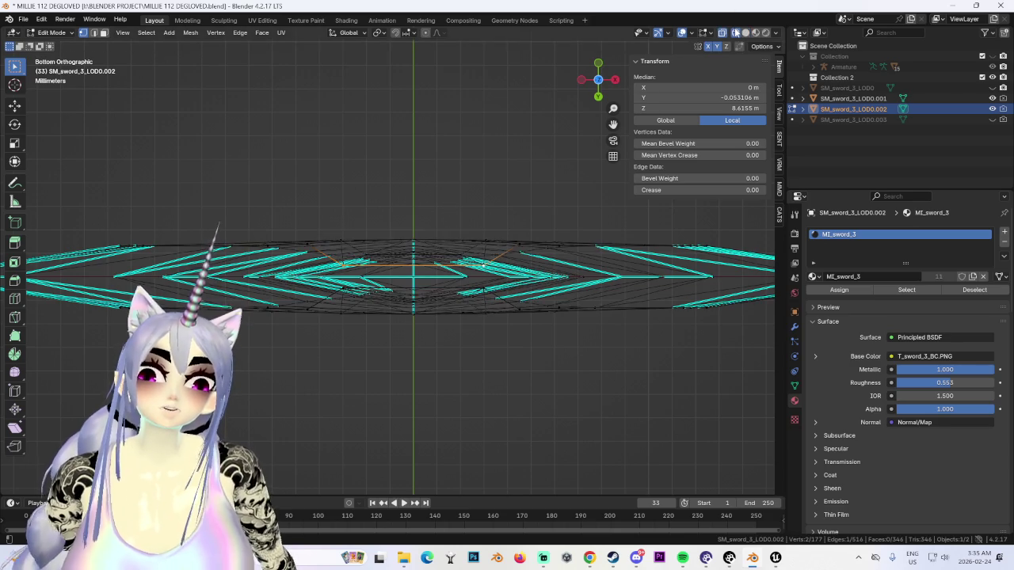
key("y")
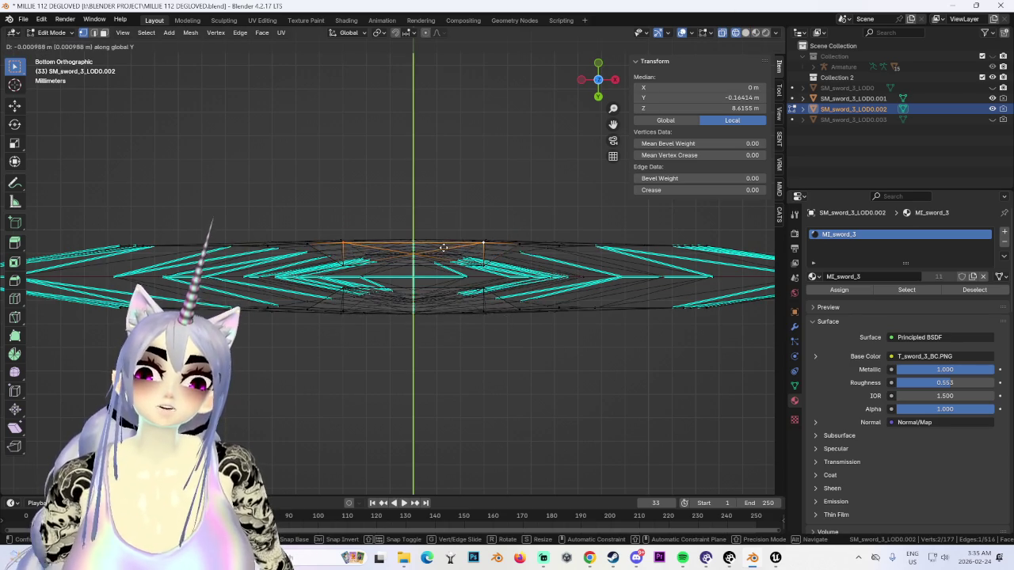
left_click(443, 248)
mouse_move(443, 243)
middle_mouse_down()
mouse_move(475, 320)
mouse_move(484, 245)
mouse_move(512, 262)
mouse_move(508, 335)
mouse_move(482, 425)
mouse_move(439, 391)
mouse_move(430, 312)
mouse_move(393, 336)
mouse_move(359, 324)
mouse_move(384, 319)
mouse_move(389, 338)
mouse_move(393, 328)
mouse_move(516, 347)
mouse_move(493, 346)
middle_mouse_up()
Step: Clear the selection and return the sword to Object Mode
left_click(512, 262)
scroll(437, 309, "up", 3)
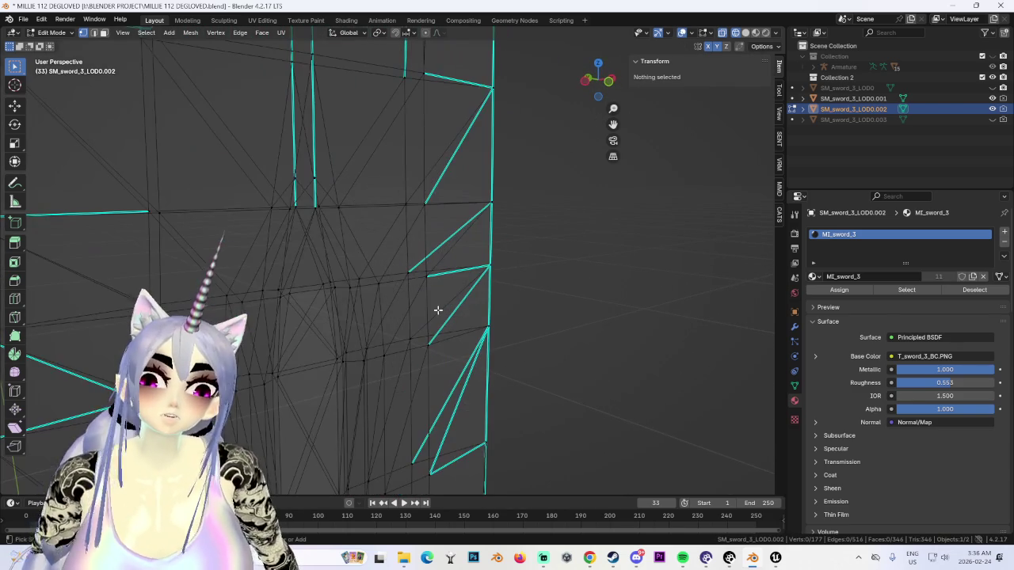
left_click(438, 309)
key("alt+a")
scroll(444, 309, "down", 3)
scroll(450, 310, "down", 3)
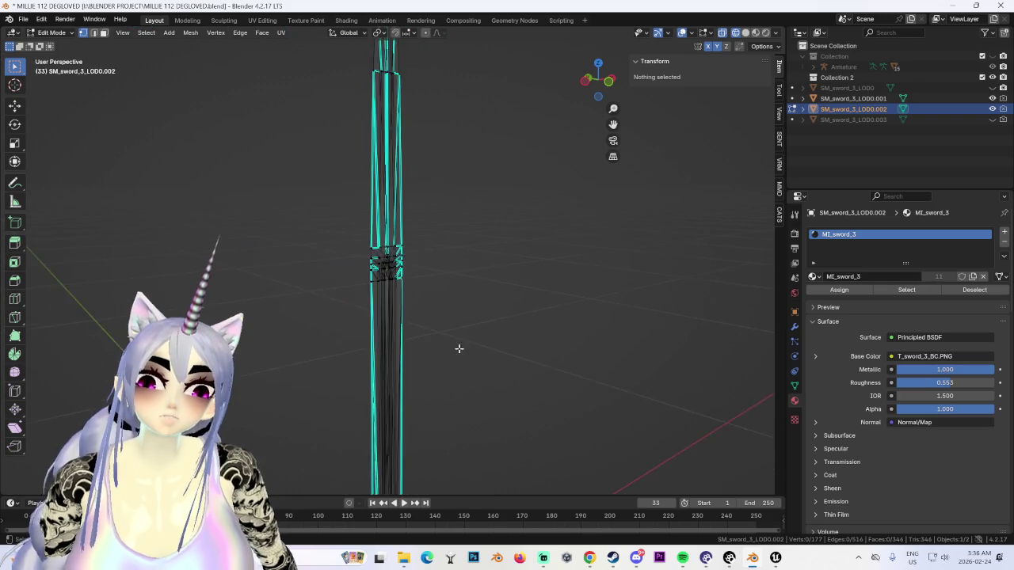
scroll(459, 348, "down", 2)
left_click(52, 32)
left_click(52, 45)
middle_click_drag(380, 198, 654, 404)
left_click(794, 326)
key("ctrl+KP_7")
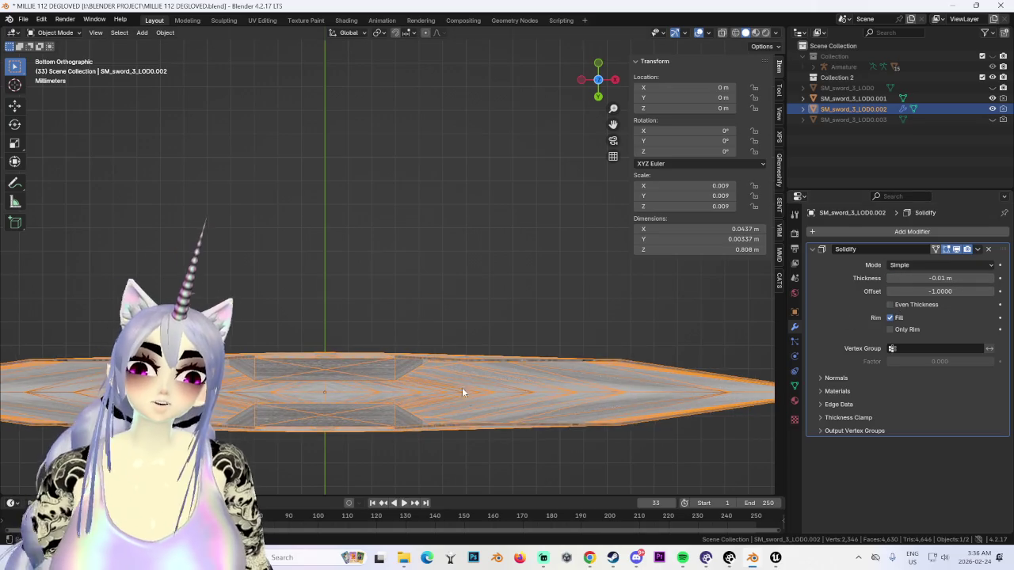
Step: Try larger Solidify thickness values, then set the thickness to -0.001 m
left_click(491, 413)
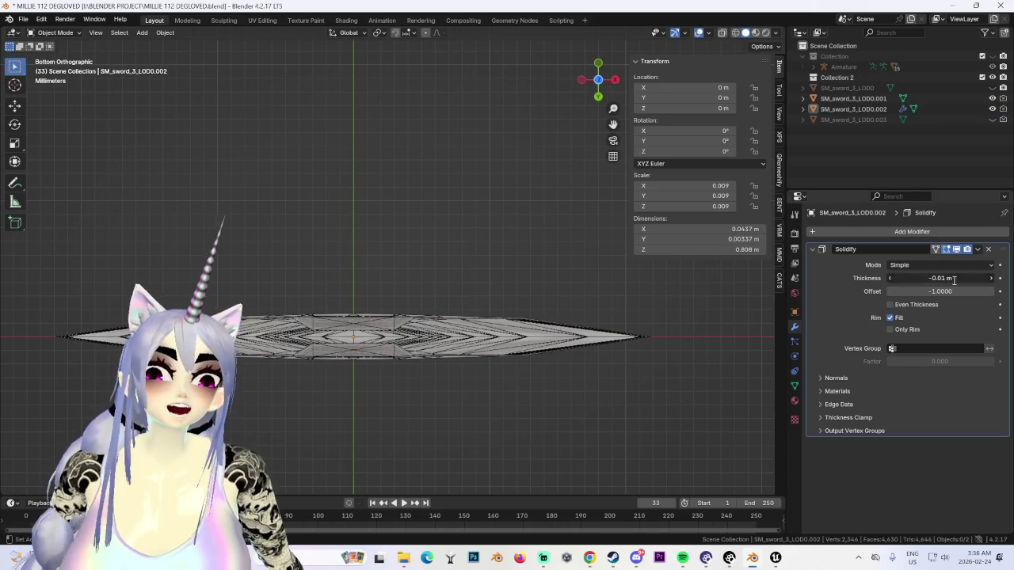
left_click_drag(910, 278, 943, 278)
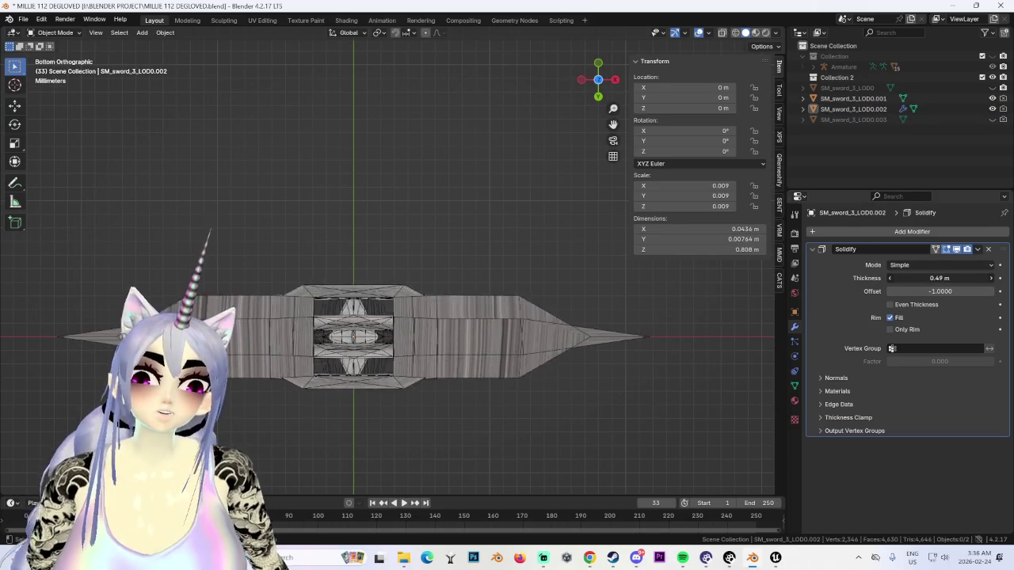
key("Escape")
mouse_move(396, 348)
middle_mouse_down()
mouse_move(434, 328)
mouse_move(496, 354)
mouse_move(591, 369)
mouse_move(538, 349)
middle_mouse_up()
scroll(525, 345, "up", 5)
scroll(526, 344, "down", 5)
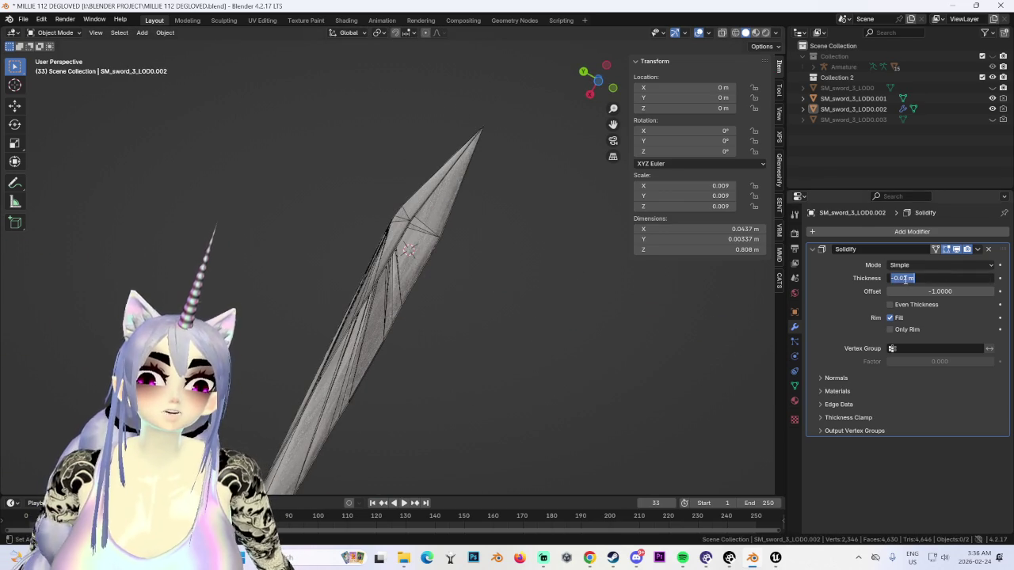
type("0")
key("Return")
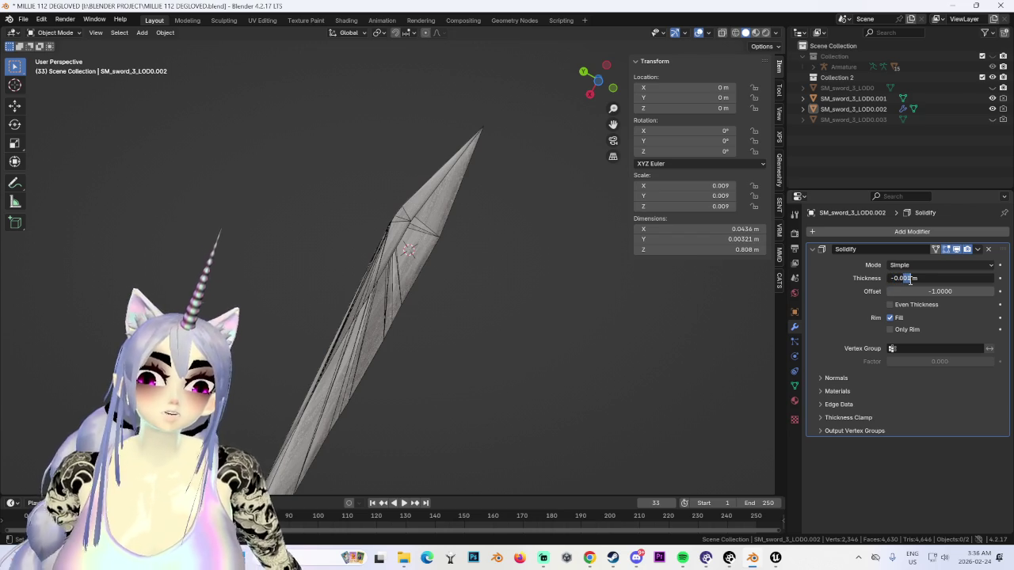
Step: Raise the Solidify thickness to -0.05 m, then -0.1 m, inspecting the sword
scroll(499, 339, "down", 4)
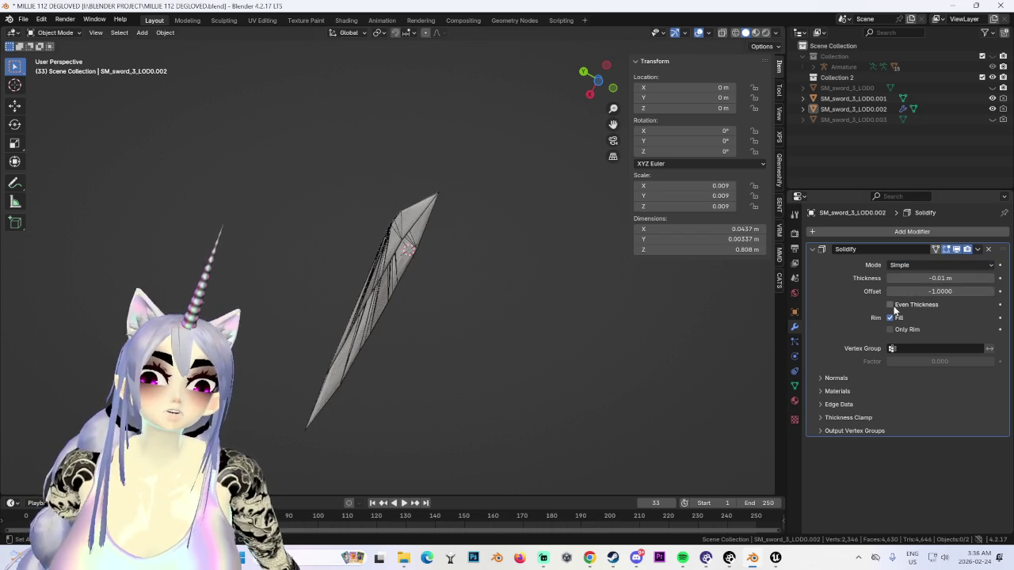
scroll(494, 300, "up", 3)
scroll(500, 303, "down", 2)
middle_click_drag(500, 303, 477, 301)
middle_click_drag(428, 261, 413, 254)
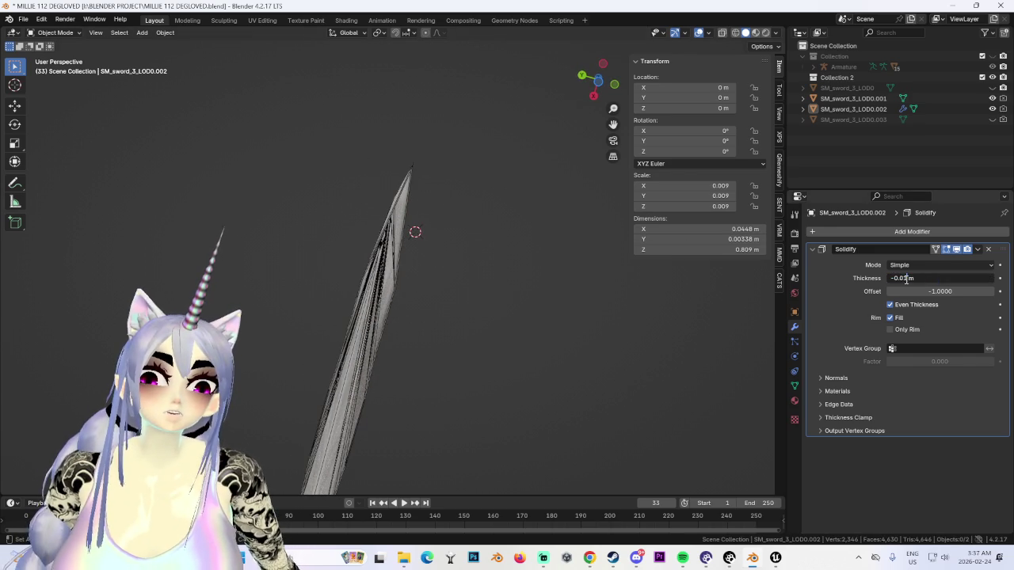
type("5")
key("Return")
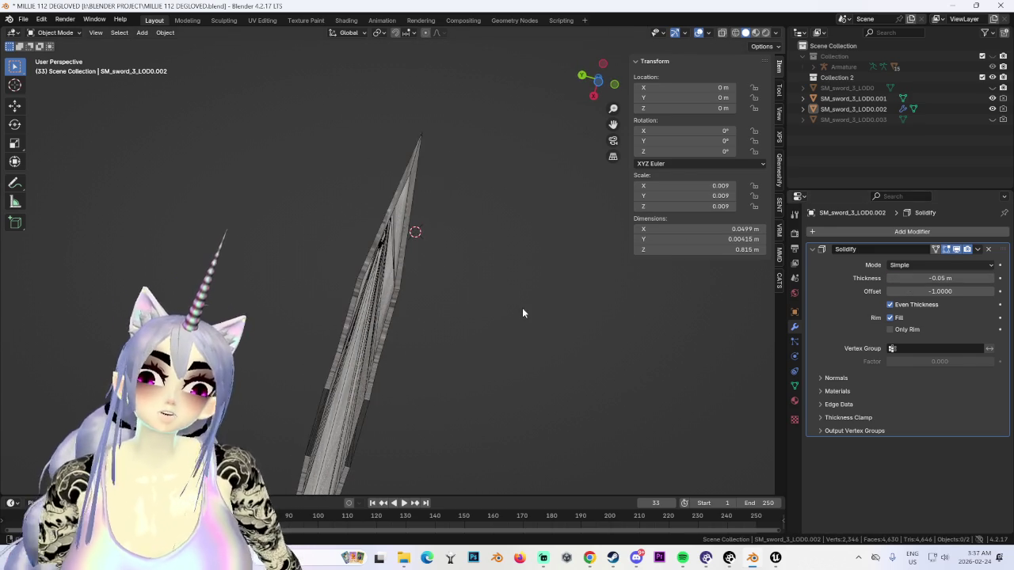
middle_click_drag(520, 312, 541, 314)
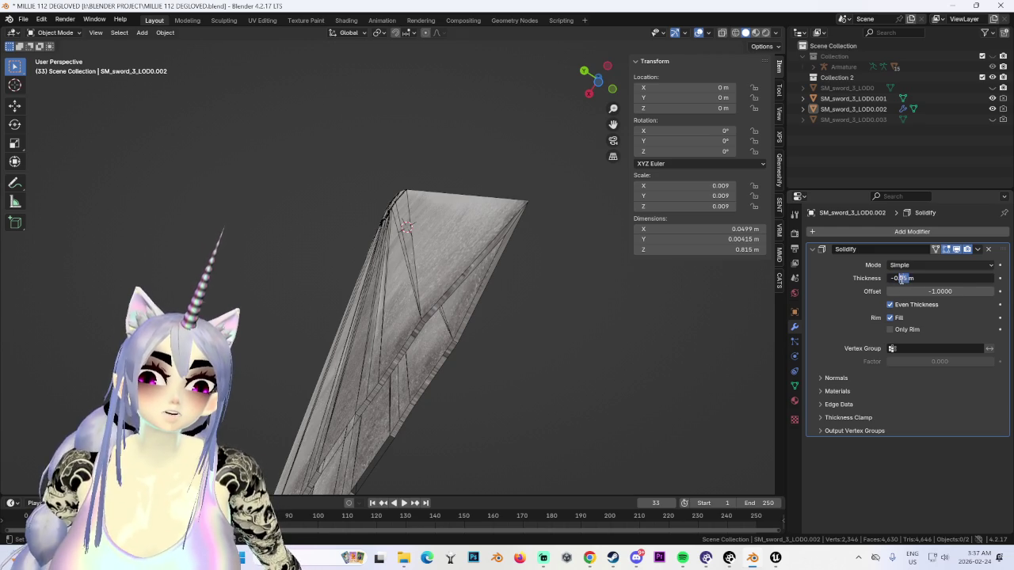
type("1")
key("Return")
mouse_move(507, 287)
middle_mouse_down()
mouse_move(549, 294)
mouse_move(536, 319)
mouse_move(458, 275)
middle_mouse_up()
scroll(443, 387, "down", 3)
scroll(417, 324, "down", 3)
mouse_move(416, 324)
middle_mouse_down()
mouse_move(473, 256)
mouse_move(418, 285)
mouse_move(474, 304)
middle_mouse_up()
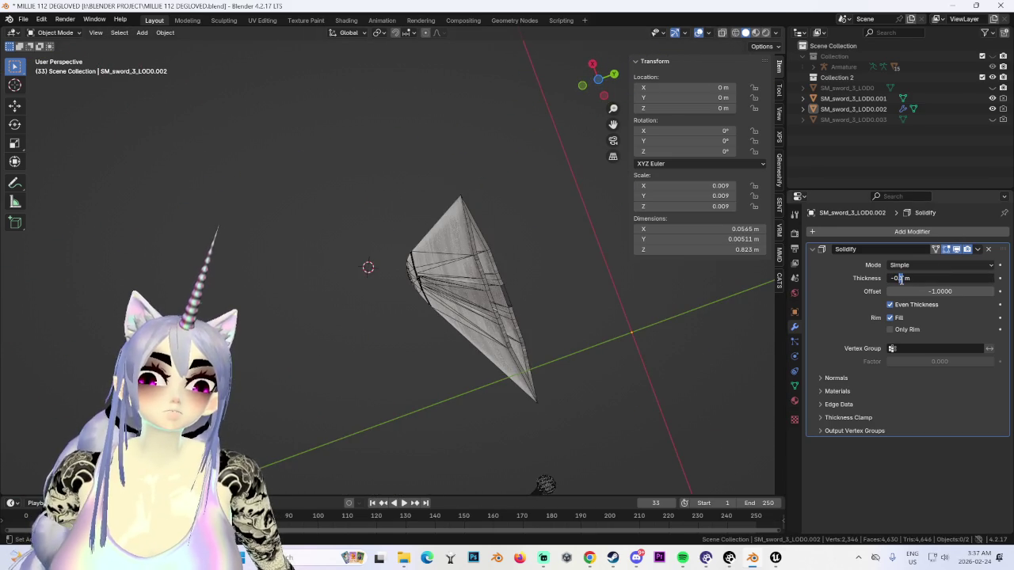
Step: Compare a much larger thickness, revert to -0.1 m and apply the Solidify modifier
key("Return")
mouse_move(491, 261)
middle_mouse_down()
mouse_move(472, 258)
mouse_move(446, 272)
mouse_move(570, 310)
mouse_move(463, 348)
mouse_move(469, 364)
mouse_move(465, 317)
mouse_move(455, 368)
middle_mouse_up()
key("ctrl+z")
left_click(976, 249)
left_click(954, 263)
mouse_move(454, 265)
middle_mouse_down()
mouse_move(475, 397)
mouse_move(501, 385)
mouse_move(500, 184)
middle_mouse_up()
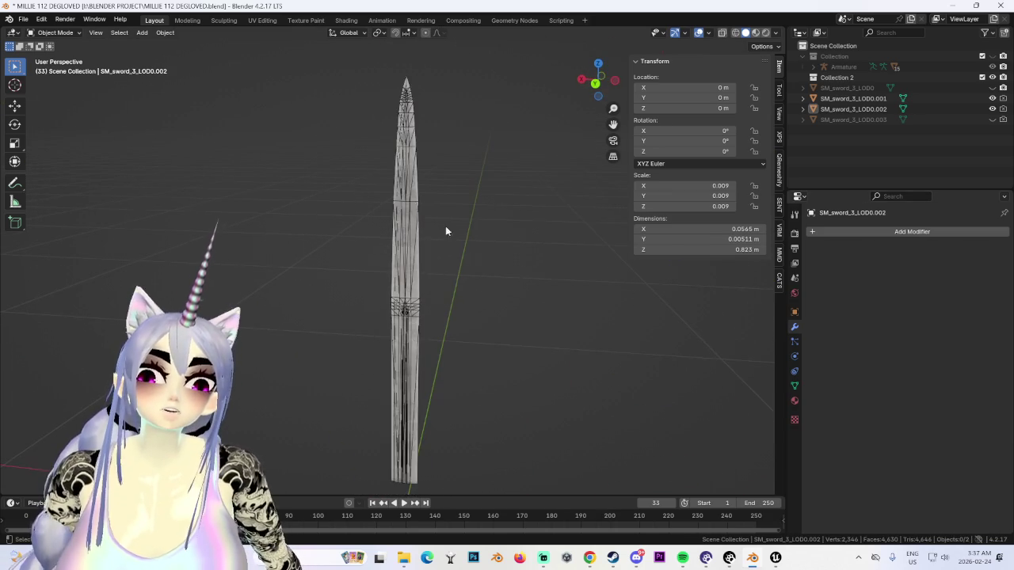
Step: Select the sword copy and enter see-through Edit Mode in a bottom orthographic view
left_click(421, 266)
mouse_move(420, 266)
middle_mouse_down()
mouse_move(420, 325)
mouse_move(446, 237)
middle_mouse_up()
left_click(594, 83)
middle_click_drag(417, 319, 470, 256, "shift")
scroll(470, 256, "up", 5)
left_click(57, 31)
left_click(52, 59)
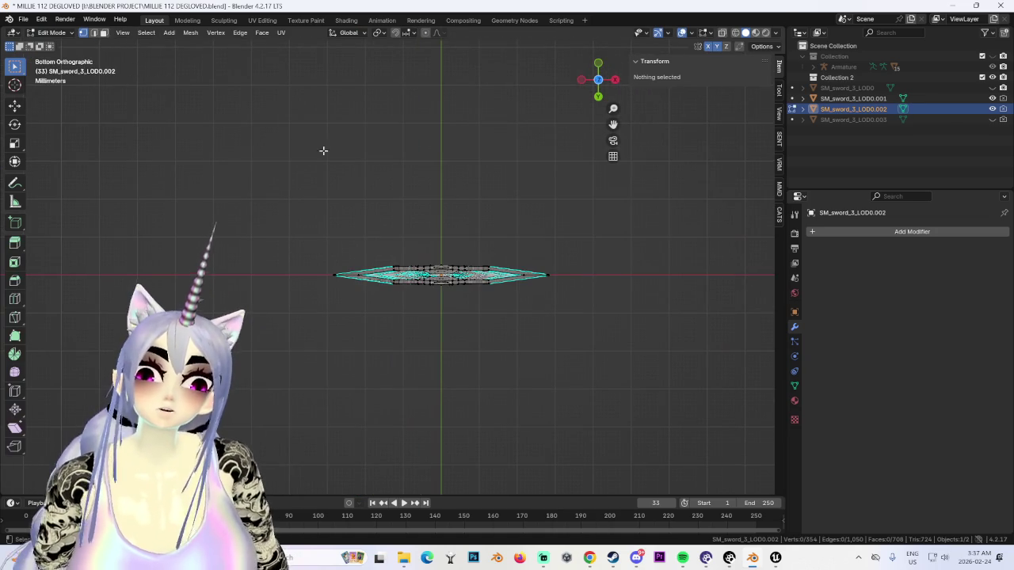
left_click(734, 34)
Step: Scale the whole mesh about 1.83 times along Y to thicken it
left_click_drag(204, 181, 570, 317)
key("s")
key("z")
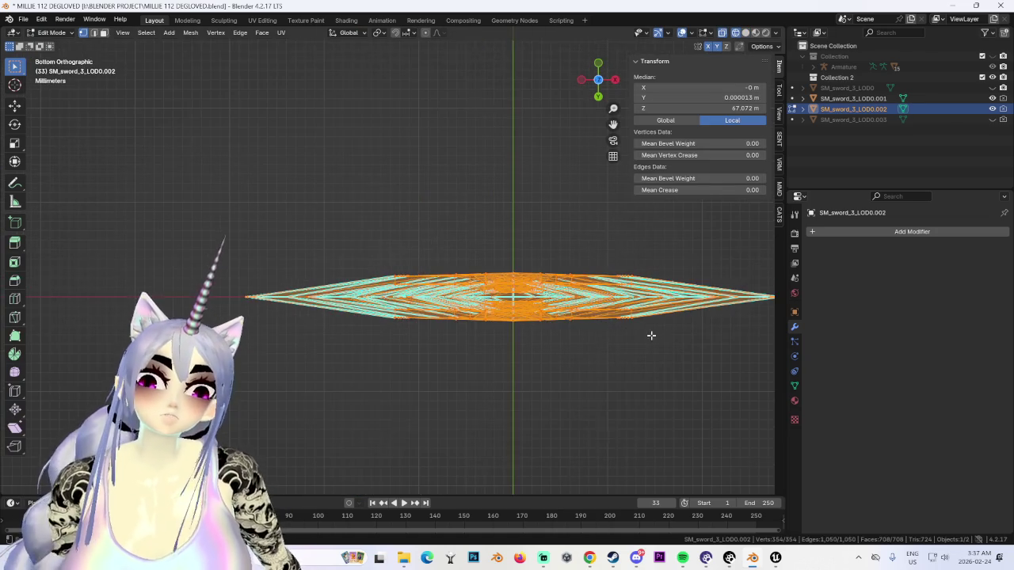
mouse_move(673, 319)
middle_mouse_down()
mouse_move(501, 384)
mouse_move(510, 356)
middle_mouse_up()
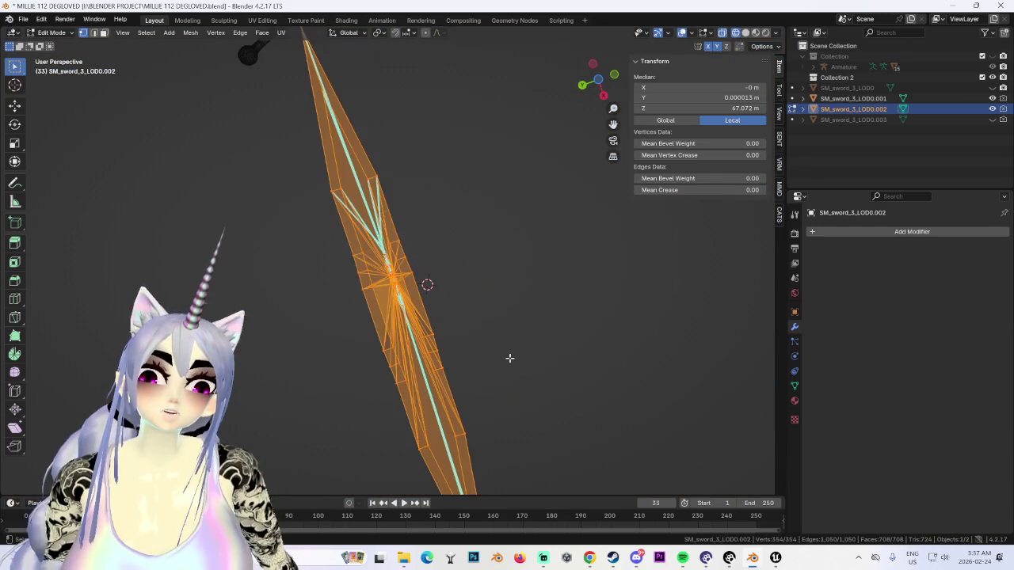
key("s")
key("y")
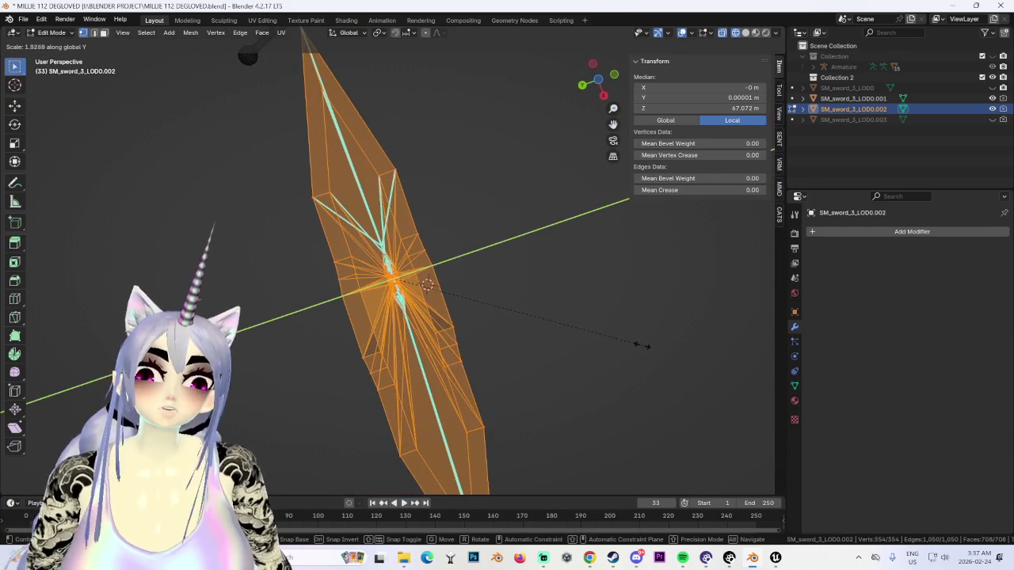
key("Escape")
Step: Turn off see-through, deselect, return to Object Mode and frame the sheath
key("alt+a")
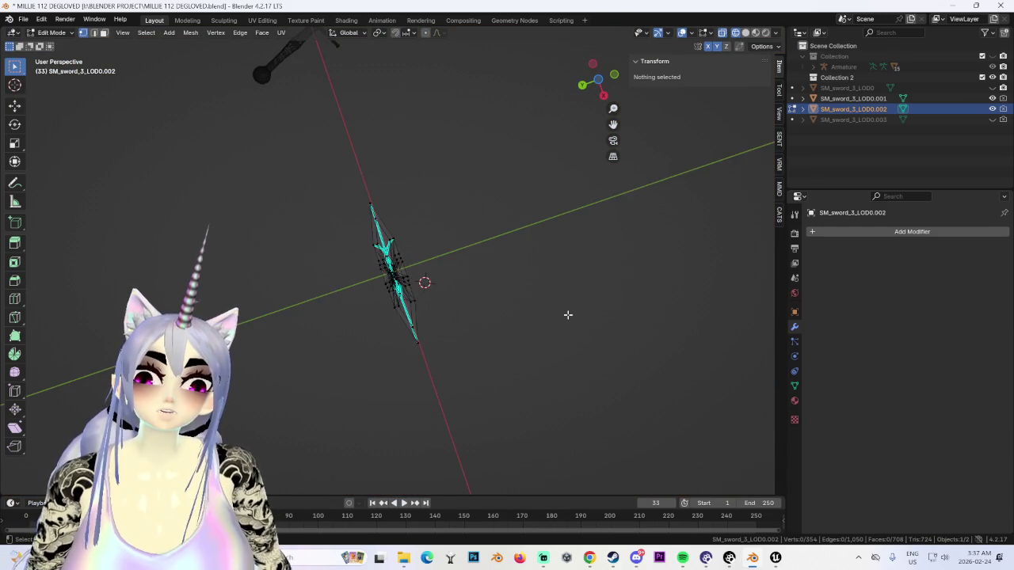
left_click(746, 32)
mouse_move(530, 243)
middle_mouse_down()
mouse_move(468, 278)
mouse_move(519, 261)
mouse_move(468, 246)
mouse_move(541, 246)
mouse_move(517, 246)
mouse_move(494, 277)
mouse_move(452, 245)
mouse_move(272, 163)
middle_mouse_up()
key("a")
key("alt+a")
left_click(52, 32)
left_click(53, 45)
key("KP_Decimal")
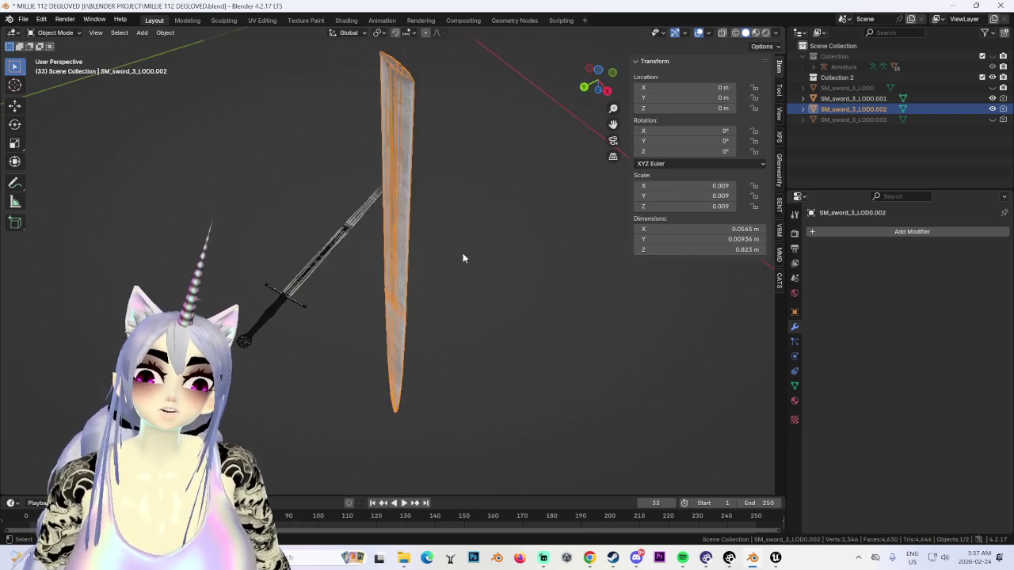
Step: Assign the existing 'glove texture' material (LEATHER 2.png) to the sheath
middle_click_drag(468, 243, 640, 235)
left_click(794, 400)
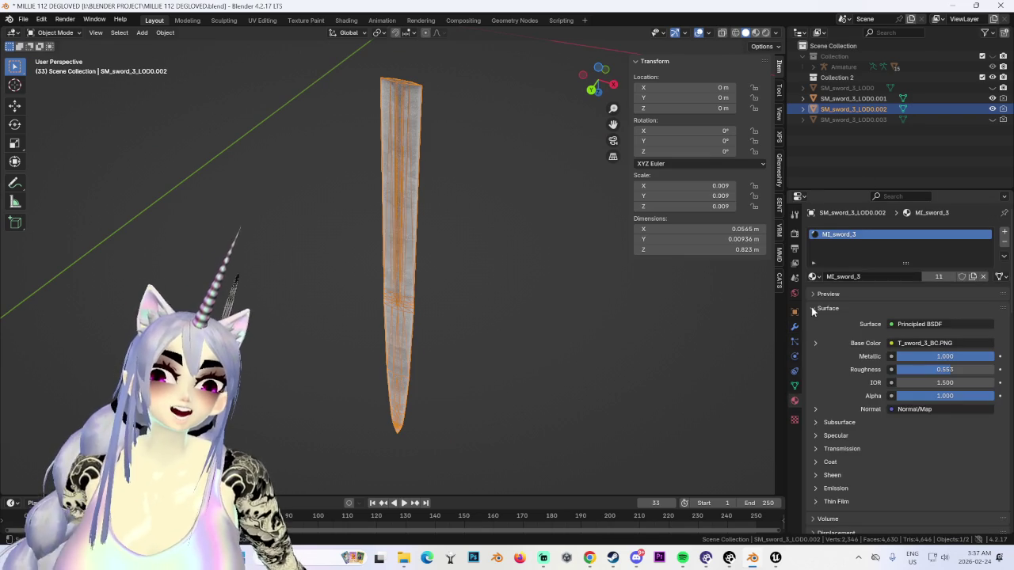
left_click(813, 276)
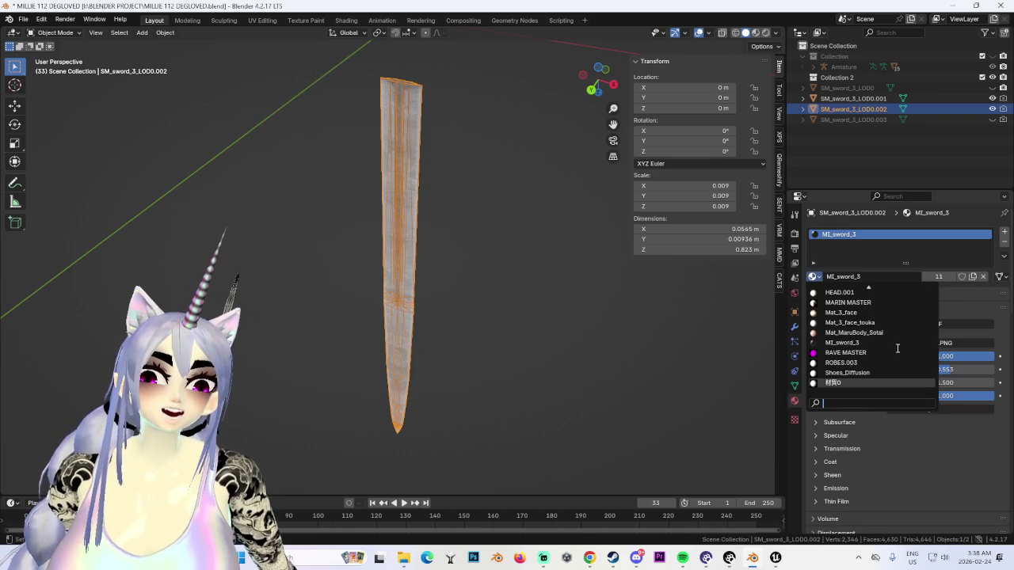
scroll(893, 350, "up", 5)
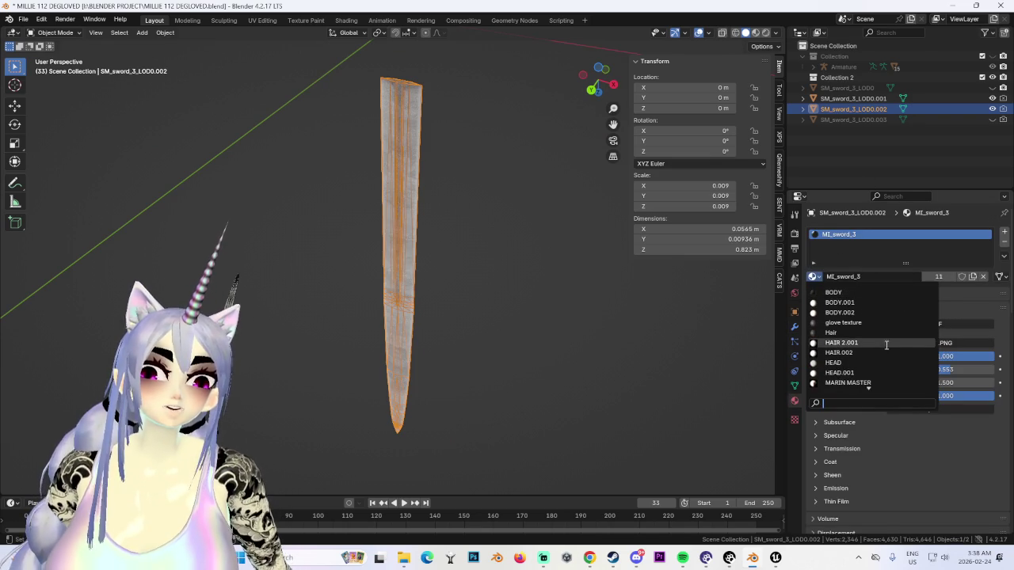
left_click(845, 324)
left_click(455, 262)
middle_click_drag(454, 262, 491, 299)
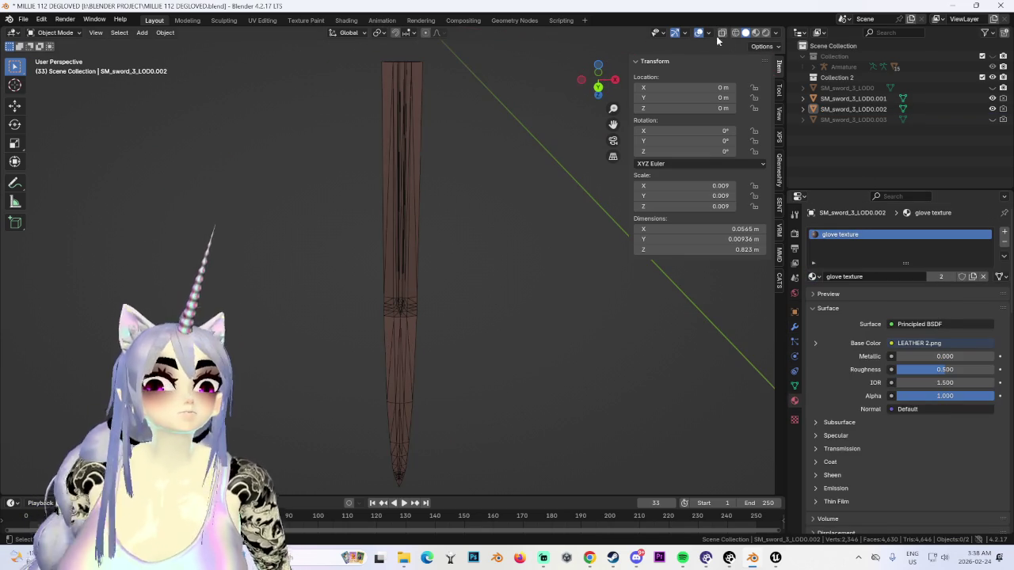
scroll(407, 276, "down", 3)
Step: Select the sheath, switch to front orthographic view and open the UV Editing workspace
left_click(400, 264)
scroll(323, 259, "up", 2)
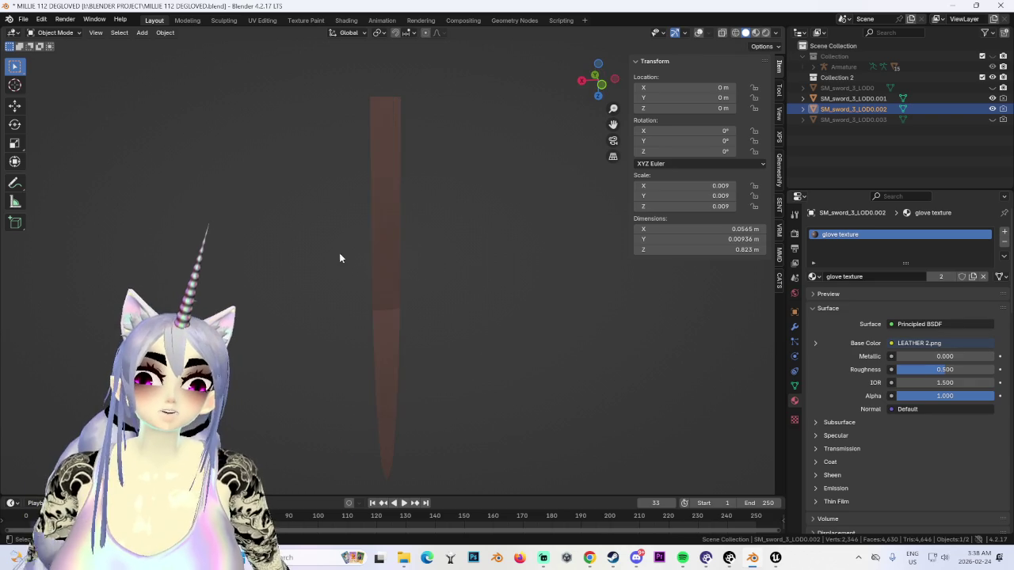
left_click(599, 88)
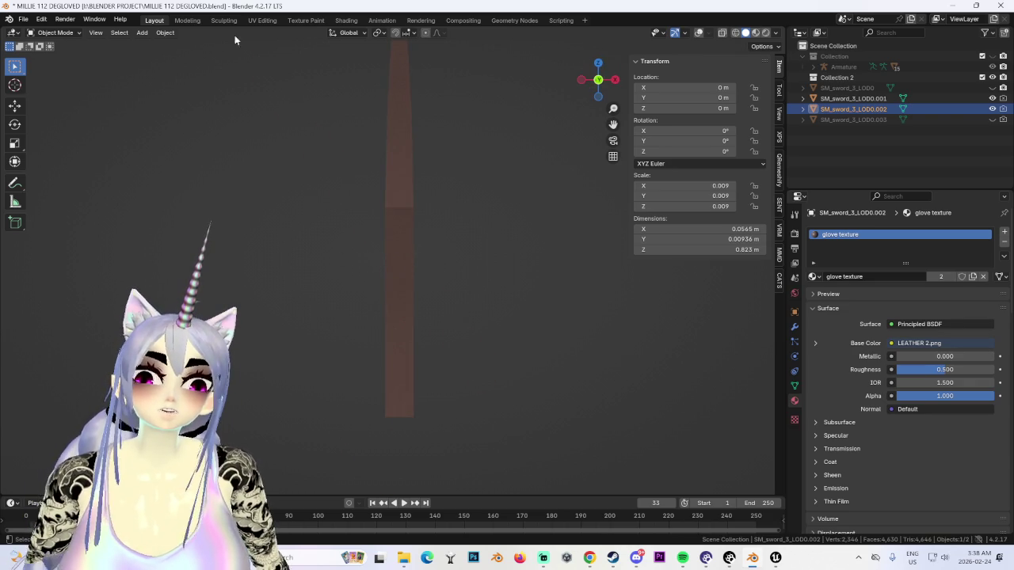
left_click(261, 19)
mouse_move(602, 261)
middle_mouse_down()
mouse_move(659, 318)
mouse_move(618, 301)
mouse_move(610, 315)
mouse_move(614, 225)
middle_mouse_up()
Step: Re-enter Edit Mode on the sheath in back orthographic view and select all geometry and UVs
scroll(659, 318, "down", 3)
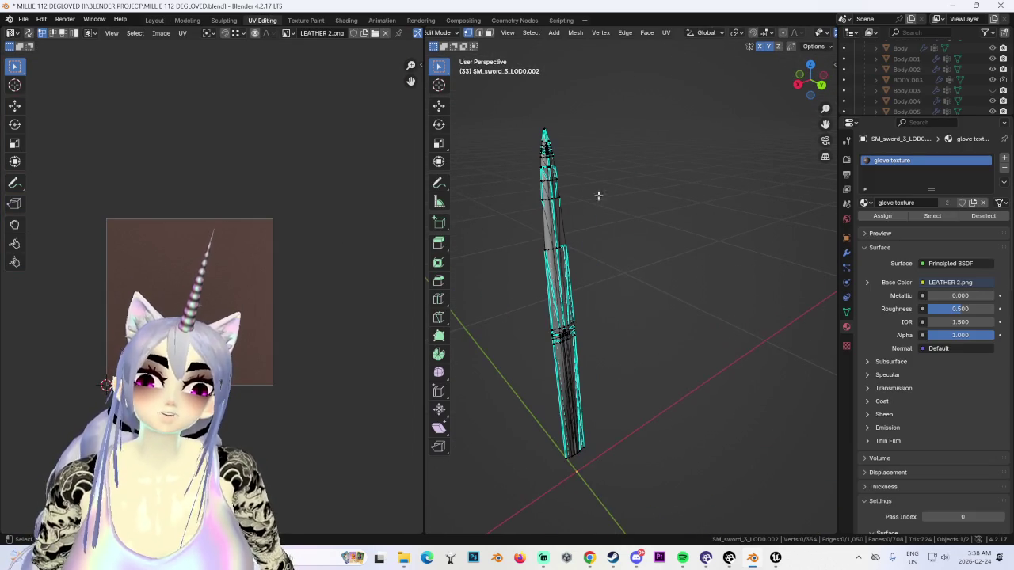
left_click(446, 33)
left_click(451, 44)
left_click(446, 33)
left_click(455, 58)
left_click(820, 83)
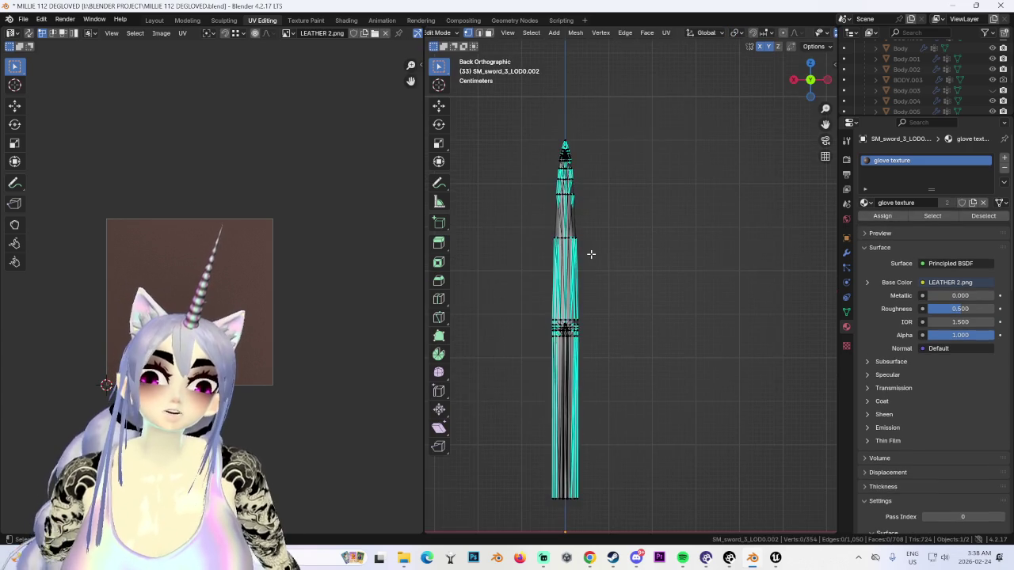
key("a")
scroll(212, 295, "up", 3)
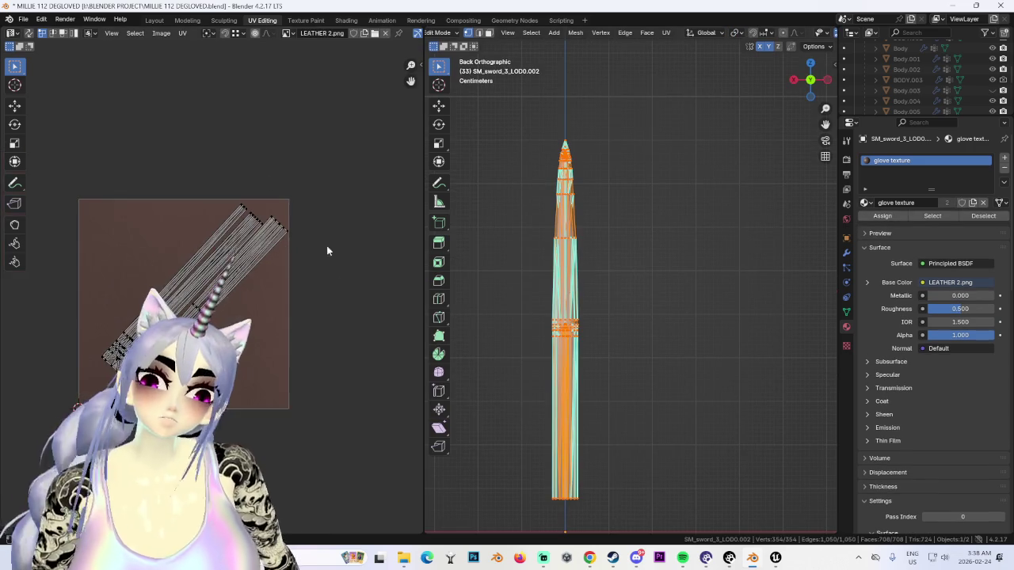
key("a")
scroll(346, 407, "up", 2)
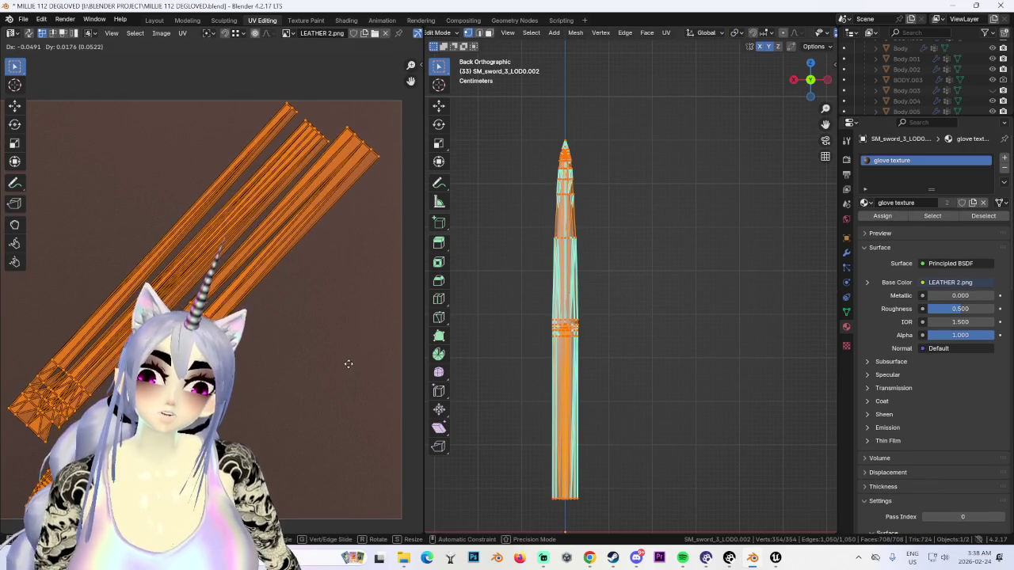
scroll(354, 368, "down", 3)
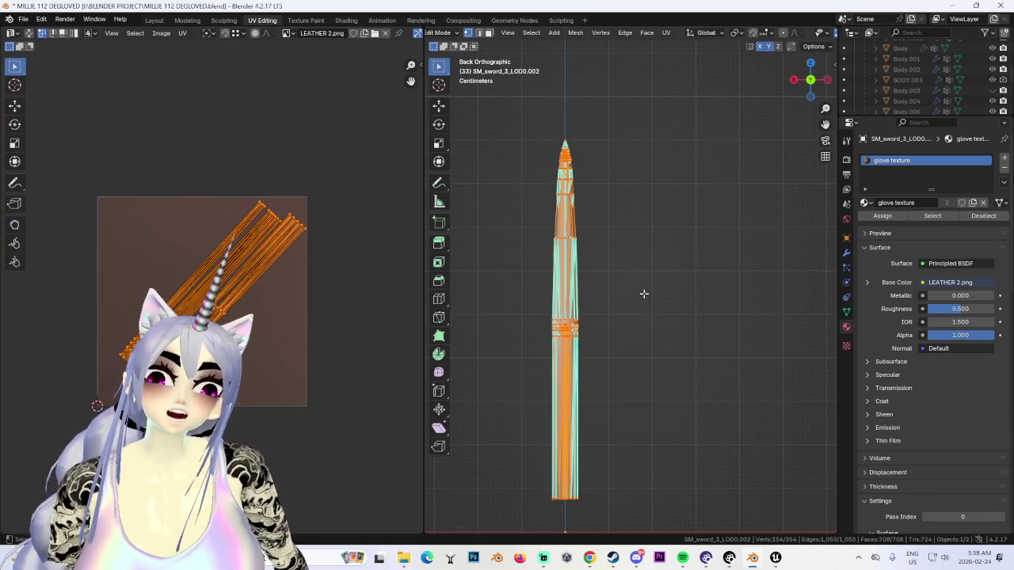
Step: Project the sheath's UVs from view, stretch them vertically, and return to Layout
left_click(667, 33)
left_click(737, 141)
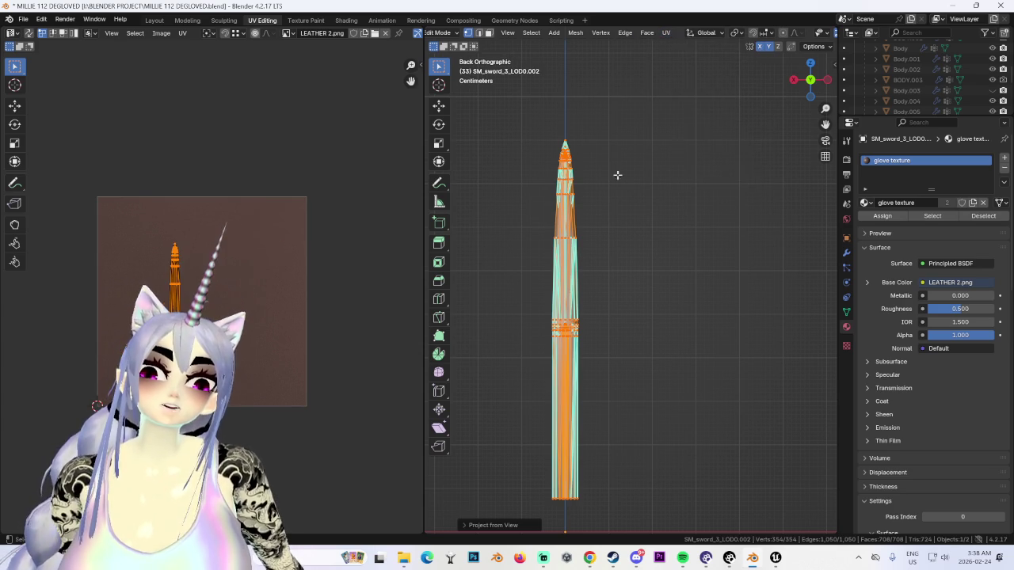
scroll(253, 297, "up", 1)
scroll(274, 294, "up", 1)
left_click(183, 33)
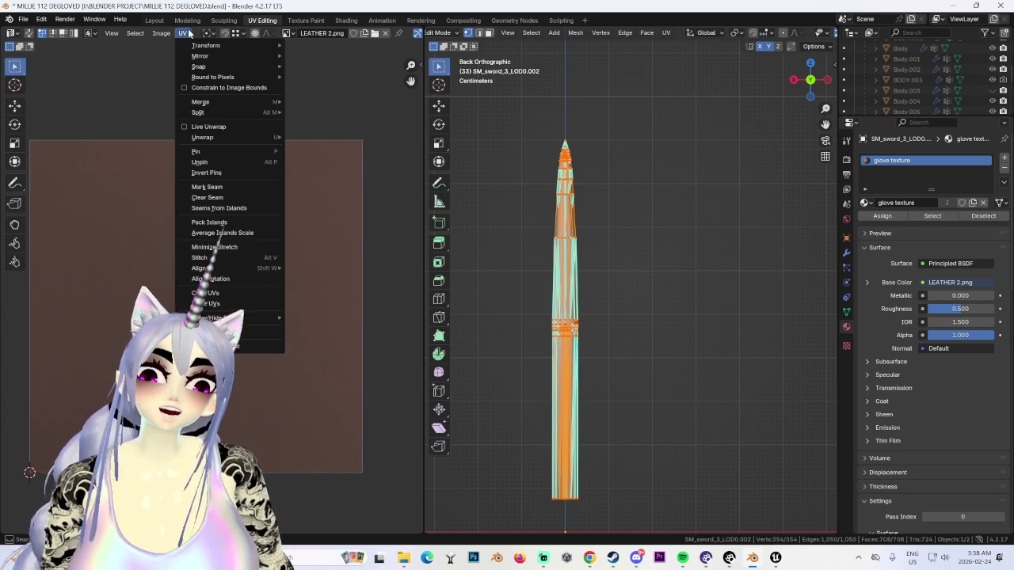
key("s")
key("y")
left_click(367, 328)
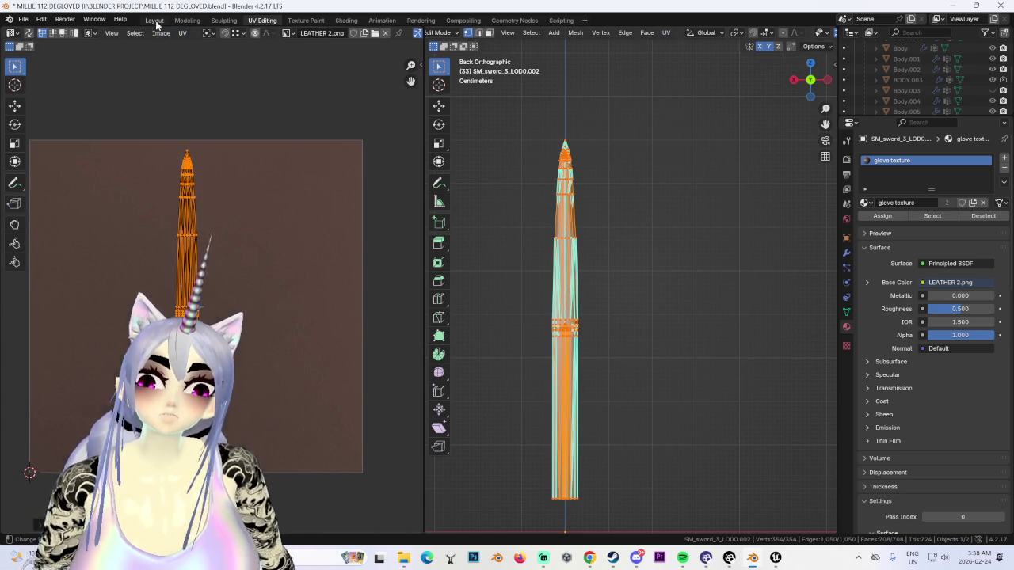
left_click(155, 22)
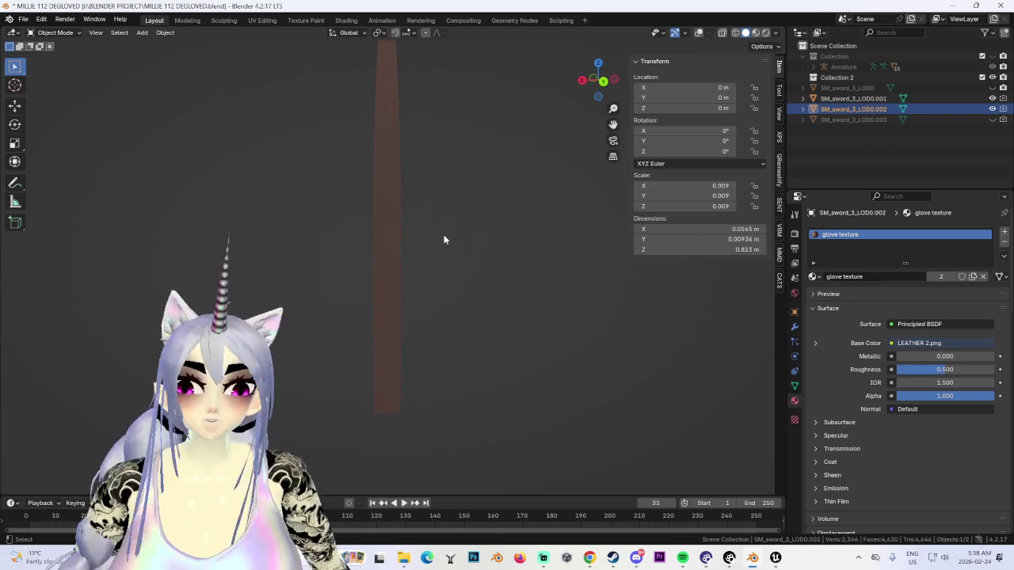
key("alt+a")
Step: Deselect the sheath, orbit around it and hide the viewport overlays
left_click(697, 32)
key("a")
middle_click_drag(438, 241, 526, 192)
key("alt+a")
left_click(699, 32)
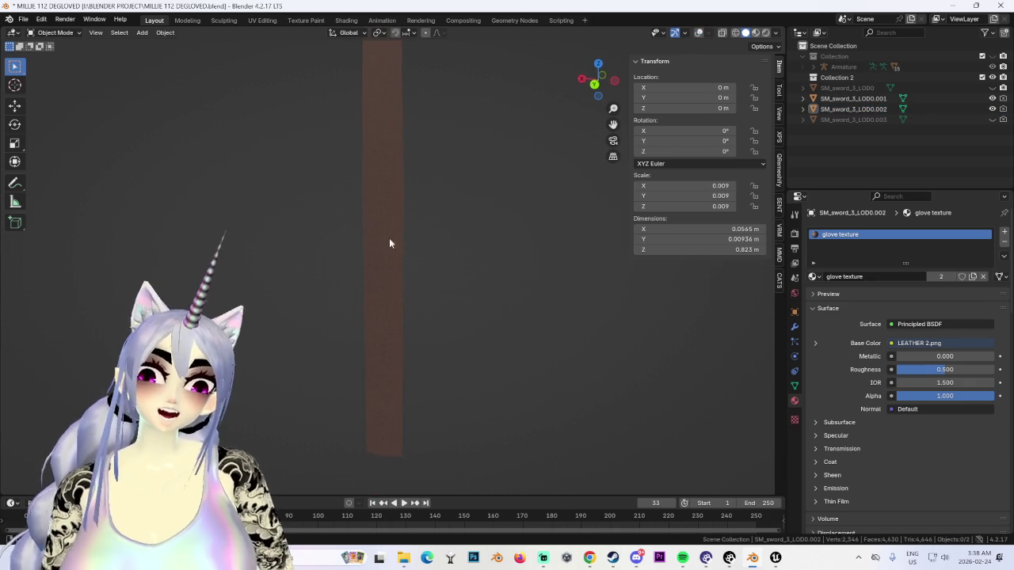
Step: Apply Shade Smooth to the leather sheath
left_click(776, 33)
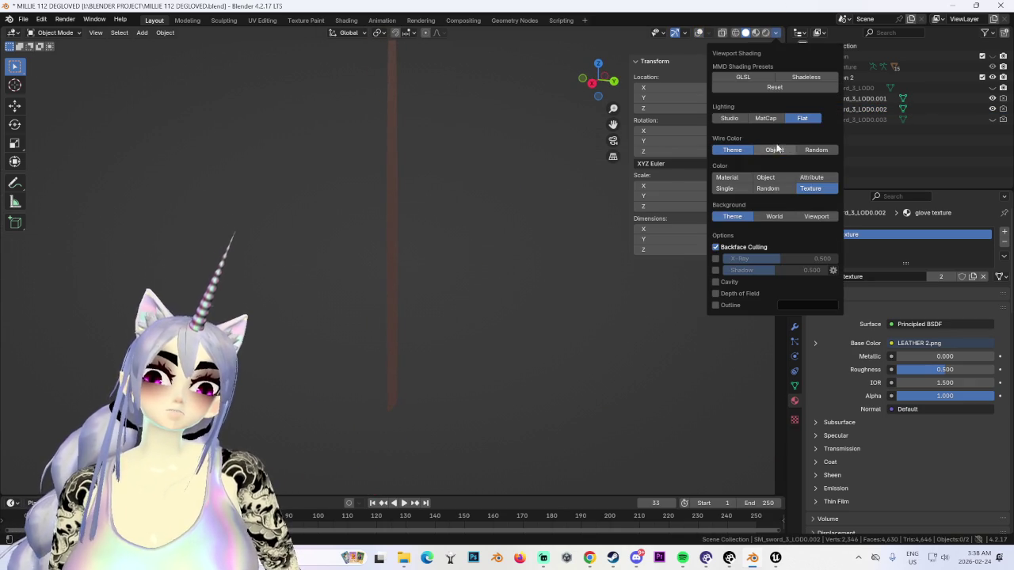
scroll(386, 206, "up", 4)
scroll(410, 237, "up", 5)
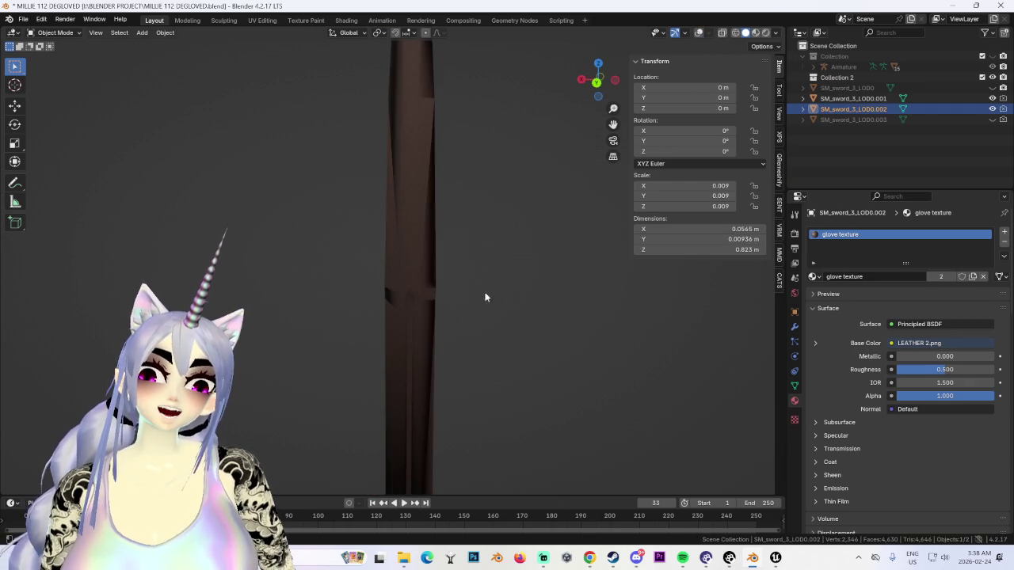
left_click(165, 33)
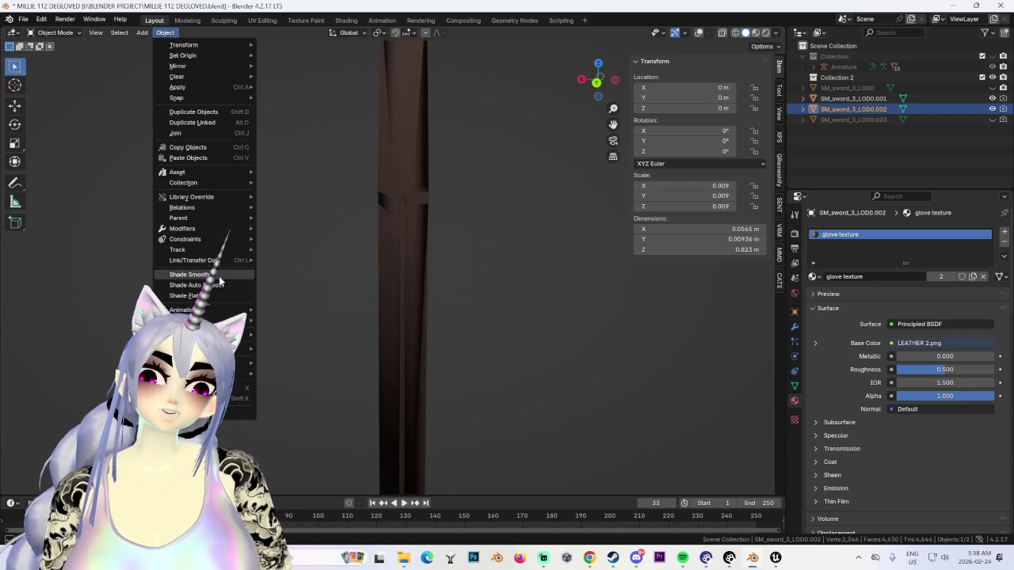
left_click(187, 275)
scroll(471, 232, "down", 3)
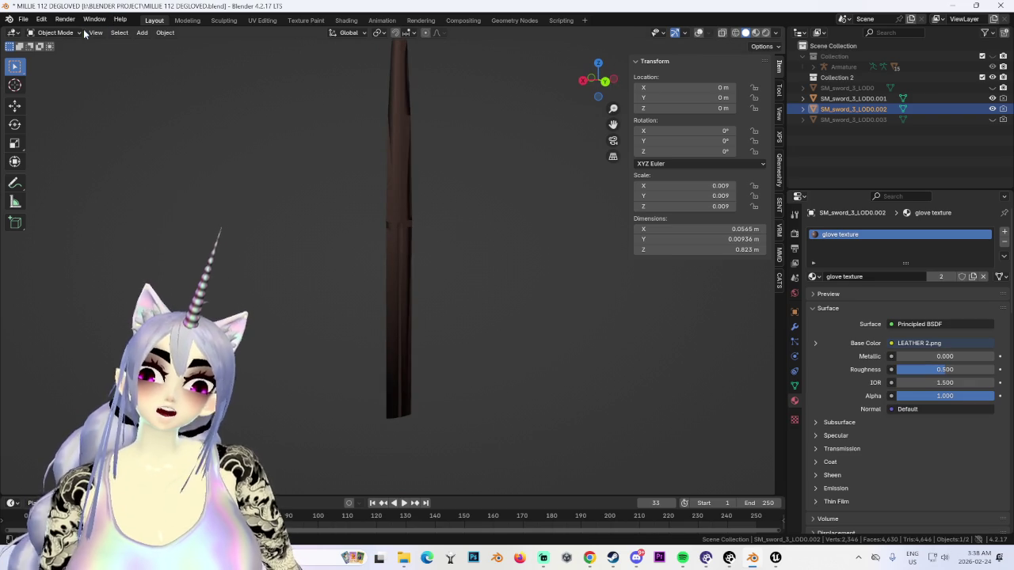
Step: Recalculate the sheath's normals in Edit Mode
left_click(53, 33)
left_click(53, 58)
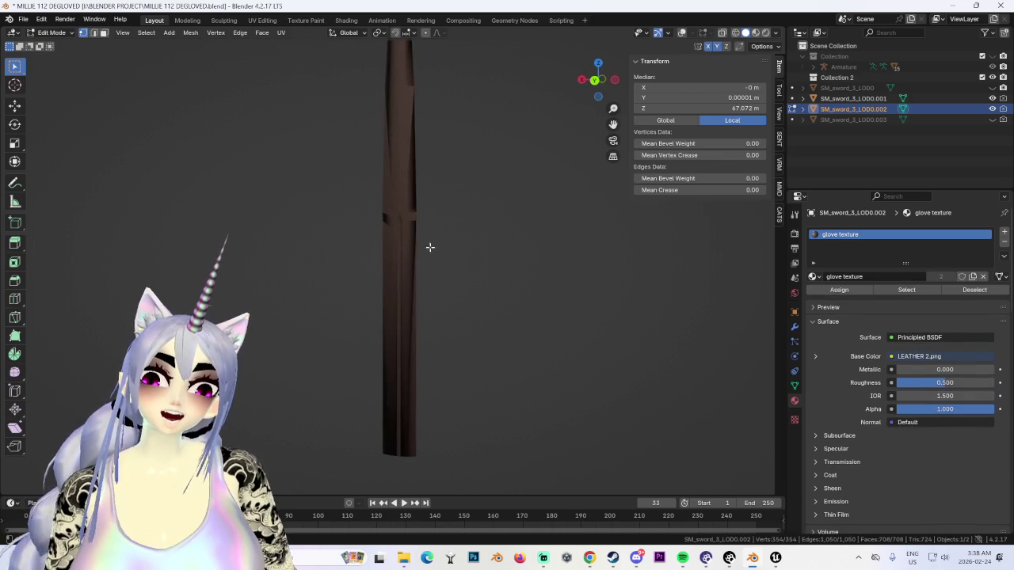
key("shift+alt+z")
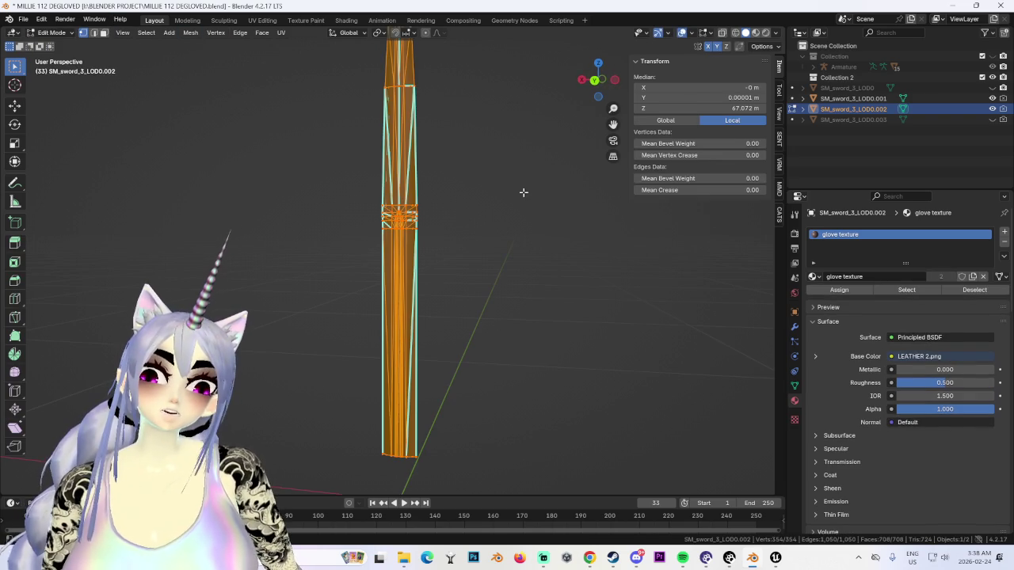
left_click(190, 33)
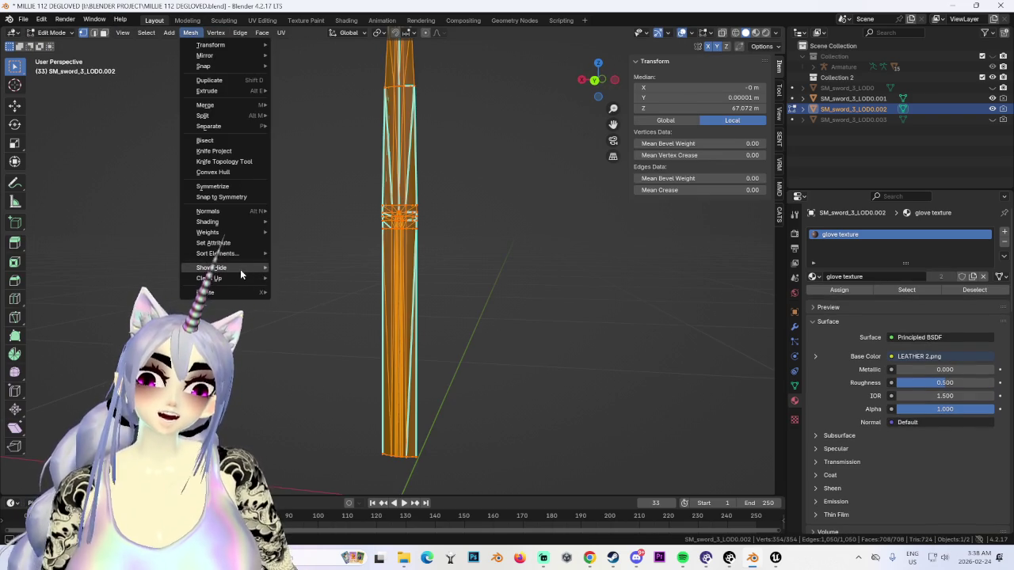
mouse_move(208, 211)
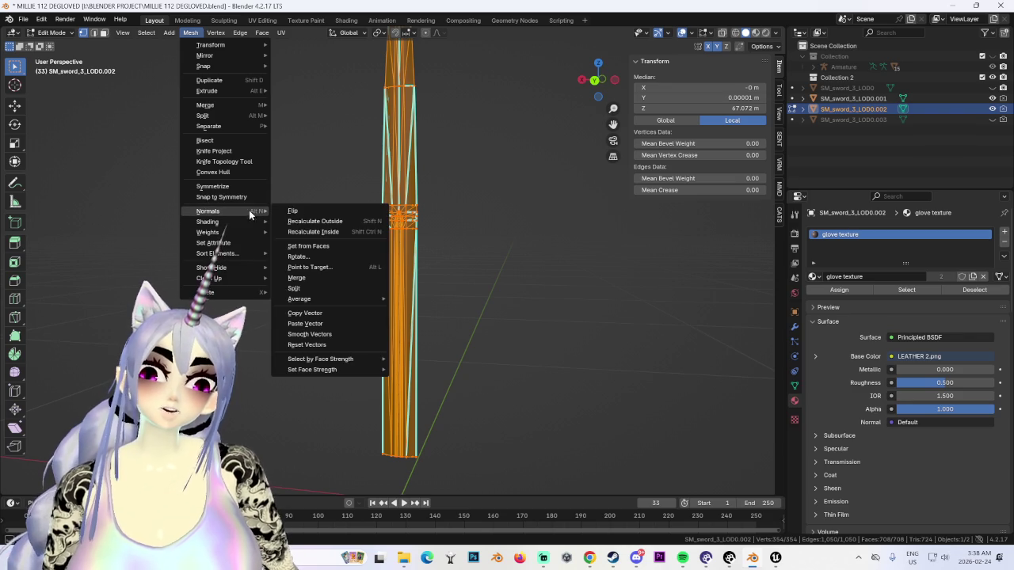
left_click(530, 249)
Step: Check the sheath in Material Preview shading and return to Object Mode
left_click(755, 33)
mouse_move(555, 182)
middle_mouse_down()
mouse_move(525, 219)
mouse_move(531, 190)
middle_mouse_up()
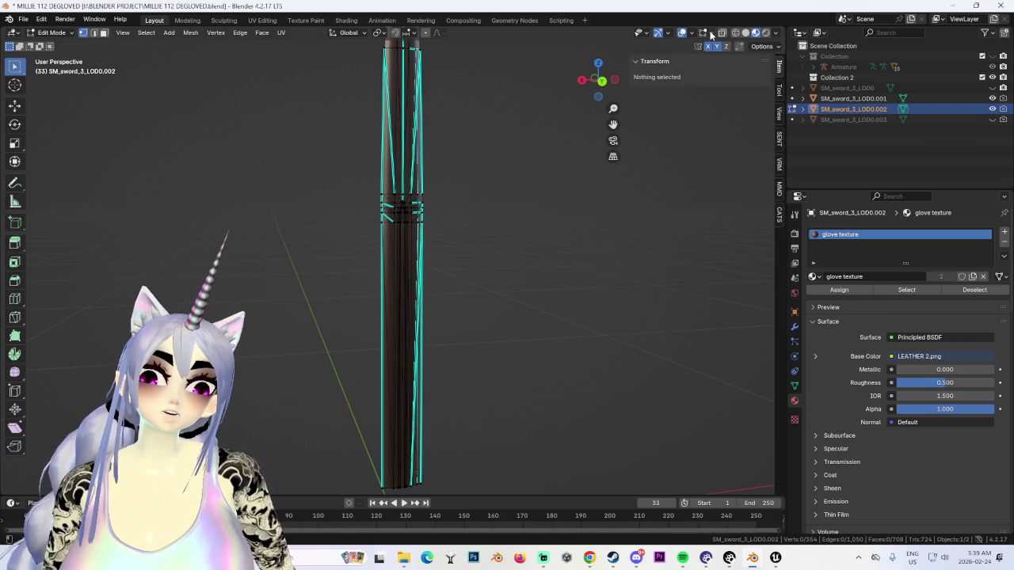
left_click(681, 33)
mouse_move(491, 261)
middle_mouse_down()
mouse_move(449, 293)
mouse_move(502, 290)
mouse_move(435, 226)
mouse_move(450, 280)
mouse_move(431, 280)
mouse_move(446, 208)
mouse_move(447, 263)
mouse_move(552, 278)
mouse_move(540, 277)
middle_mouse_up()
left_click(49, 33)
left_click(52, 46)
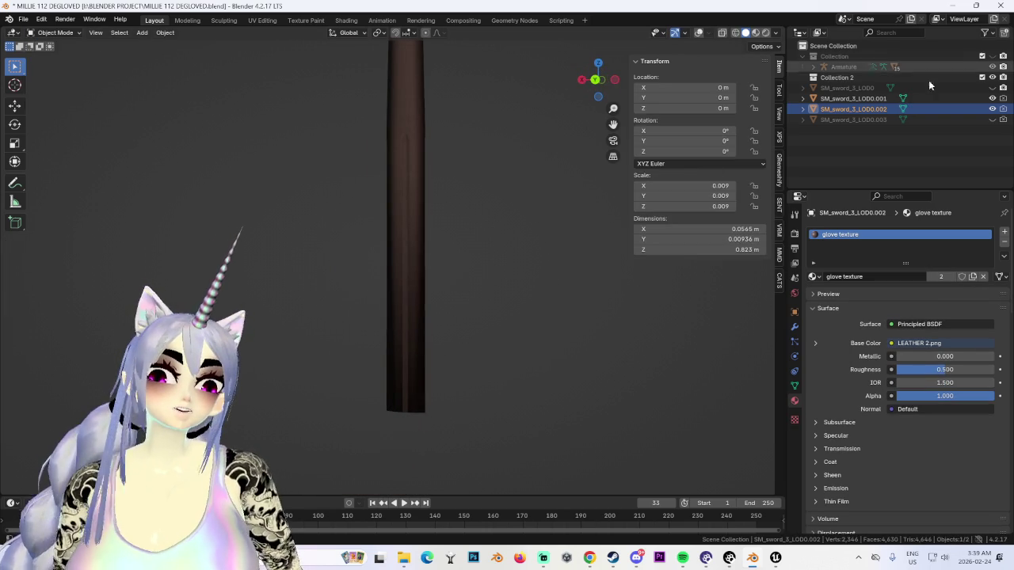
Step: Select the full sword object and show the viewport overlays again
mouse_move(577, 320)
middle_mouse_down()
mouse_move(507, 387)
mouse_move(407, 301)
middle_mouse_up()
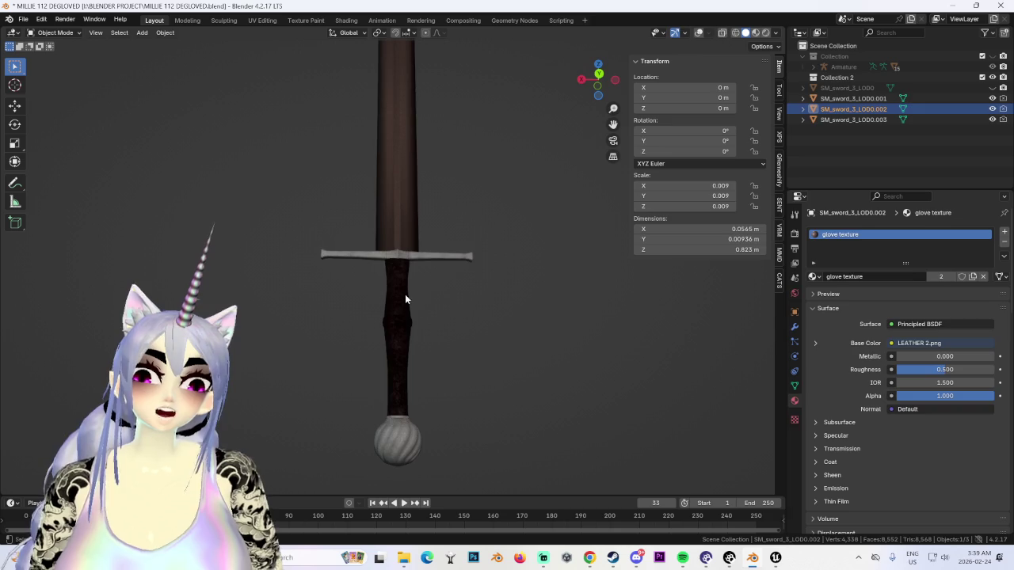
left_click(407, 301)
left_click(699, 33)
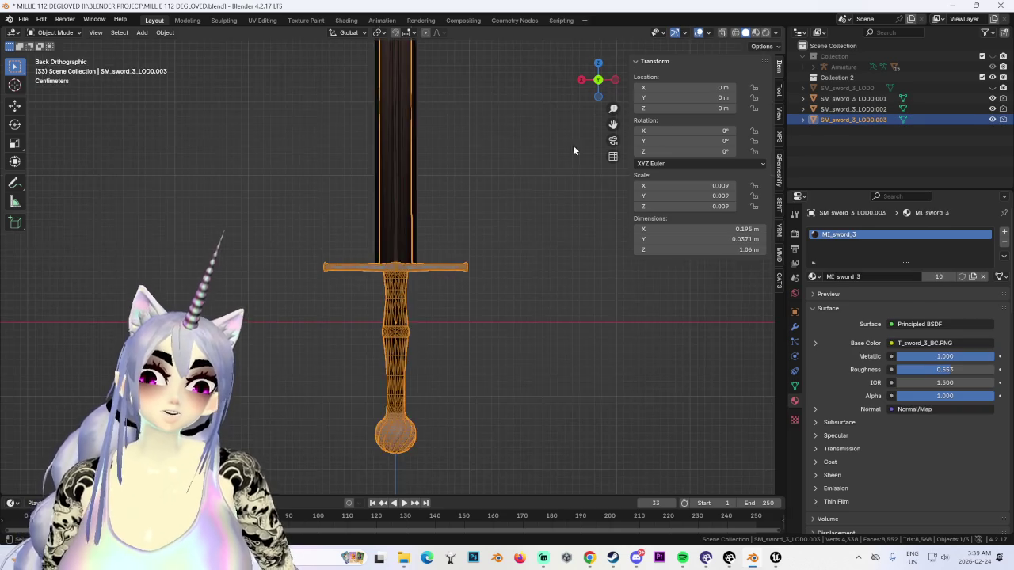
Step: Select the sheath and sword, then unhide the original sword mesh SM_sword_3_LOD0
key("ctrl+KP_1")
key("KP_1")
left_click(409, 323)
left_click(409, 325, "shift")
middle_click_drag(409, 325, 473, 310)
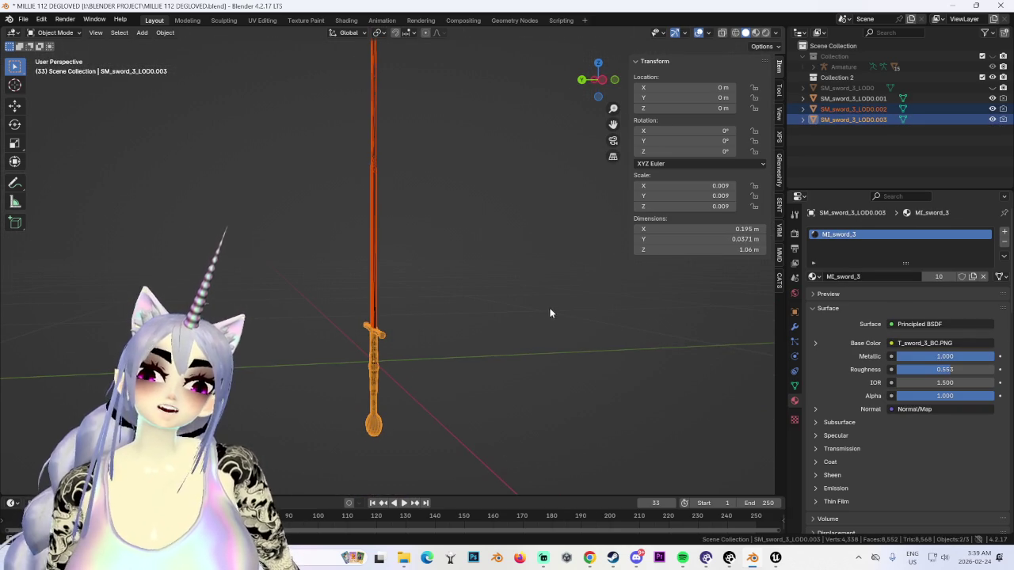
key("alt+h")
Step: Unhide the character's Collection and the Body.003 mesh in the Outliner
middle_click_drag(485, 244, 426, 259)
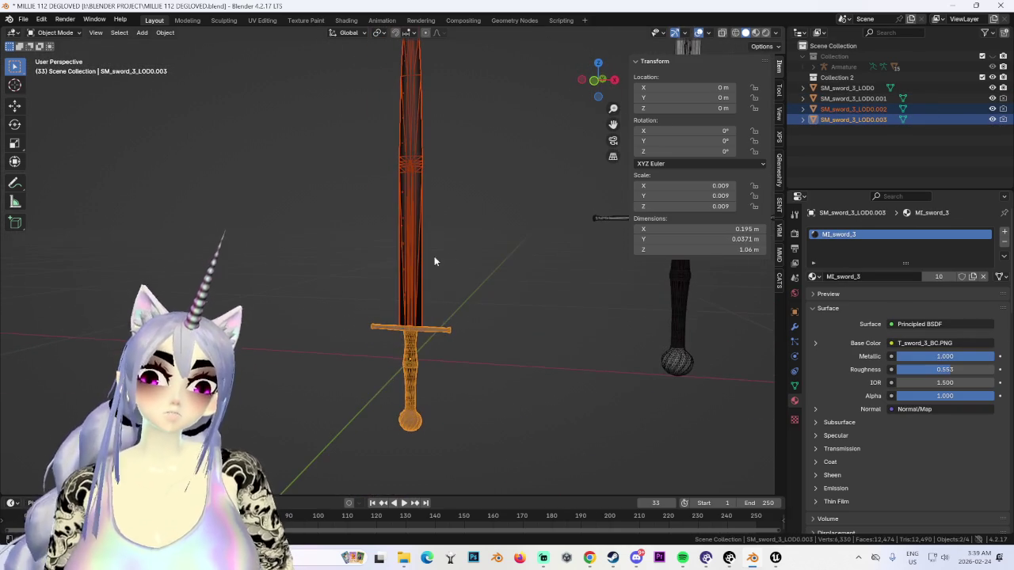
left_click(992, 56)
middle_click_drag(463, 276, 507, 270)
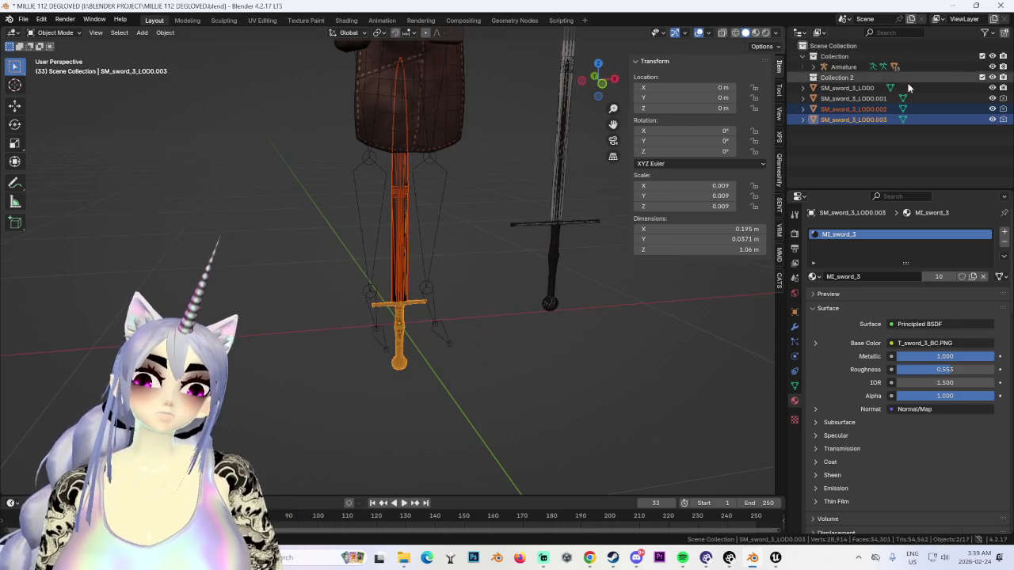
left_click(813, 66)
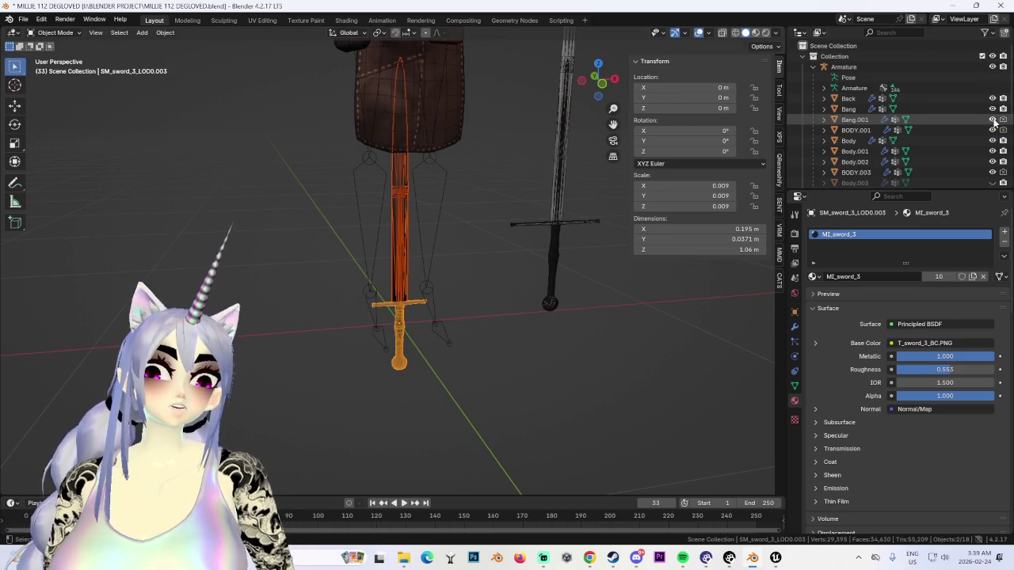
scroll(950, 143, "down", 2)
left_click(993, 161)
mouse_move(538, 247)
middle_mouse_down()
mouse_move(499, 229)
mouse_move(472, 159)
mouse_move(458, 324)
middle_mouse_up()
Step: Save the project as 'MILLIE 113 SHEATH.blend'
left_click(24, 19)
left_click(39, 117)
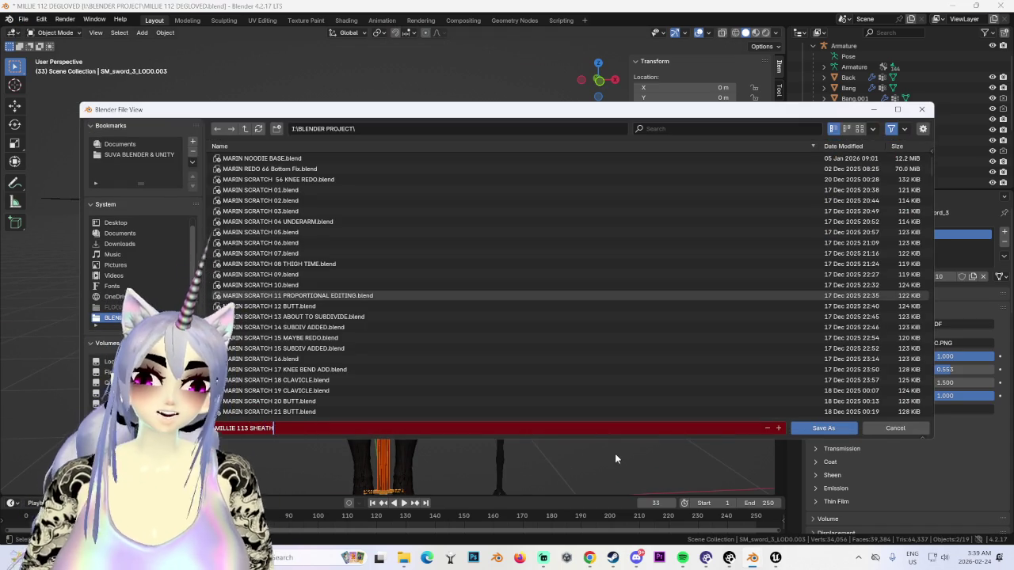
type("EATH")
key("Return")
left_click(824, 428)
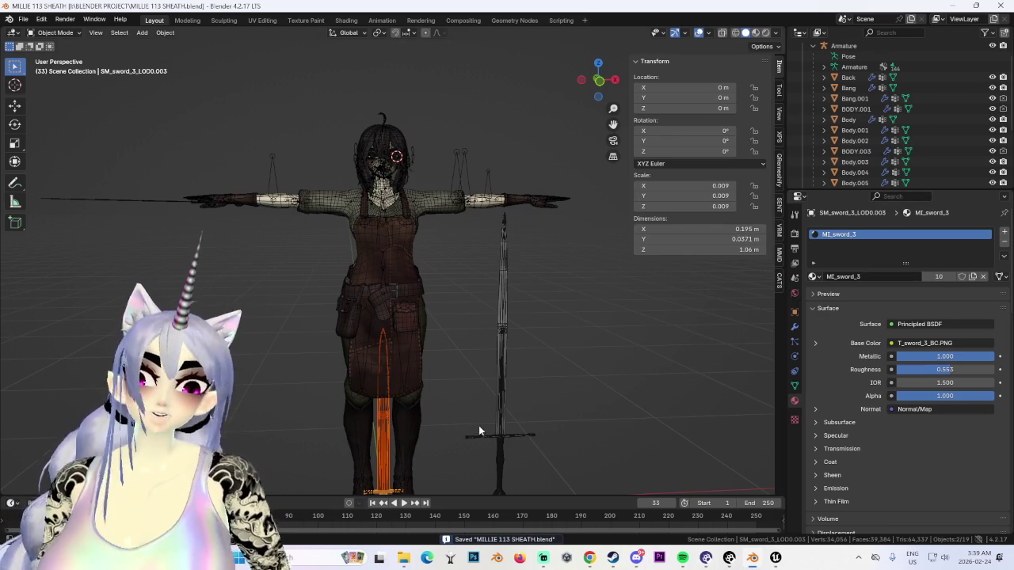
middle_click_drag(525, 388, 565, 331, "shift")
Step: Move the sword along X and raise it on Z to hip height
key("g")
key("x")
left_click(499, 374)
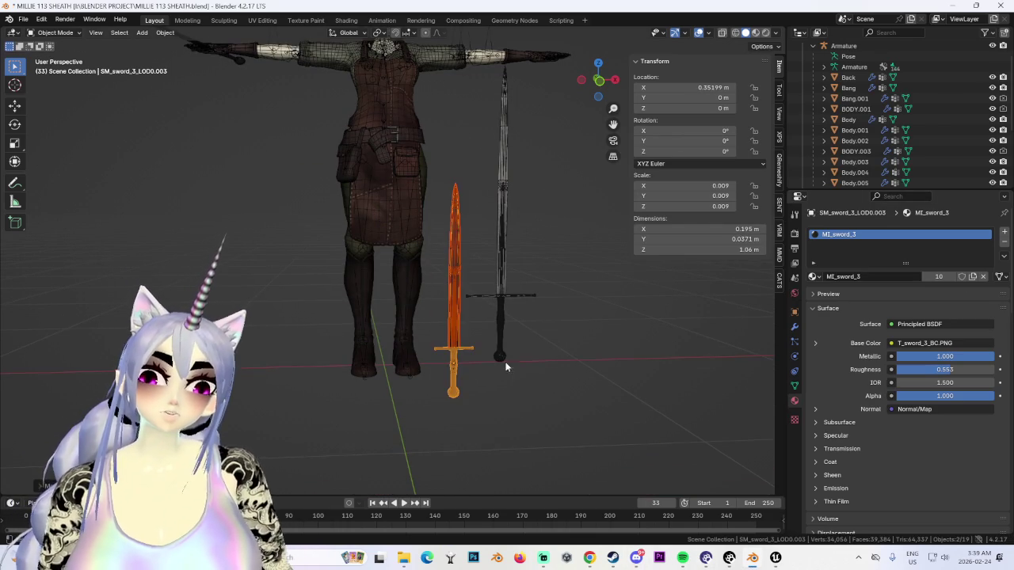
left_click(615, 79)
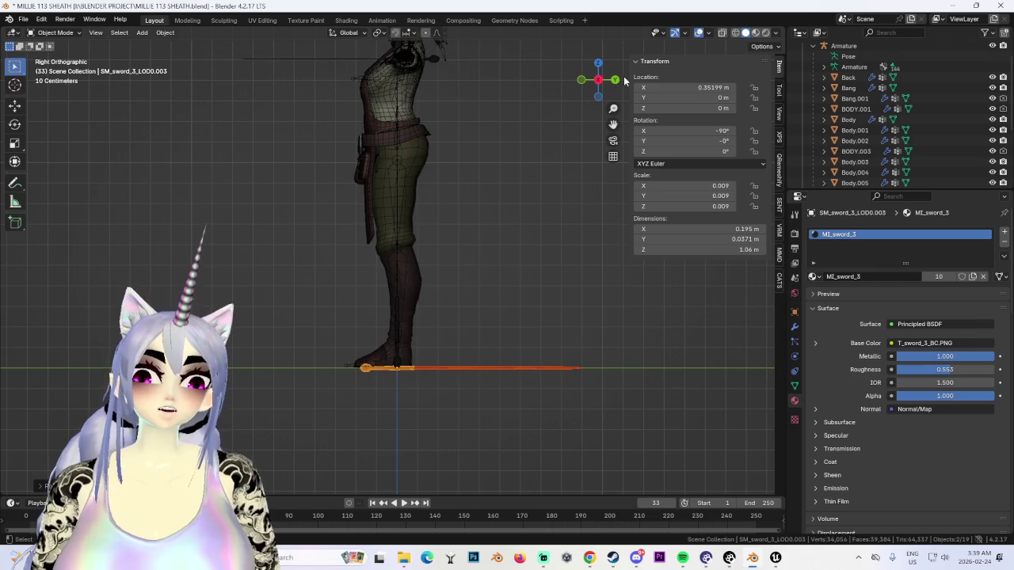
key("z")
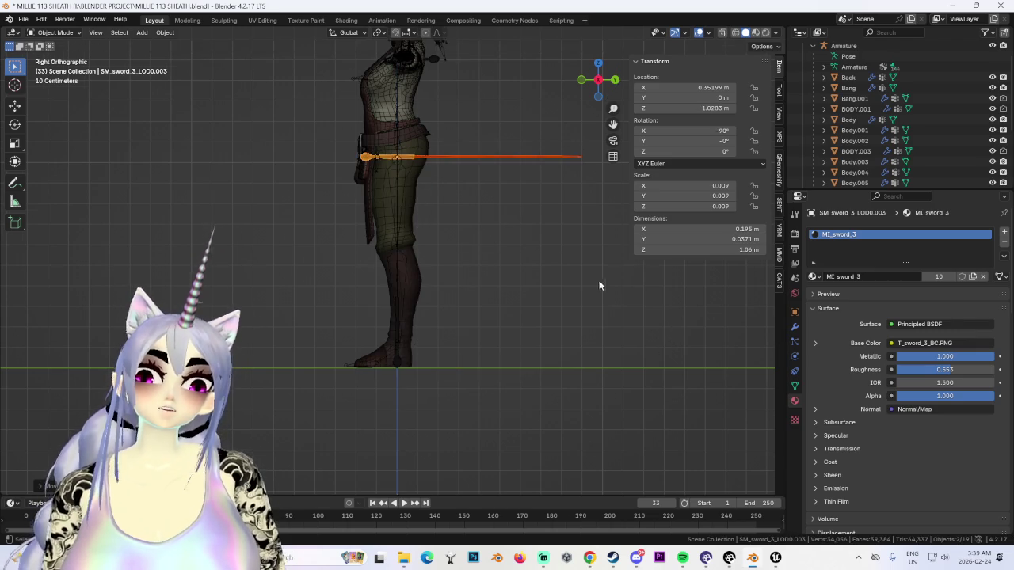
left_click(615, 79)
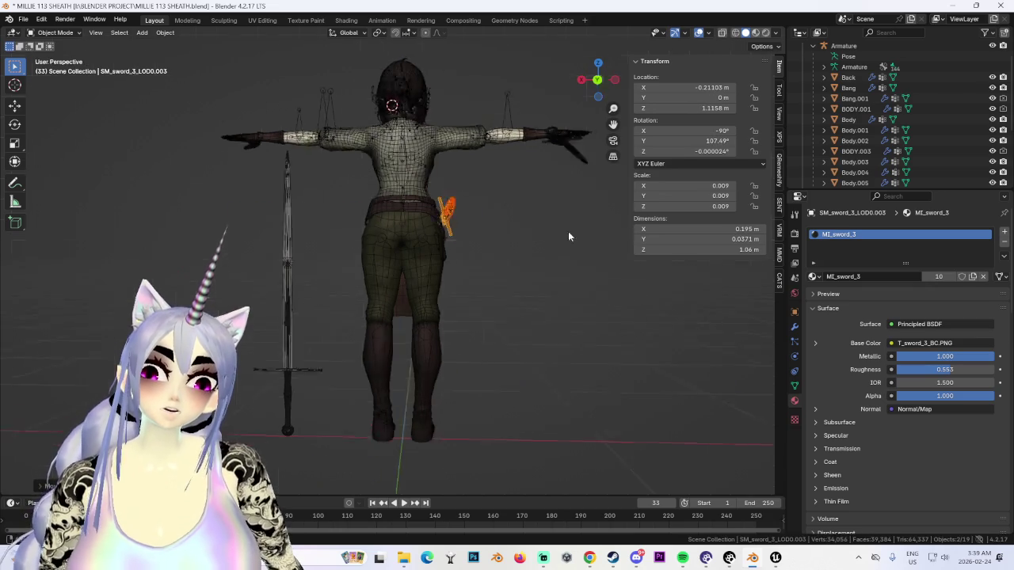
middle_click_drag(591, 235, 586, 190)
left_click(586, 83)
Step: Rotate the sword and place it at the character's hip
key("r")
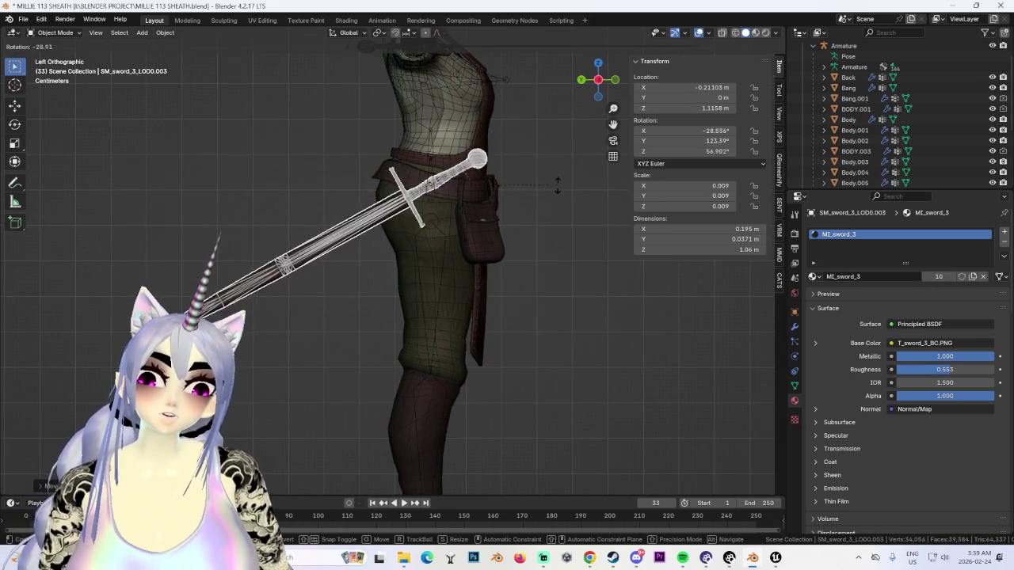
left_click(548, 163)
key("g")
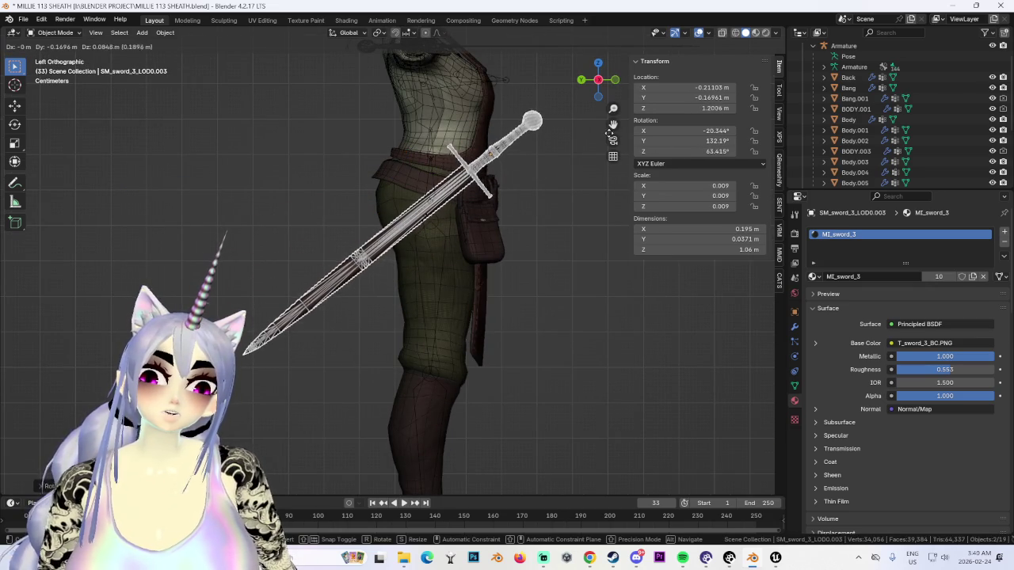
left_click(577, 261)
mouse_move(576, 261)
middle_mouse_down()
mouse_move(490, 279)
mouse_move(389, 344)
mouse_move(449, 288)
mouse_move(493, 288)
mouse_move(407, 290)
mouse_move(507, 340)
middle_mouse_up()
scroll(420, 314, "up", 3)
Step: Select the sword together with the sheath, checking from the right and left views
left_click(507, 340)
mouse_move(605, 300)
middle_mouse_down()
mouse_move(494, 289)
mouse_move(515, 274)
mouse_move(428, 280)
mouse_move(484, 301)
mouse_move(582, 419)
middle_mouse_up()
left_click(427, 280)
scroll(582, 419, "down", 2)
left_click(598, 80)
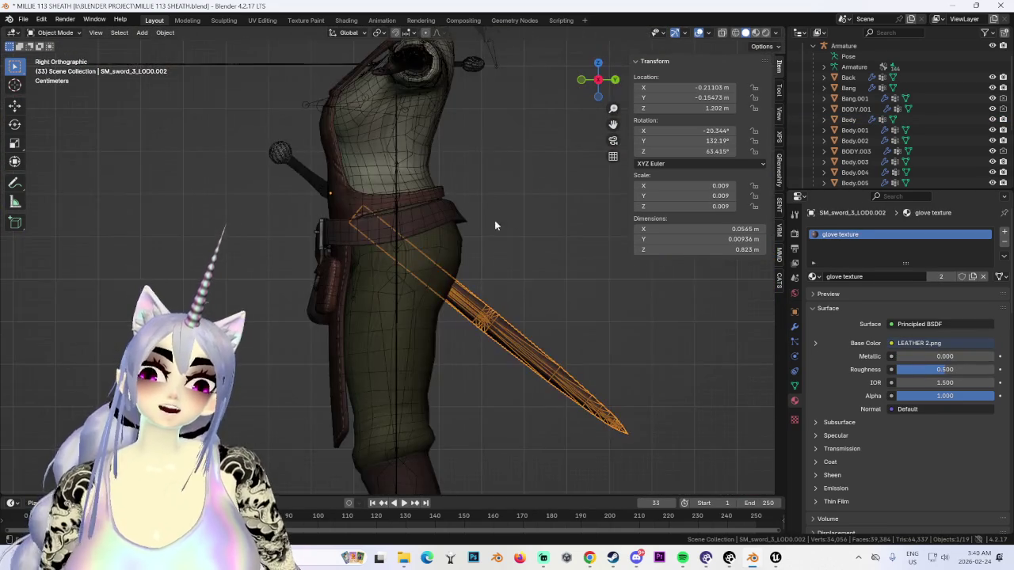
left_click(305, 185, "shift")
mouse_move(602, 198)
middle_mouse_down()
mouse_move(478, 315)
mouse_move(569, 335)
middle_mouse_up()
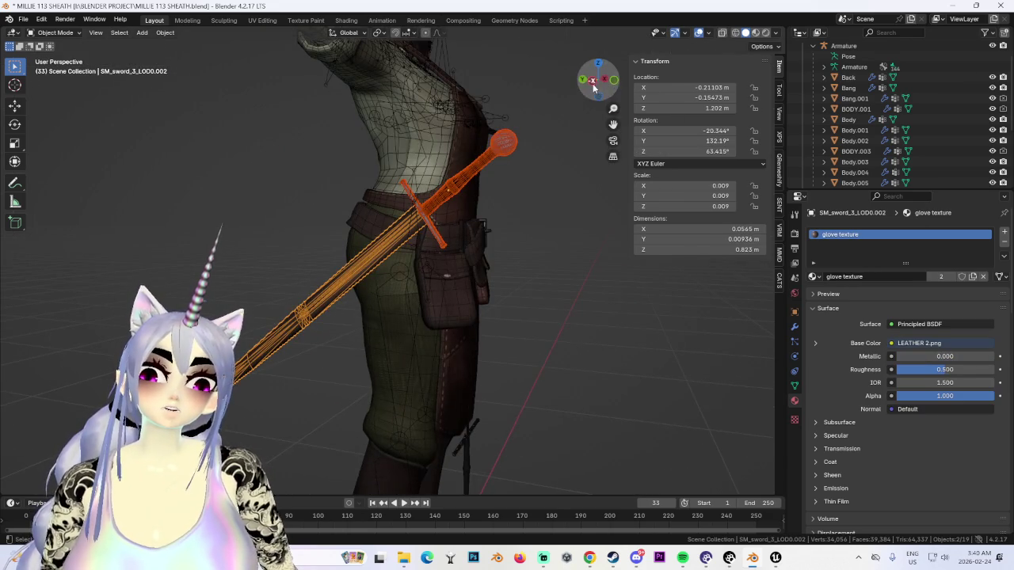
left_click(596, 87)
Step: Move the sword and sheath together along the X and Y axes
key("g")
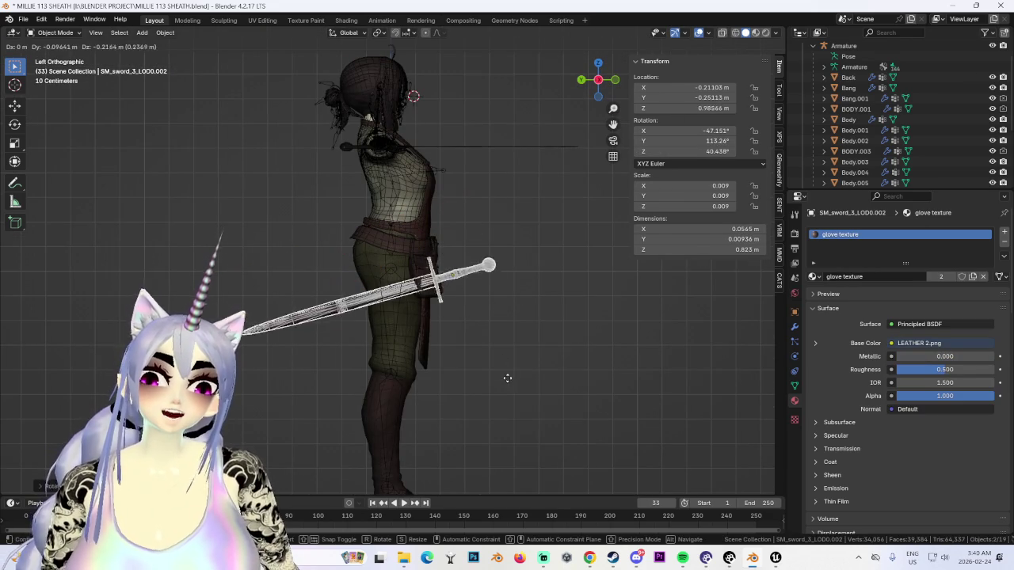
middle_click_drag(501, 371, 430, 341, "alt")
scroll(431, 341, "up", 3, "alt")
key("x")
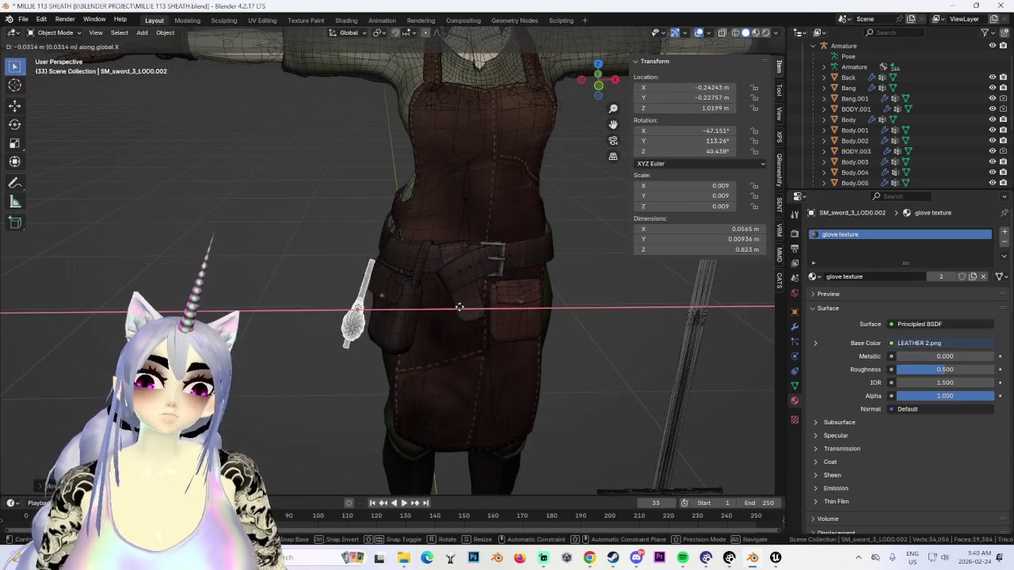
middle_click_drag(462, 309, 550, 310, "alt")
key("y")
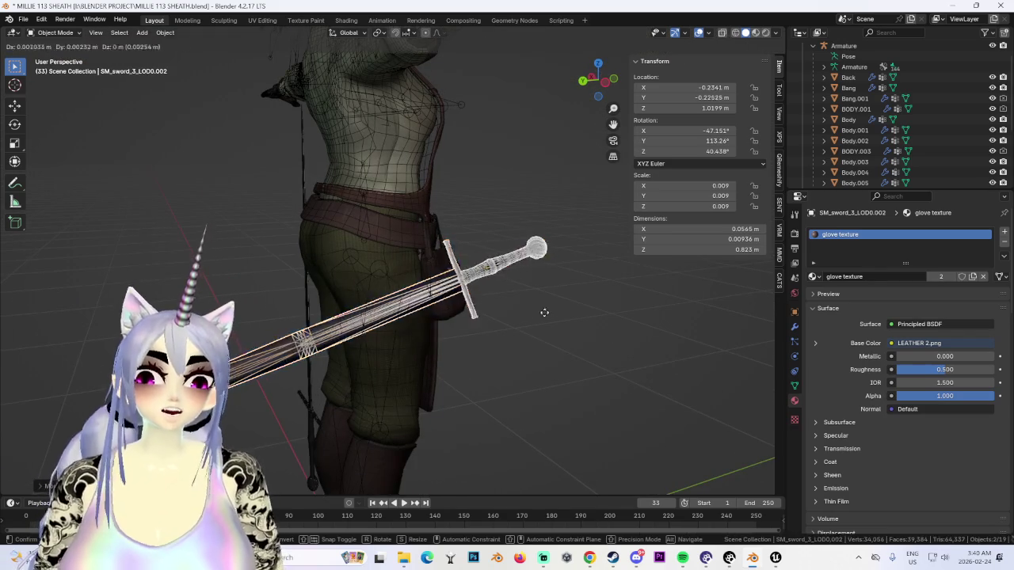
left_click(539, 316)
Step: Raise the sword slightly along the Z axis
mouse_move(447, 312)
middle_mouse_down()
mouse_move(385, 294)
mouse_move(386, 277)
mouse_move(448, 278)
middle_mouse_up()
scroll(413, 308, "up", 2)
scroll(412, 313, "down", 2)
scroll(385, 277, "down", 2)
key("g")
key("z")
left_click(391, 277)
Step: Rotate the sword from the back view and shift it along X
scroll(448, 277, "up", 3)
middle_click_drag(530, 281, 583, 276)
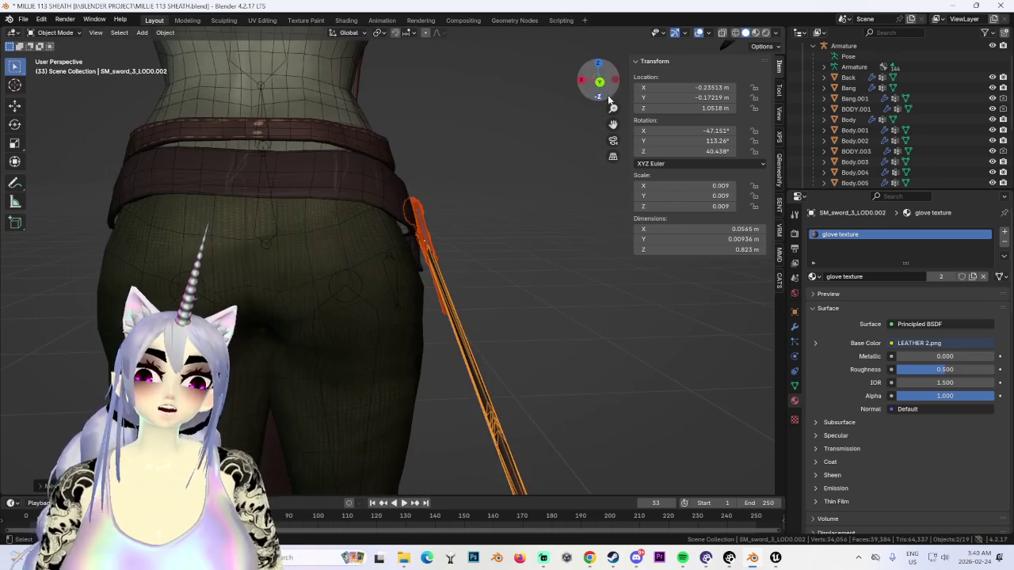
left_click(598, 80)
key("r")
left_click(552, 307)
mouse_move(548, 306)
middle_mouse_down()
mouse_move(559, 327)
mouse_move(529, 346)
mouse_move(482, 310)
mouse_move(451, 322)
mouse_move(443, 372)
mouse_move(520, 378)
mouse_move(432, 369)
mouse_move(547, 370)
mouse_move(460, 328)
mouse_move(579, 343)
mouse_move(515, 340)
mouse_move(538, 315)
mouse_move(544, 361)
mouse_move(520, 362)
mouse_move(513, 394)
mouse_move(392, 356)
mouse_move(546, 369)
middle_mouse_up()
key("g")
key("x")
left_click(528, 346)
Step: Shift the sword slightly along X and rotate it to a steeper angle
key("g")
key("x")
left_click(438, 362)
key("r")
left_click(478, 358)
key("r")
left_click(493, 387)
Step: Fine-tune the sword's X position and rotation, then deselect to check placement
key("alt+a")
key("ctrl+z")
key("g")
key("x")
left_click(514, 336)
left_click(544, 363)
key("ctrl+z")
left_click(547, 369)
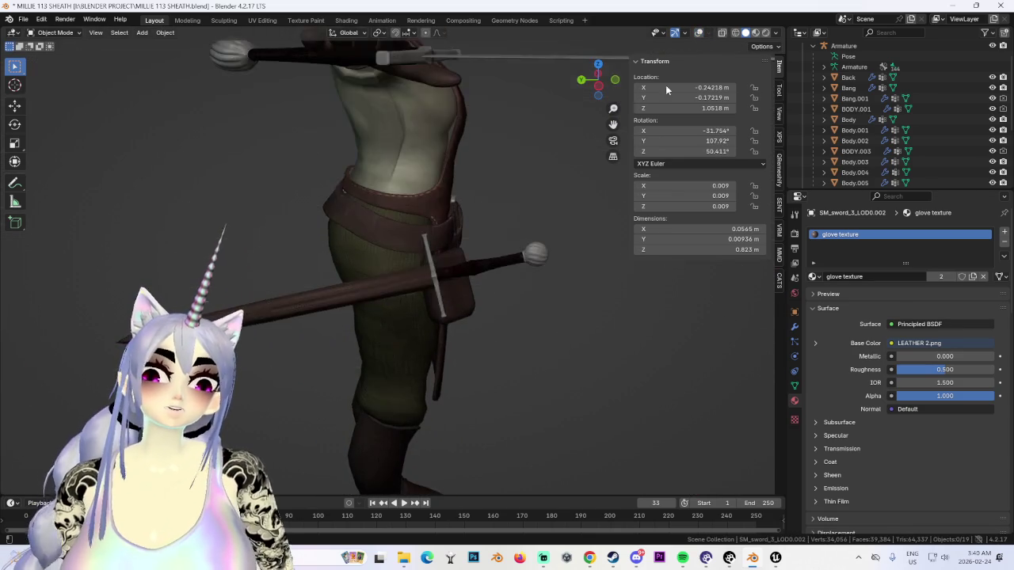
Step: Orbit and zoom around the character to inspect the sheathed sword side-on
mouse_move(689, 46)
middle_mouse_down()
mouse_move(489, 253)
mouse_move(597, 248)
middle_mouse_up()
scroll(503, 236, "down", 3)
scroll(442, 295, "up", 2)
scroll(436, 291, "up", 2)
mouse_move(435, 291)
middle_mouse_down()
mouse_move(425, 260)
mouse_move(521, 290)
mouse_move(412, 277)
mouse_move(552, 252)
mouse_move(446, 265)
mouse_move(672, 282)
mouse_move(683, 251)
mouse_move(486, 285)
mouse_move(389, 276)
middle_mouse_up()
scroll(432, 257, "up", 3)
scroll(434, 280, "down", 3)
scroll(459, 276, "down", 2)
scroll(520, 290, "up", 2)
scroll(413, 252, "up", 2)
scroll(436, 259, "down", 3)
scroll(552, 252, "up", 2)
scroll(576, 279, "up", 1)
scroll(464, 275, "up", 2)
Step: Inspect the hips and belt, then select the Body mesh and enter Edit Mode
mouse_move(464, 275)
middle_mouse_down()
mouse_move(516, 271)
mouse_move(430, 287)
mouse_move(482, 295)
mouse_move(459, 303)
mouse_move(545, 292)
mouse_move(507, 285)
mouse_move(397, 337)
mouse_move(464, 324)
mouse_move(442, 319)
mouse_move(455, 300)
mouse_move(519, 316)
mouse_move(511, 222)
mouse_move(578, 95)
mouse_move(455, 259)
middle_mouse_up()
scroll(468, 312, "down", 4)
scroll(466, 320, "down", 4)
scroll(466, 319, "down", 2)
scroll(442, 319, "up", 3)
scroll(430, 304, "up", 2)
scroll(431, 310, "down", 2)
scroll(522, 318, "down", 2)
scroll(511, 222, "up", 2)
scroll(378, 218, "up", 3)
left_click(378, 218)
mouse_move(377, 217)
middle_mouse_down()
mouse_move(528, 236)
mouse_move(532, 252)
mouse_move(412, 259)
mouse_move(456, 276)
mouse_move(396, 287)
mouse_move(527, 270)
mouse_move(475, 266)
mouse_move(521, 236)
mouse_move(553, 240)
mouse_move(119, 60)
middle_mouse_up()
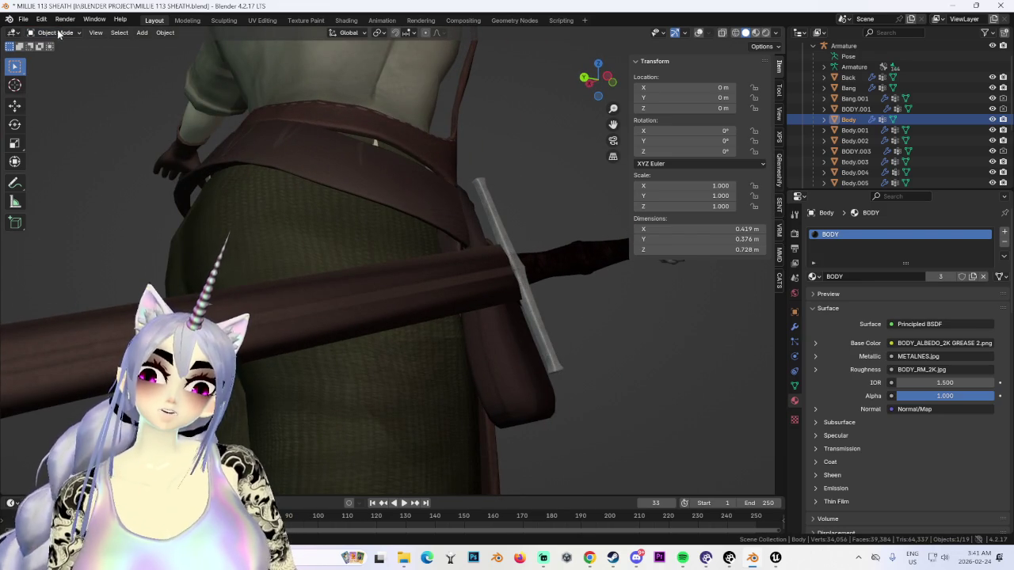
left_click(63, 58)
Step: With wireframe on, select a hip face near the sword and push it out along its normal
left_click(680, 38)
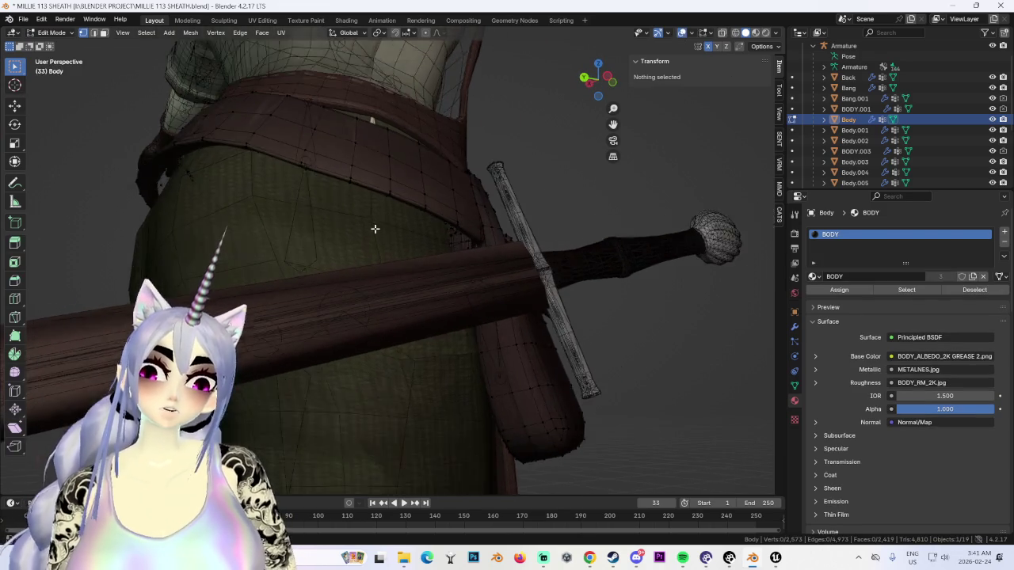
scroll(434, 239, "up", 2)
left_click(103, 33)
left_click(416, 190)
mouse_move(416, 190)
middle_mouse_down()
mouse_move(444, 169)
mouse_move(471, 376)
mouse_move(462, 256)
mouse_move(430, 245)
mouse_move(421, 279)
middle_mouse_up()
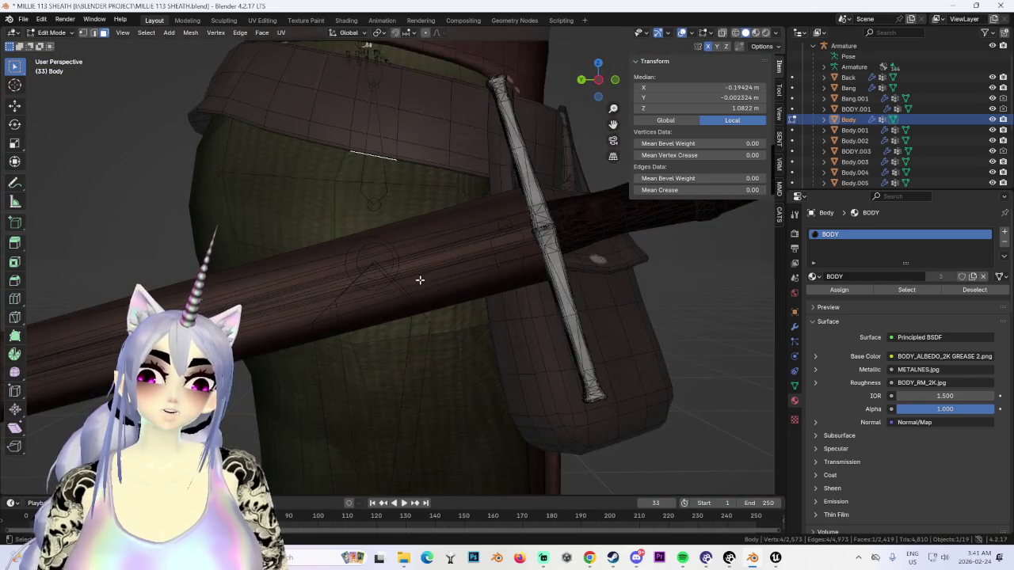
left_click(426, 453)
middle_click_drag(433, 378, 471, 378)
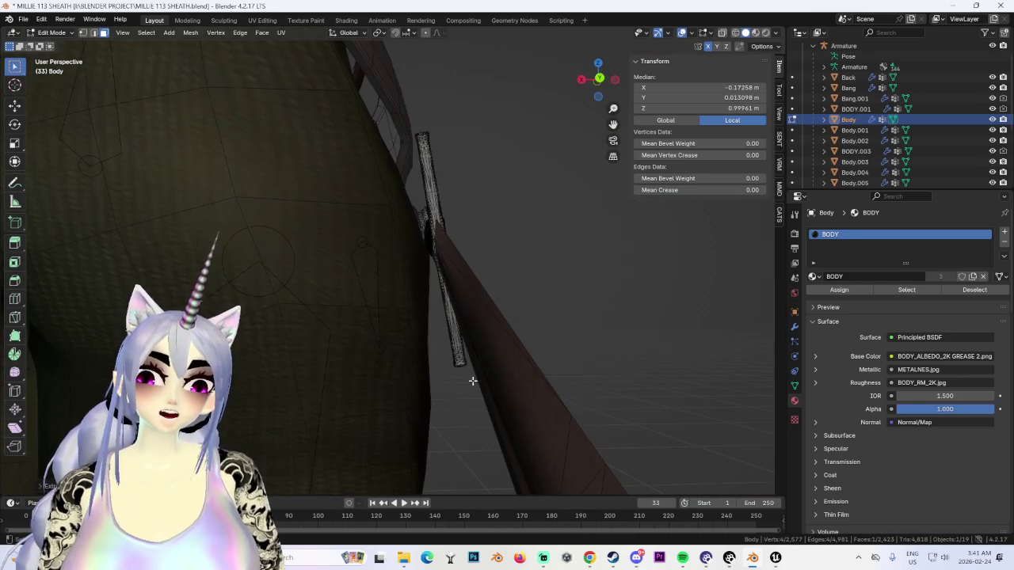
mouse_move(542, 415)
middle_mouse_down()
mouse_move(451, 391)
mouse_move(443, 351)
mouse_move(390, 288)
mouse_move(385, 309)
mouse_move(399, 330)
mouse_move(491, 346)
middle_mouse_up()
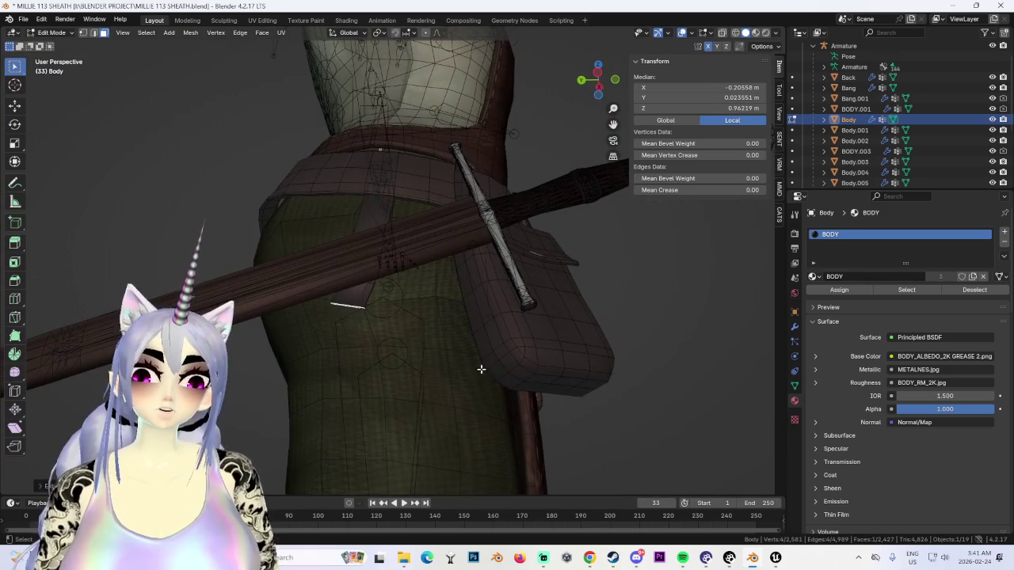
Step: From the Left view, nudge the extruded face along Z and X into strap position
left_click(598, 75)
key("g")
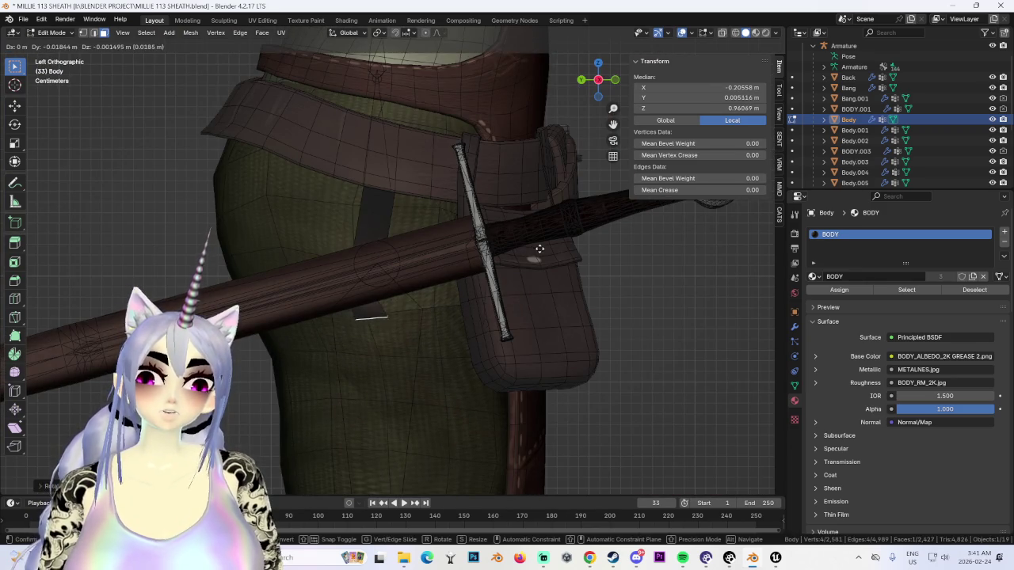
mouse_move(533, 251)
middle_mouse_down("alt")
mouse_move(443, 356)
mouse_move(372, 369)
mouse_move(378, 322)
mouse_move(364, 327)
mouse_move(474, 376)
middle_mouse_up("alt")
key("z")
left_click(446, 348)
left_click(364, 327)
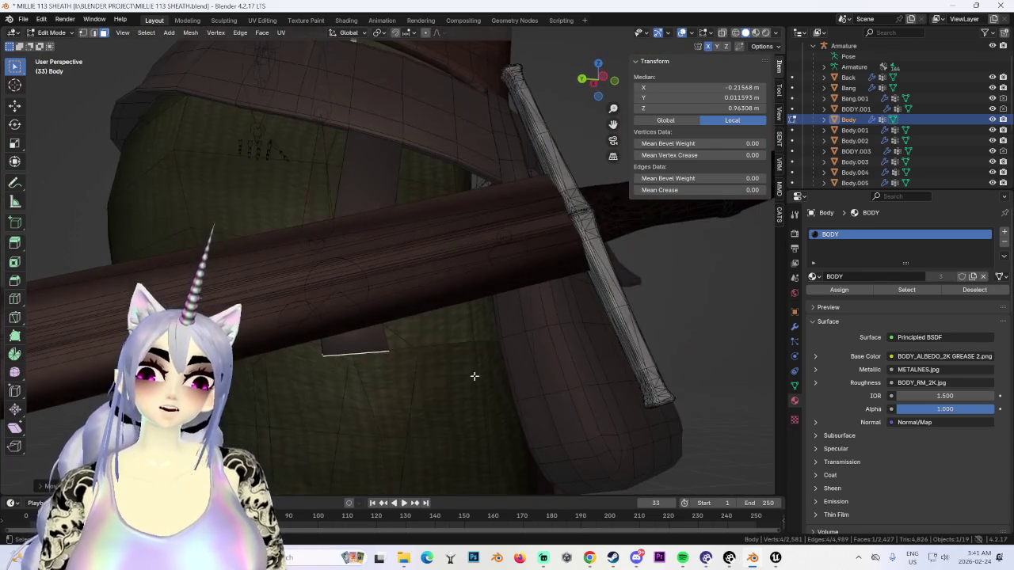
Step: Add two edge loops across the strap and tilt each with rotate
left_click(384, 341)
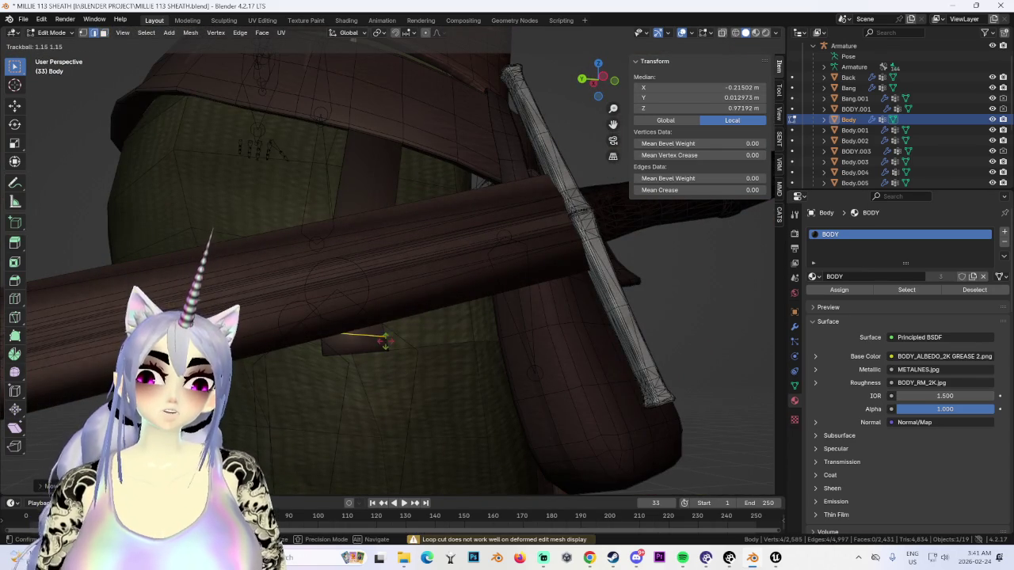
key("r")
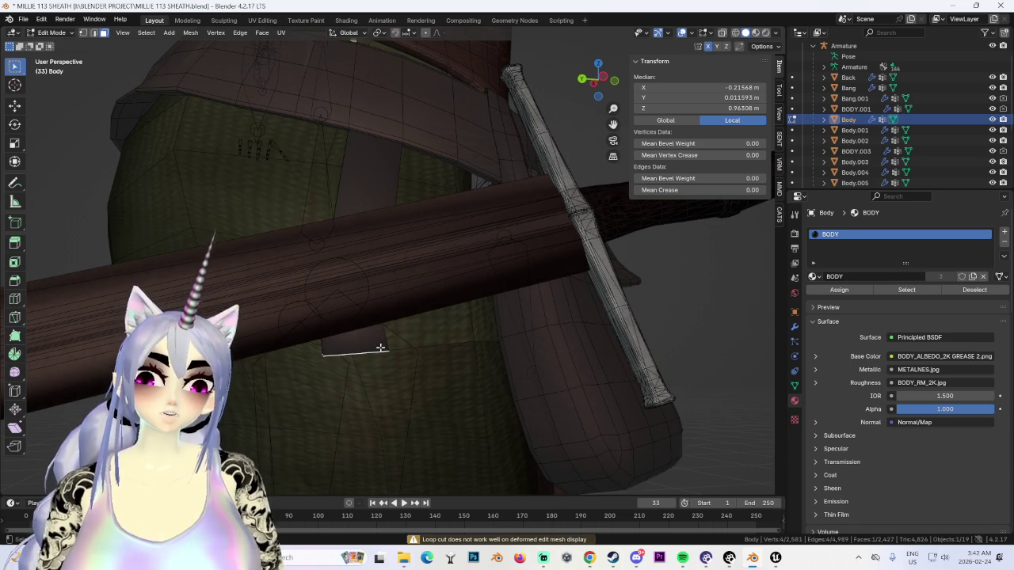
left_click(384, 338)
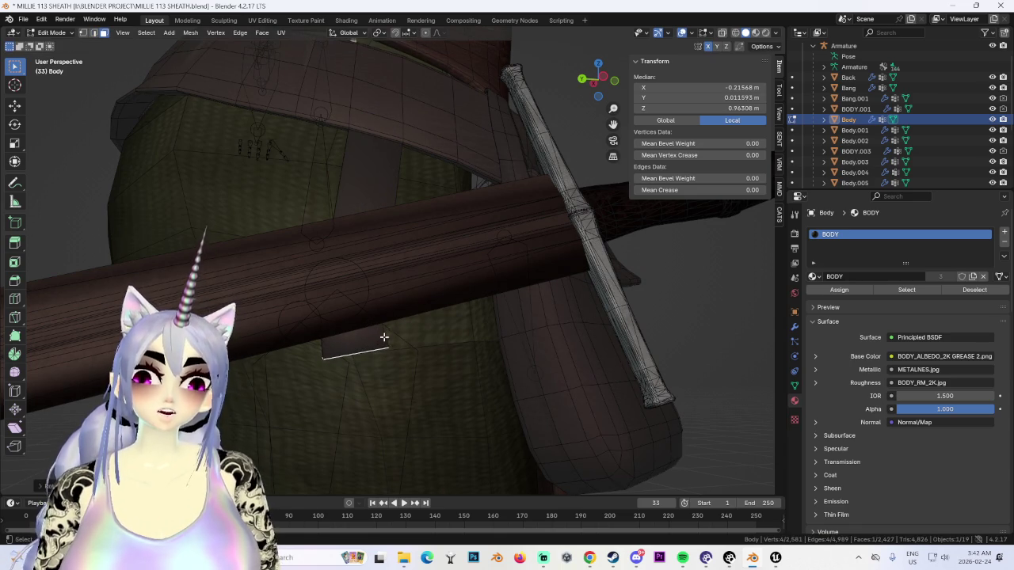
left_click(384, 336)
key("r")
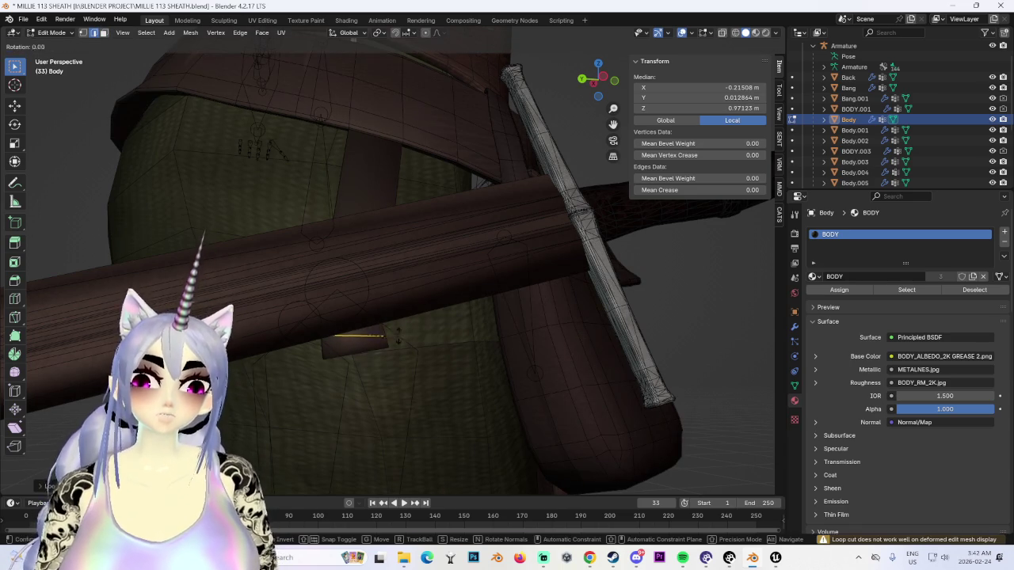
left_click(391, 342)
mouse_move(392, 341)
middle_mouse_down()
mouse_move(398, 378)
mouse_move(514, 328)
mouse_move(525, 355)
mouse_move(430, 356)
mouse_move(403, 389)
mouse_move(389, 328)
mouse_move(403, 321)
middle_mouse_up()
Step: Extrude the thin end face of the strap outward
key("3")
left_click(380, 352)
key("e")
left_click(567, 330)
scroll(420, 365, "up", 3)
Step: Add a centred loop cut on the small box, then extrude one of its faces
key("ctrl+r")
left_click(376, 296)
right_click(290, 180)
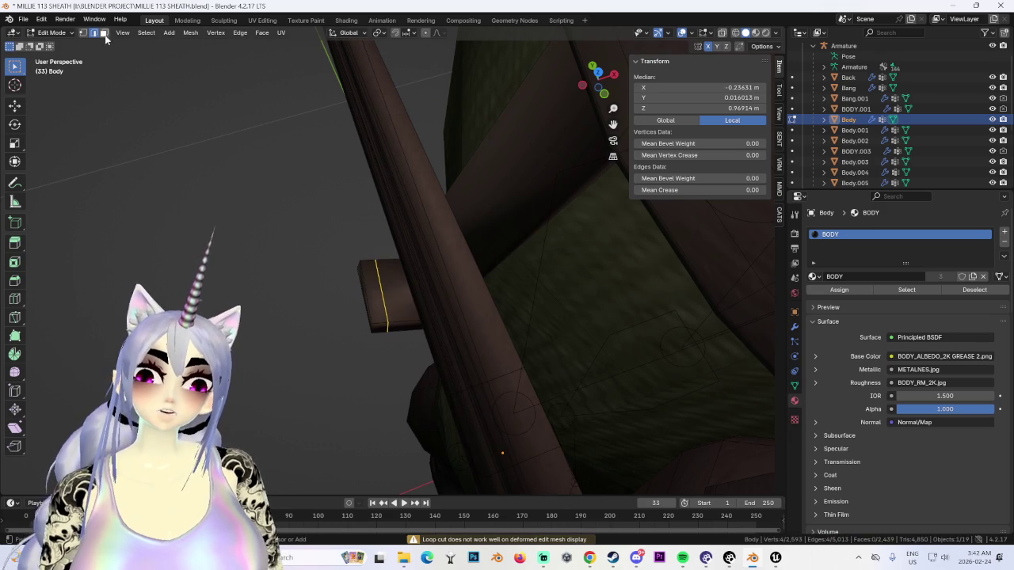
left_click(105, 35)
middle_click_drag(356, 261, 452, 260)
left_click(452, 261)
scroll(430, 310, "down", 2)
key("e")
left_click(446, 204)
Step: From the back view, select a box face and add a slid edge loop across the box
mouse_move(446, 204)
middle_mouse_down()
mouse_move(514, 244)
mouse_move(452, 261)
mouse_move(444, 253)
mouse_move(453, 299)
middle_mouse_up()
left_click(607, 82)
left_click(453, 300)
left_click(421, 402)
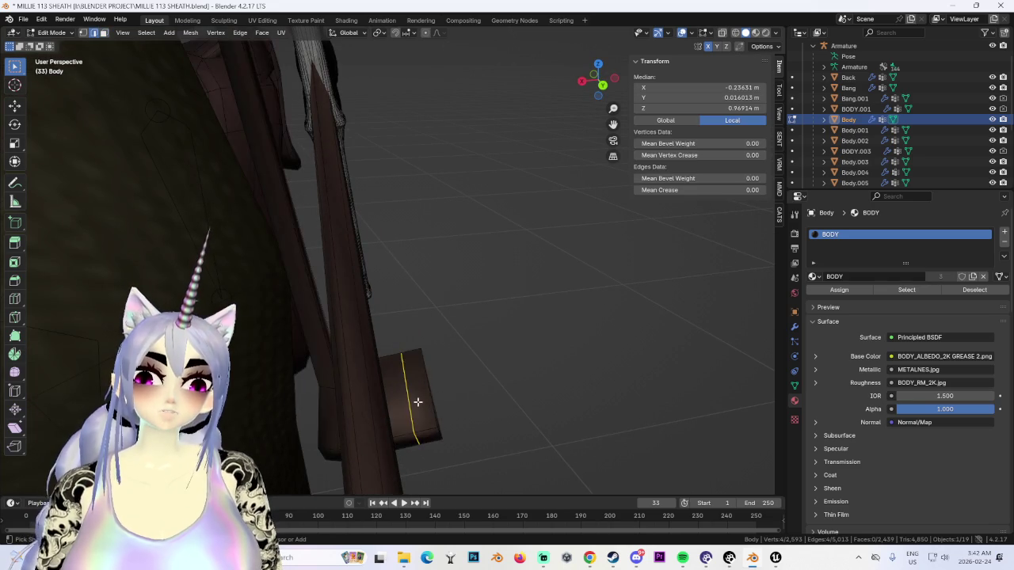
mouse_move(421, 404)
middle_mouse_down()
mouse_move(430, 407)
mouse_move(416, 416)
middle_mouse_up()
key("ctrl+r")
left_click(415, 416)
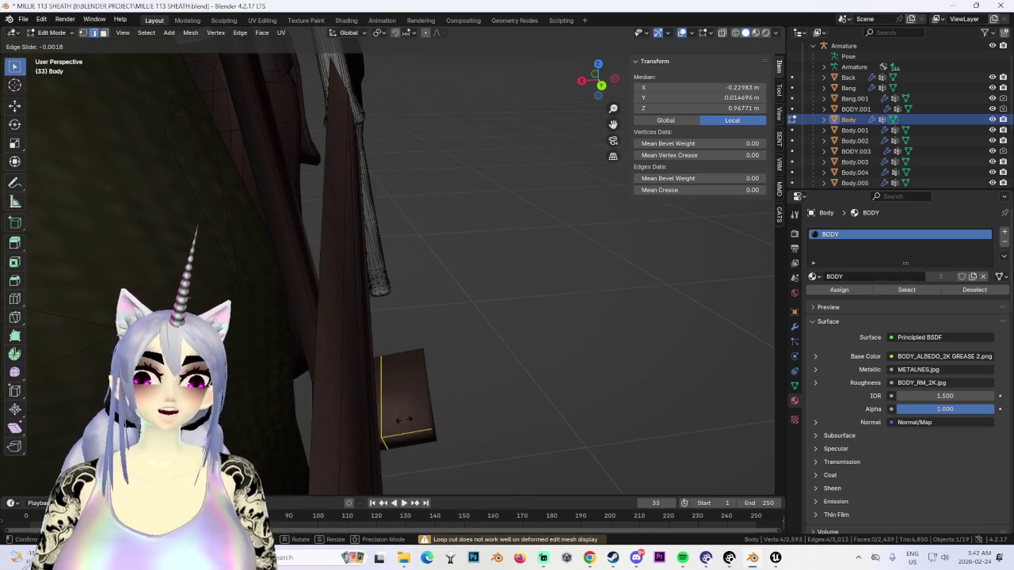
left_click(444, 413)
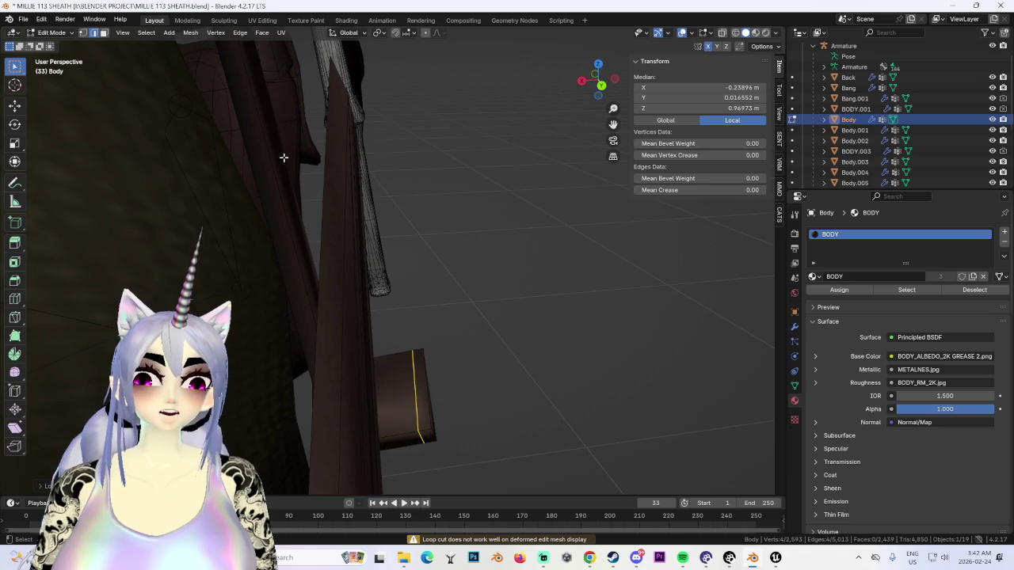
Step: Extrude the box's end face outward and check the strap and tab from the left
left_click(102, 32)
left_click(430, 356)
middle_click_drag(430, 356, 418, 237)
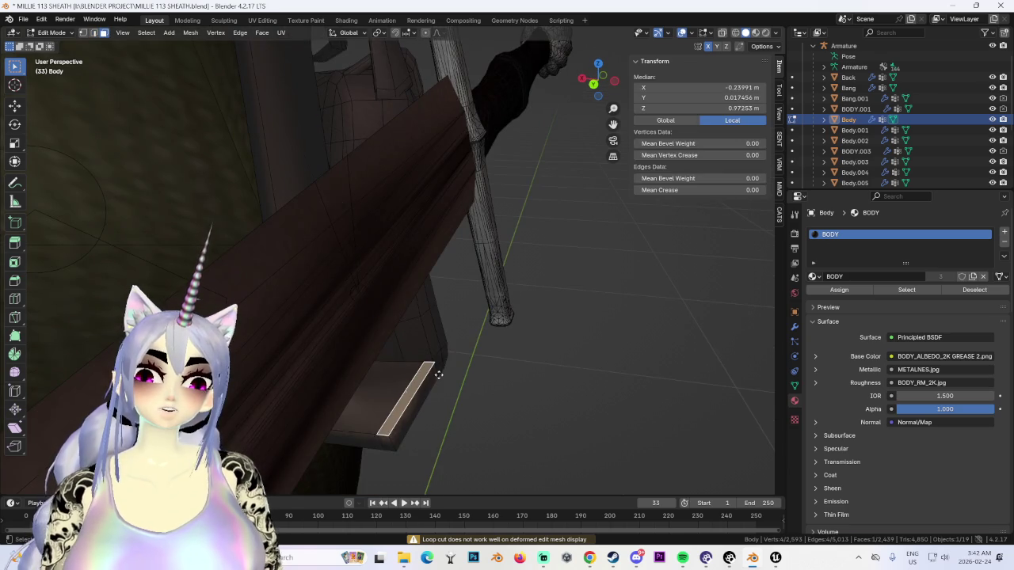
key("e")
left_click(418, 166)
middle_click_drag(417, 166, 575, 53)
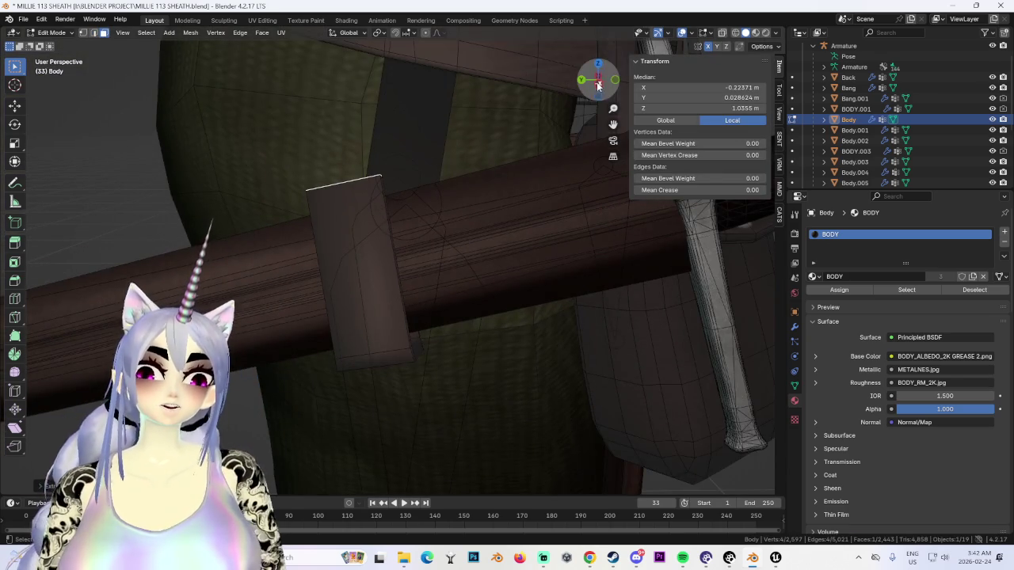
left_click(598, 86)
left_click(524, 245)
mouse_move(525, 244)
middle_mouse_down()
mouse_move(473, 333)
mouse_move(385, 296)
mouse_move(466, 272)
mouse_move(423, 283)
mouse_move(472, 155)
middle_mouse_up()
mouse_move(595, 91)
middle_mouse_down()
mouse_move(396, 215)
mouse_move(420, 232)
middle_mouse_up()
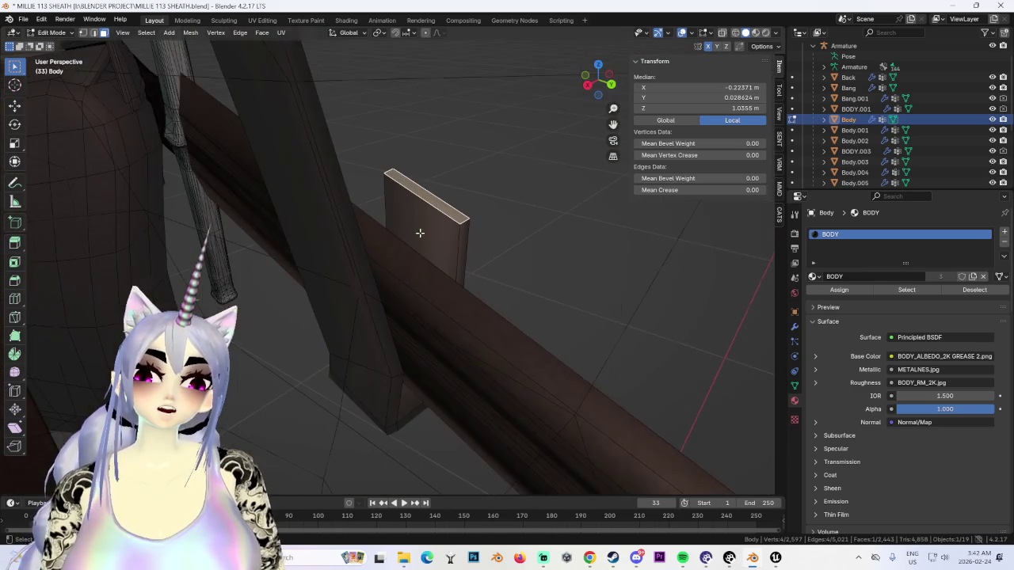
Step: Add another edge loop across the strap, then select a face on the small plank
key("ctrl+r")
left_click(461, 228)
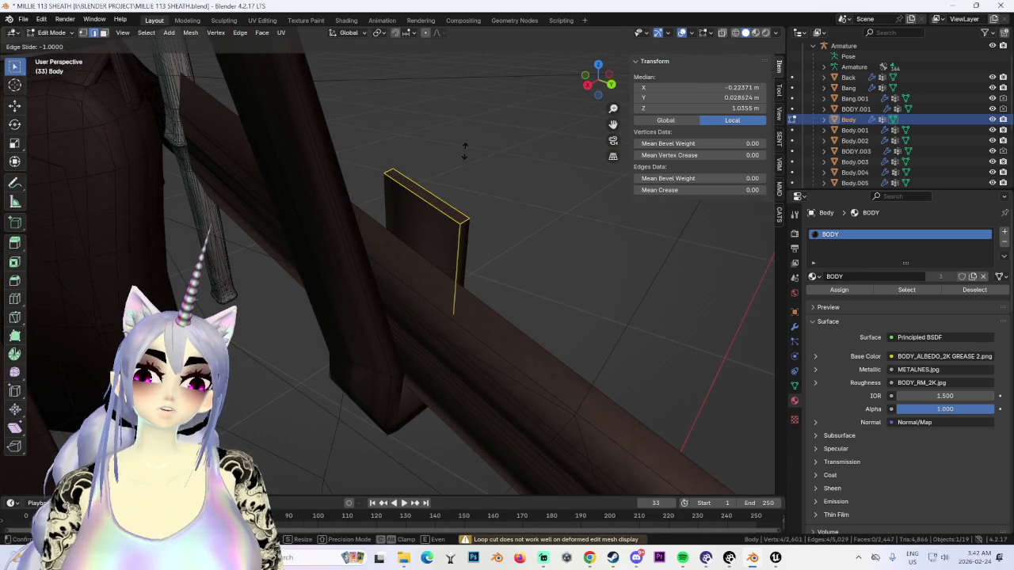
mouse_move(487, 182)
middle_mouse_down()
mouse_move(436, 211)
mouse_move(409, 158)
mouse_move(362, 256)
mouse_move(304, 261)
mouse_move(209, 174)
middle_mouse_up()
key("alt+a")
left_click(492, 266)
mouse_move(492, 265)
middle_mouse_down()
mouse_move(403, 328)
mouse_move(430, 263)
middle_mouse_up()
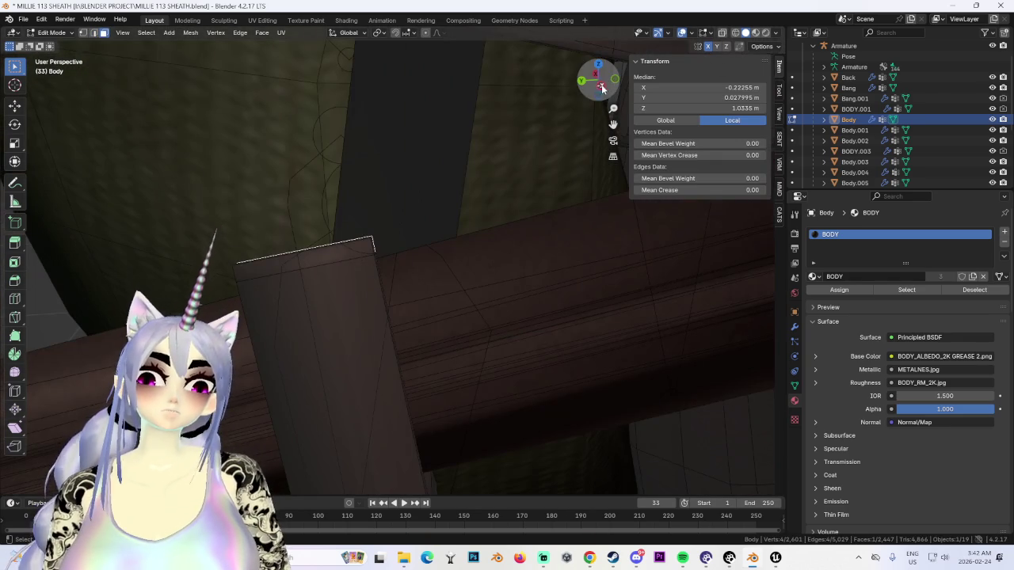
left_click(602, 87)
Step: With X-ray on, box-select the plank geometry and check it in Front and Left views
key("alt+z")
middle_click_drag(313, 241, 322, 229)
left_click_drag(309, 210, 405, 253)
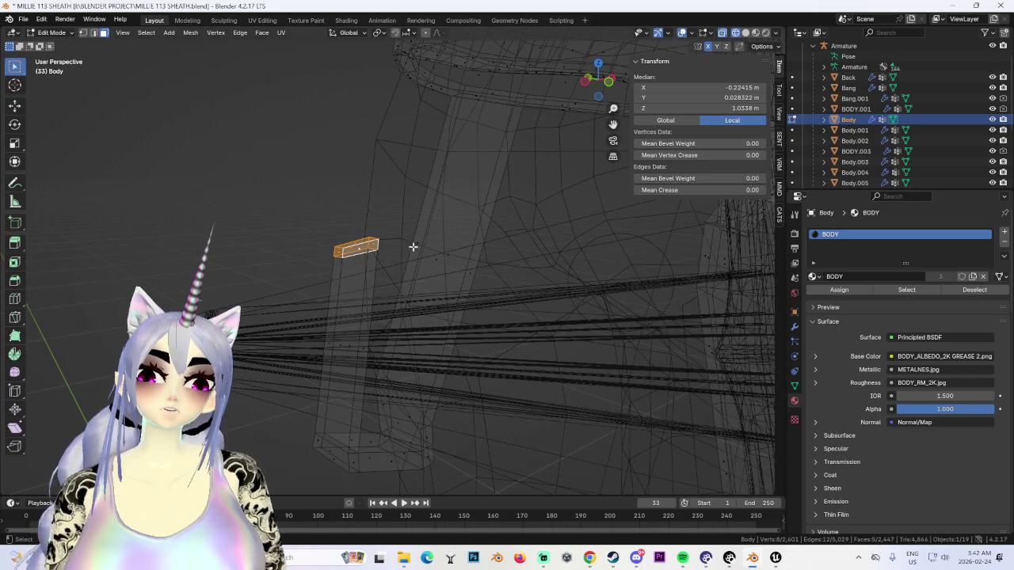
left_click(602, 87)
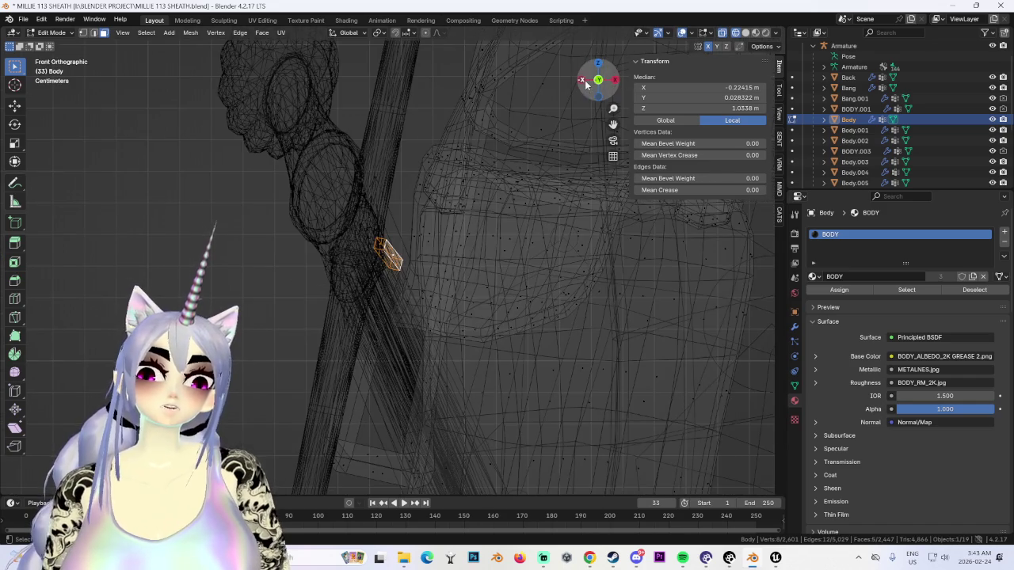
left_click(584, 82)
Step: Save As in the BLENDER PROJECT folder, renaming the file MILLIE 114 SHEATH LOOP.blend
left_click(23, 19)
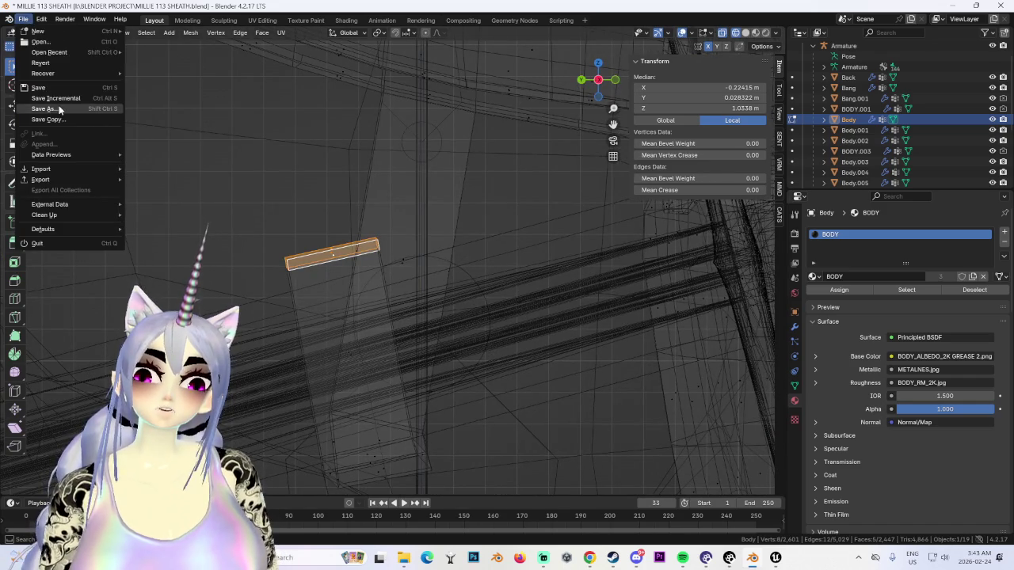
left_click(59, 110)
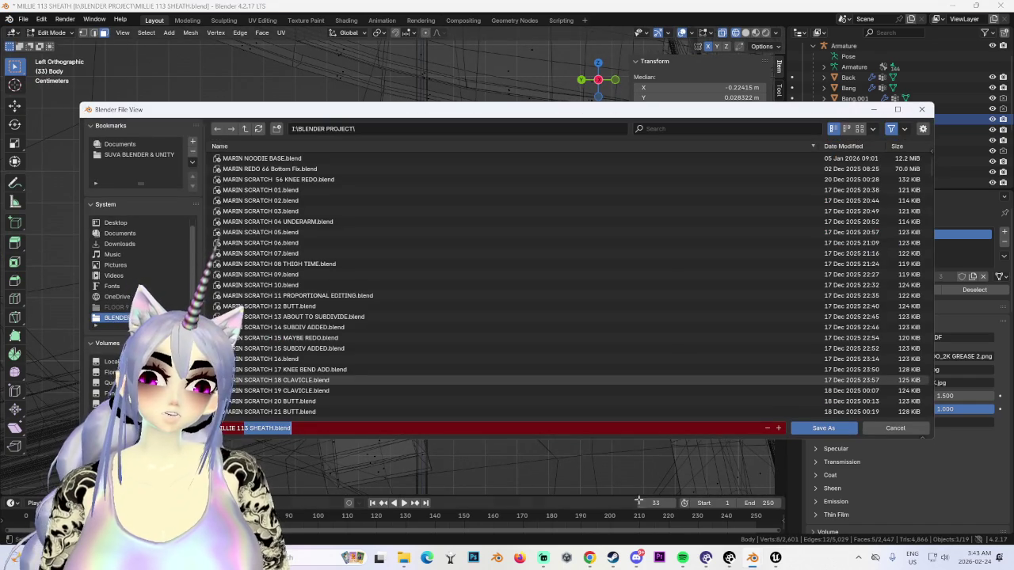
type("H")
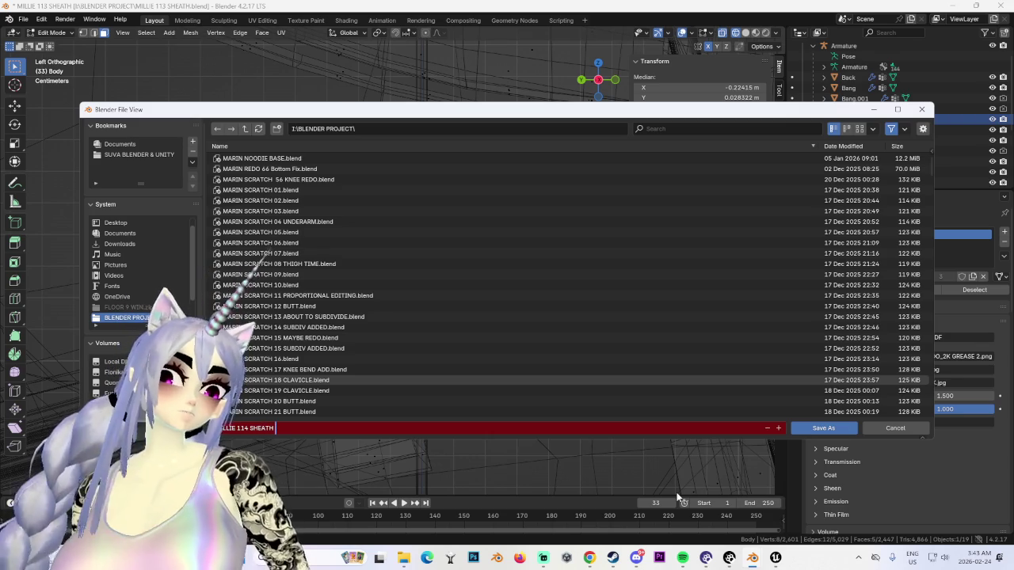
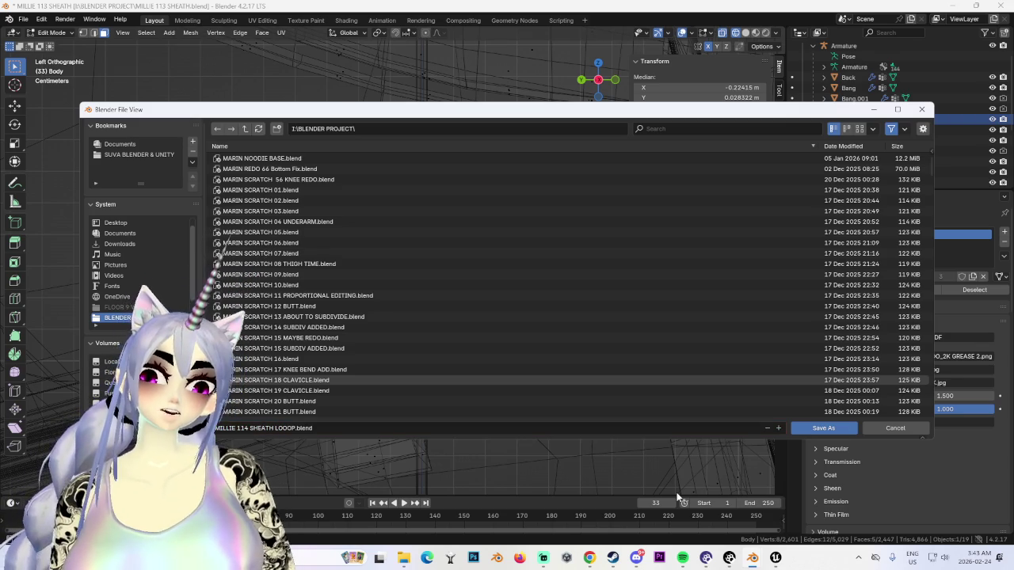
Step: Save as MILLIE 114 SHEATH LOOOP.blend and rotate the strap piece level
left_click(824, 427)
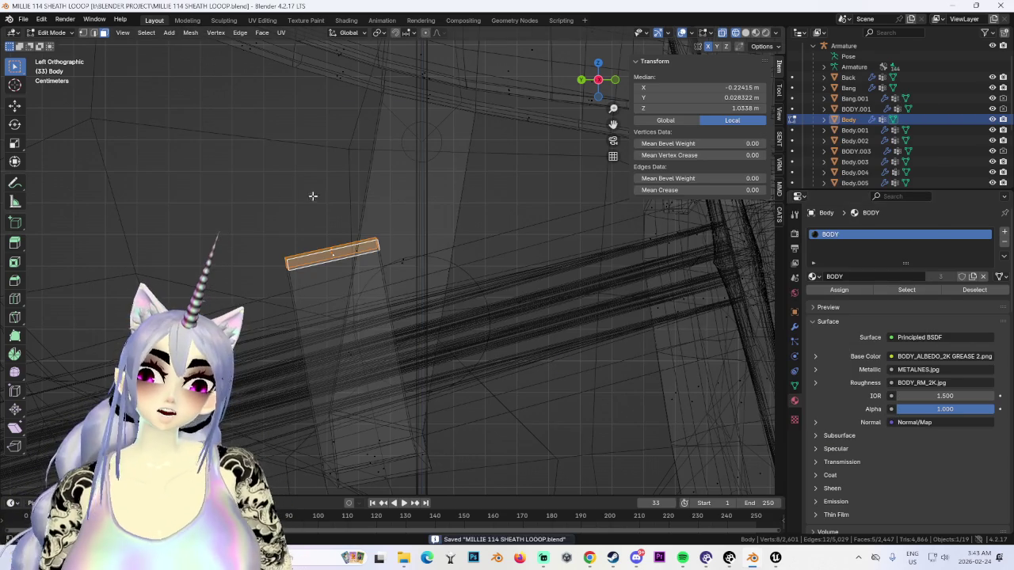
key("g")
key("r")
left_click(528, 249)
left_click(745, 32)
mouse_move(372, 364)
middle_mouse_down()
mouse_move(397, 385)
mouse_move(588, 245)
middle_mouse_up()
left_click(590, 86)
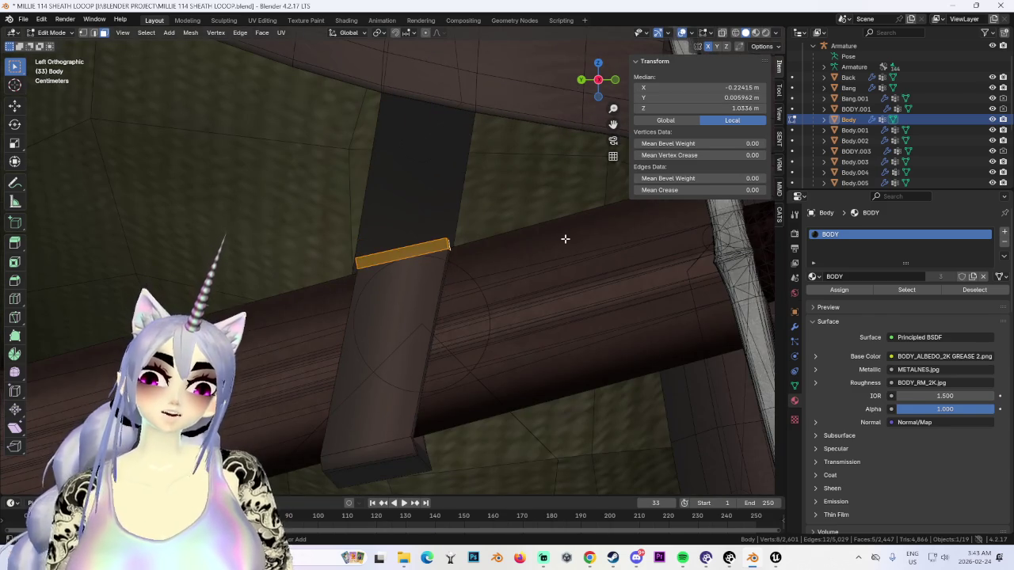
Step: Raise the strap loop's top edge slightly along Z
key("g")
key("z")
left_click(473, 241)
mouse_move(472, 241)
middle_mouse_down()
mouse_move(401, 315)
mouse_move(459, 316)
mouse_move(459, 377)
mouse_move(458, 281)
mouse_move(395, 325)
mouse_move(421, 348)
mouse_move(414, 242)
mouse_move(484, 294)
mouse_move(511, 347)
mouse_move(472, 369)
mouse_move(458, 362)
middle_mouse_up()
scroll(428, 301, "up", 5)
key("KP_1")
scroll(457, 361, "down", 5)
Step: Select a strap face and move the edge along its normal
mouse_move(446, 326)
middle_mouse_down()
mouse_move(278, 297)
mouse_move(350, 262)
mouse_move(396, 273)
mouse_move(412, 206)
mouse_move(429, 217)
mouse_move(362, 229)
mouse_move(297, 257)
middle_mouse_up()
scroll(425, 282, "up", 4)
scroll(425, 283, "up", 2)
left_click(294, 261)
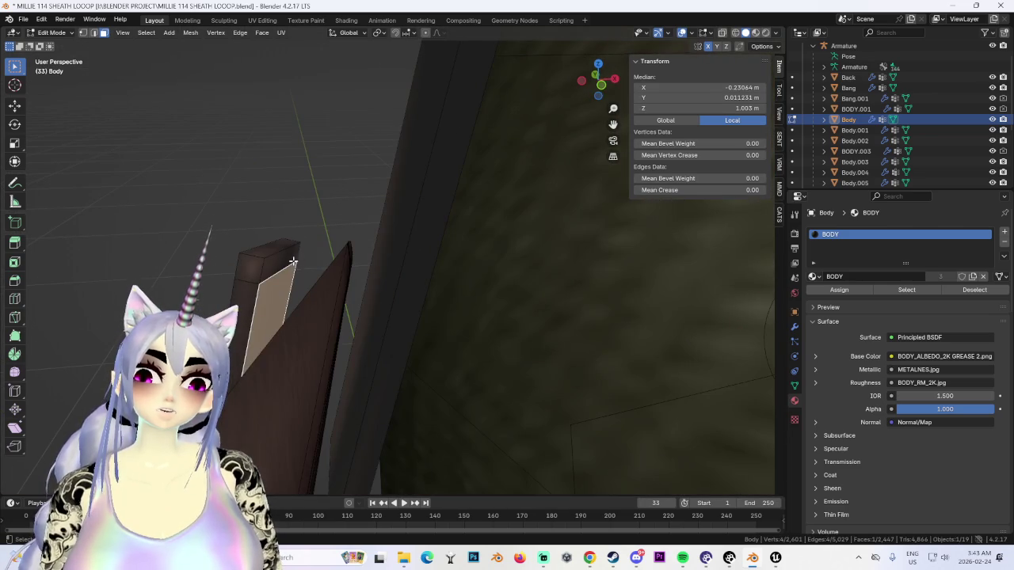
left_click(422, 266)
mouse_move(422, 266)
middle_mouse_down()
mouse_move(494, 278)
mouse_move(423, 290)
mouse_move(385, 261)
mouse_move(406, 329)
mouse_move(404, 301)
mouse_move(373, 308)
mouse_move(579, 264)
mouse_move(464, 287)
mouse_move(525, 290)
mouse_move(520, 375)
middle_mouse_up()
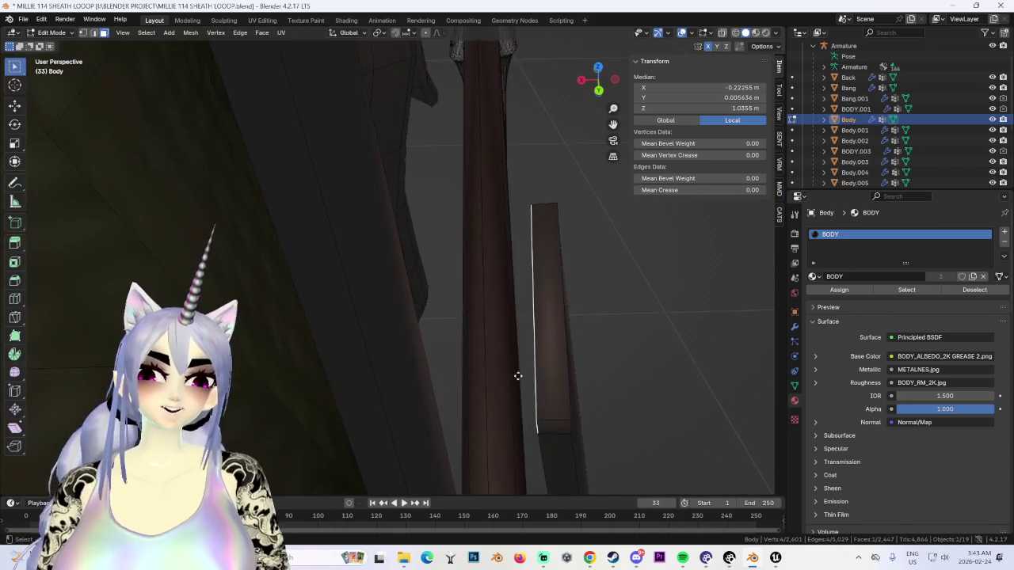
Step: Push the strap selection out along its normal and the edge along Y
key("g")
key("z")
key("z")
left_click(421, 351)
mouse_move(421, 351)
middle_mouse_down()
mouse_move(378, 240)
mouse_move(412, 280)
mouse_move(519, 327)
mouse_move(506, 319)
middle_mouse_up()
key("g")
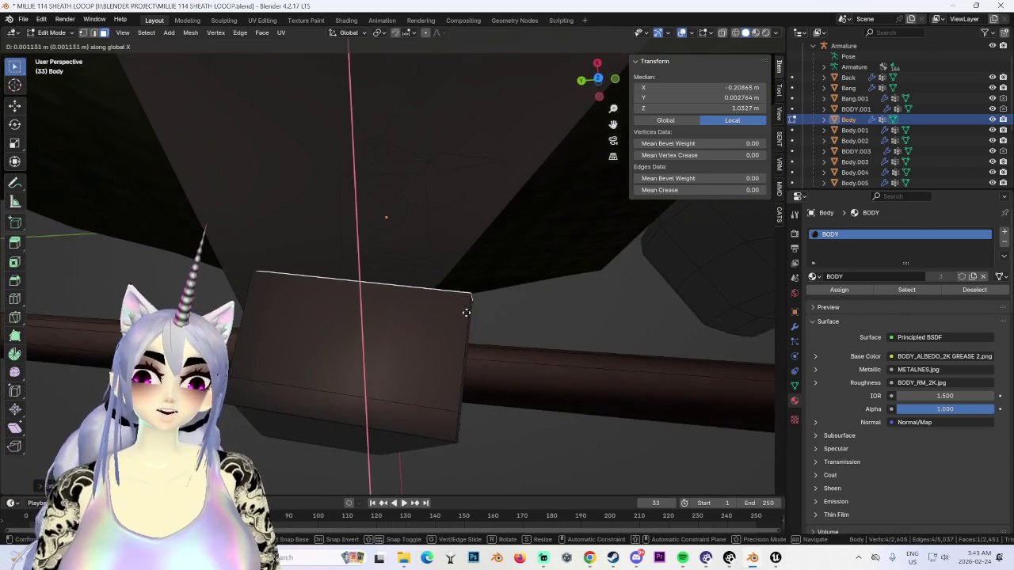
right_click(475, 306)
key("g")
left_click(445, 307)
Step: Shift the strap loop's end faces outward along X
mouse_move(443, 309)
middle_mouse_down()
mouse_move(533, 312)
mouse_move(530, 320)
mouse_move(582, 96)
middle_mouse_up()
left_click(582, 96)
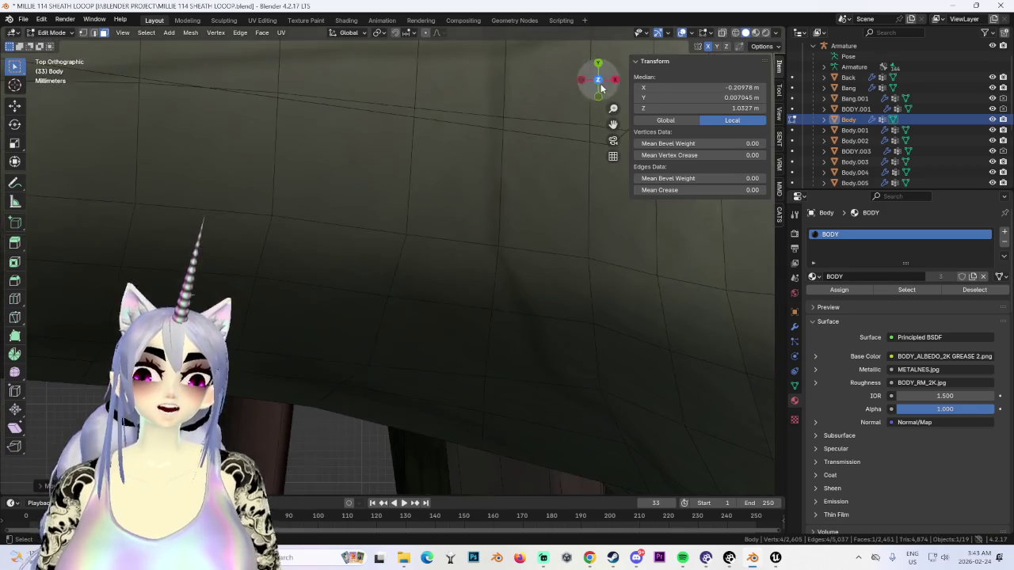
mouse_move(306, 323)
middle_mouse_down()
mouse_move(346, 305)
mouse_move(432, 333)
mouse_move(162, 56)
middle_mouse_up()
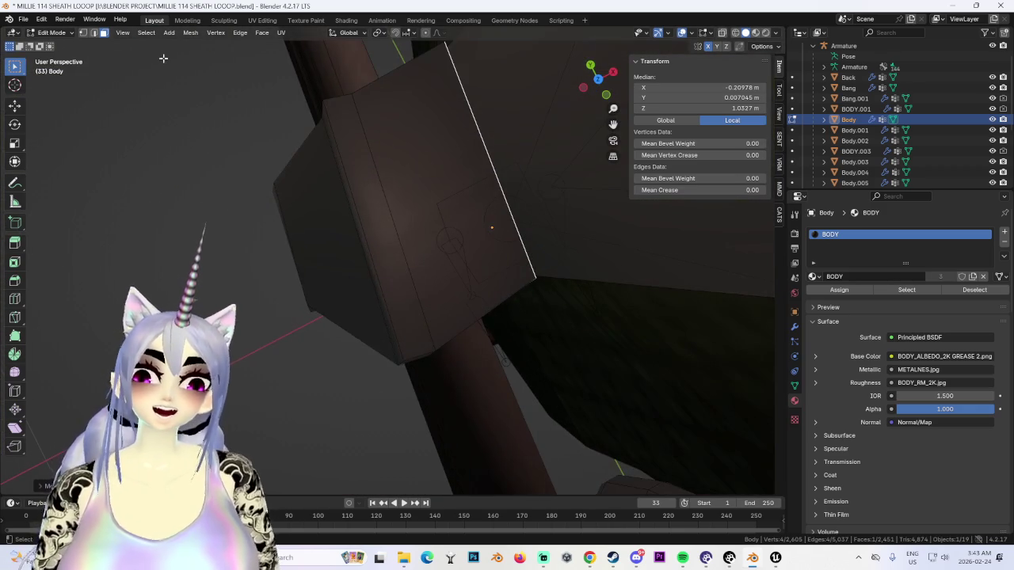
middle_click_drag(85, 37, 357, 171)
mouse_move(322, 262)
middle_mouse_down()
mouse_move(531, 316)
mouse_move(459, 243)
mouse_move(451, 290)
mouse_move(442, 274)
mouse_move(459, 299)
mouse_move(446, 264)
mouse_move(471, 283)
mouse_move(527, 276)
mouse_move(489, 285)
middle_mouse_up()
key("g")
key("x")
left_click(559, 290)
Step: Box-select the top faces of the strap loop around the sheath
key("g")
key("z")
left_click_drag(230, 193, 511, 327)
mouse_move(511, 327)
middle_mouse_down()
mouse_move(559, 272)
mouse_move(372, 265)
mouse_move(354, 277)
mouse_move(310, 259)
middle_mouse_up()
mouse_move(365, 292)
middle_mouse_down()
mouse_move(530, 263)
mouse_move(405, 284)
mouse_move(460, 272)
middle_mouse_up()
left_click_drag(388, 233, 475, 288, "shift")
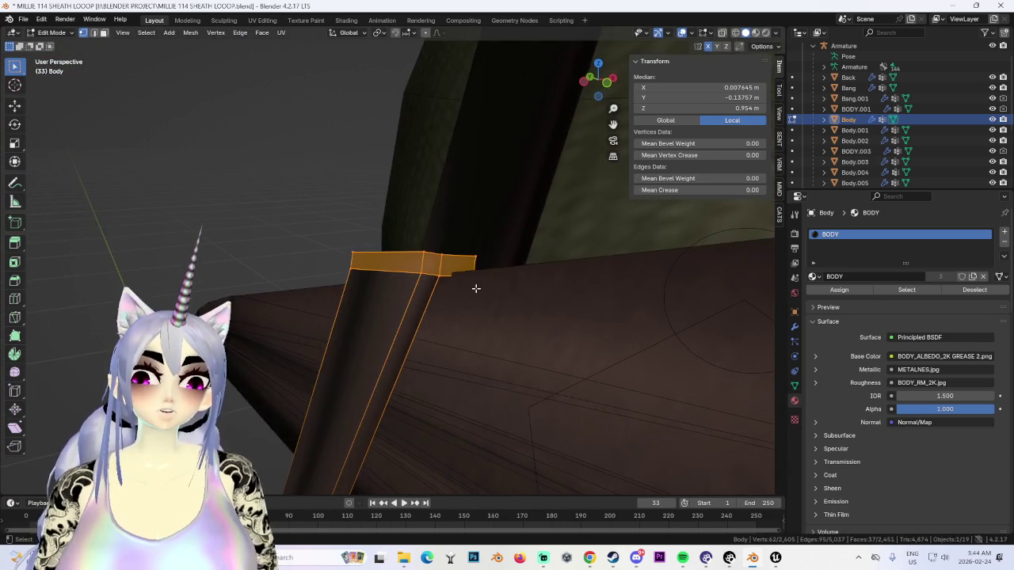
Step: Nudge the selected top faces along Z, then show wireframe shading
key("g")
key("z")
left_click(480, 283)
middle_click_drag(480, 282, 519, 329)
mouse_move(474, 299)
middle_mouse_down()
mouse_move(486, 269)
mouse_move(471, 289)
mouse_move(538, 302)
mouse_move(470, 254)
mouse_move(373, 251)
mouse_move(705, 70)
middle_mouse_up()
left_click(735, 33)
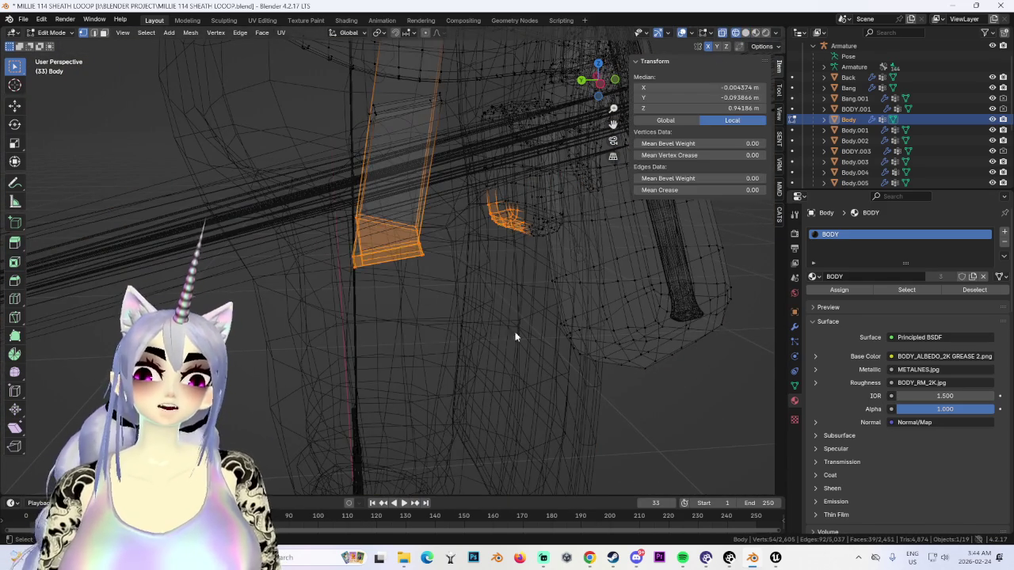
Step: Extrude a new block from the loop's bottom faces and rotate it
key("alt+a")
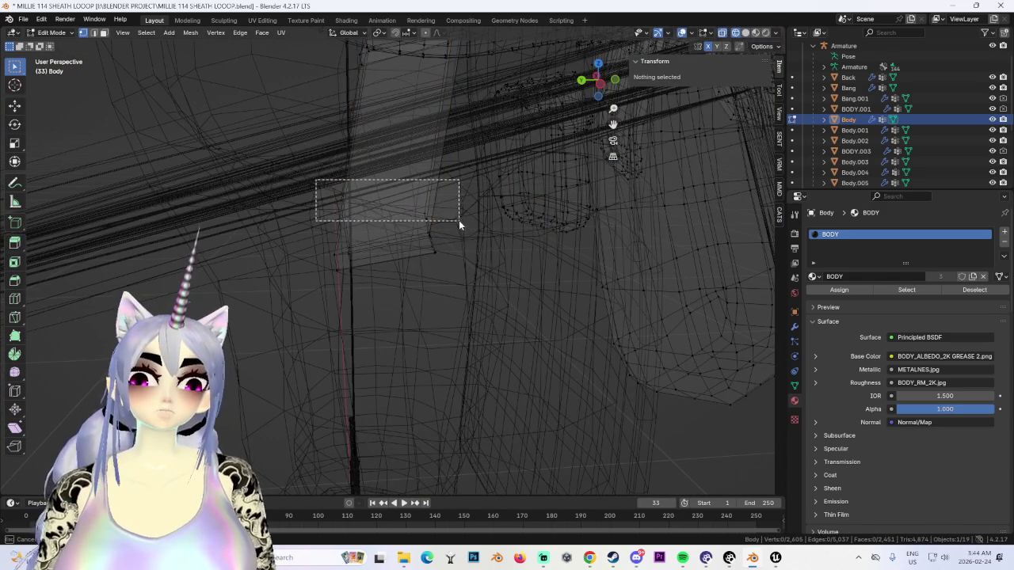
left_click_drag(459, 220, 463, 223)
left_click(610, 91)
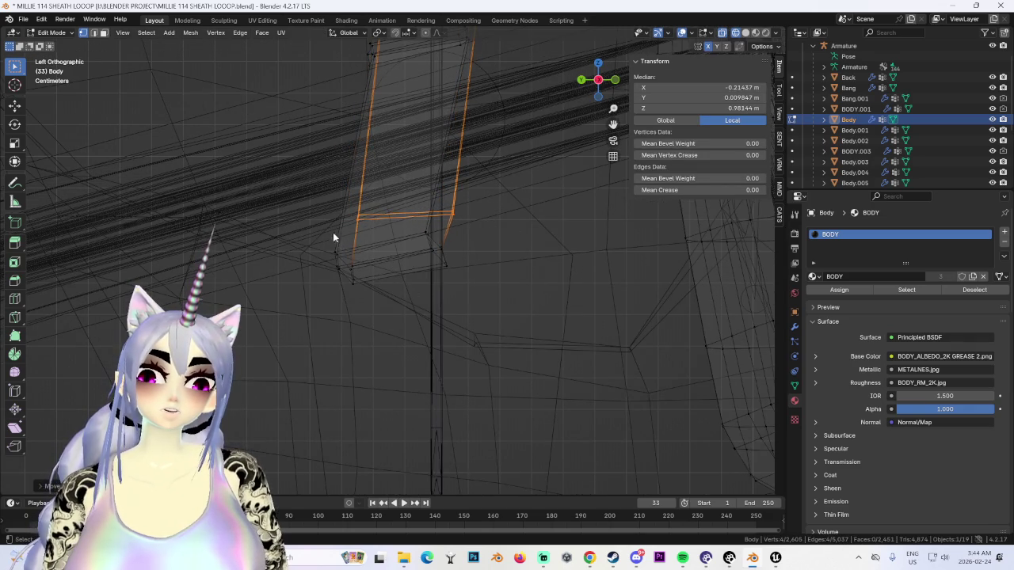
key("e")
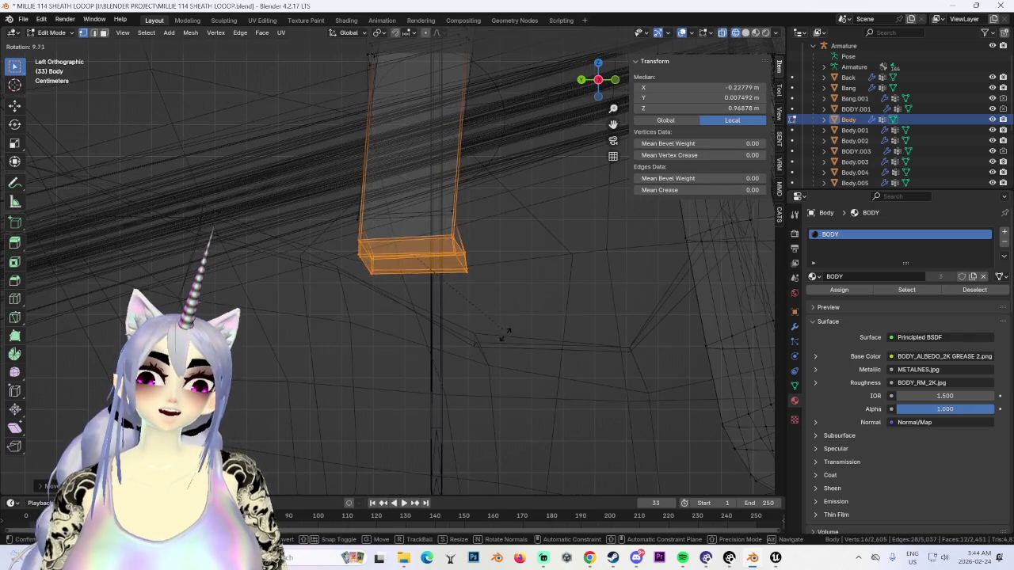
left_click(501, 324)
mouse_move(501, 323)
middle_mouse_down()
mouse_move(503, 241)
mouse_move(560, 355)
mouse_move(546, 377)
mouse_move(336, 103)
middle_mouse_up()
left_click(598, 82)
Step: Shrink the selection, restore solid shading, and shift the loop along X
key("ctrl+z")
middle_click_drag(463, 228, 516, 198)
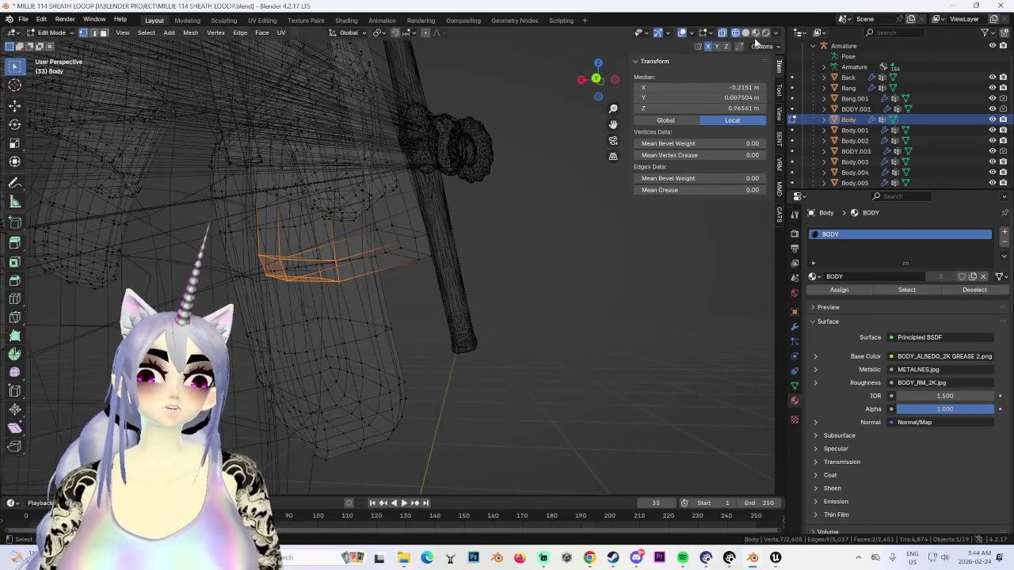
left_click(745, 33)
mouse_move(336, 244)
middle_mouse_down()
mouse_move(375, 238)
mouse_move(359, 255)
mouse_move(391, 252)
mouse_move(411, 285)
mouse_move(411, 212)
mouse_move(407, 233)
mouse_move(374, 185)
mouse_move(385, 228)
mouse_move(369, 257)
mouse_move(504, 238)
mouse_move(483, 231)
mouse_move(384, 250)
mouse_move(419, 256)
mouse_move(434, 201)
middle_mouse_up()
key("g")
key("g")
key("x")
left_click(442, 284)
key("r")
key("g")
right_click(480, 241)
Step: Select the edge loop at the top of the strap column
left_click(324, 191)
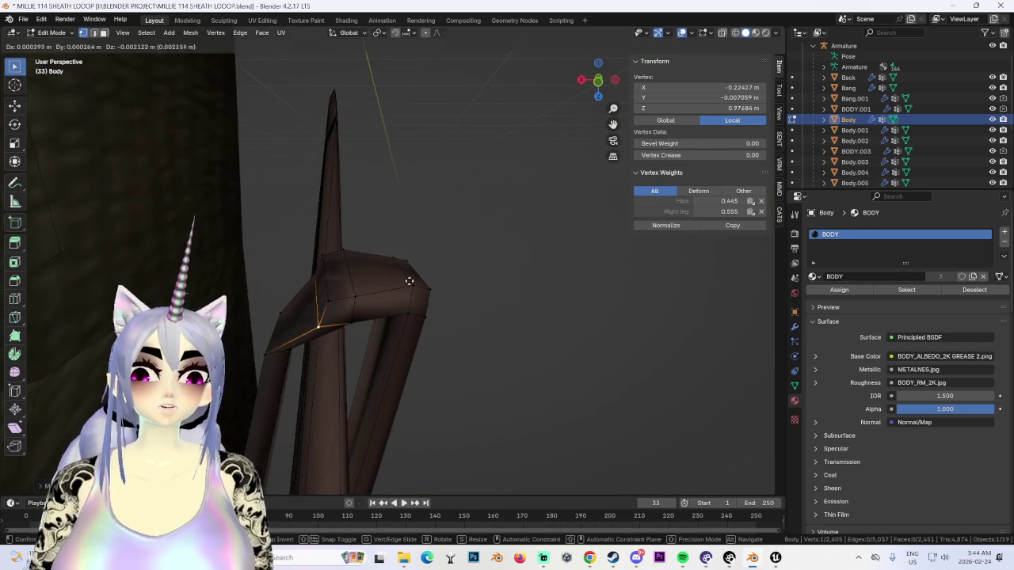
mouse_move(407, 280)
middle_mouse_down()
mouse_move(385, 290)
mouse_move(351, 283)
mouse_move(303, 302)
middle_mouse_up()
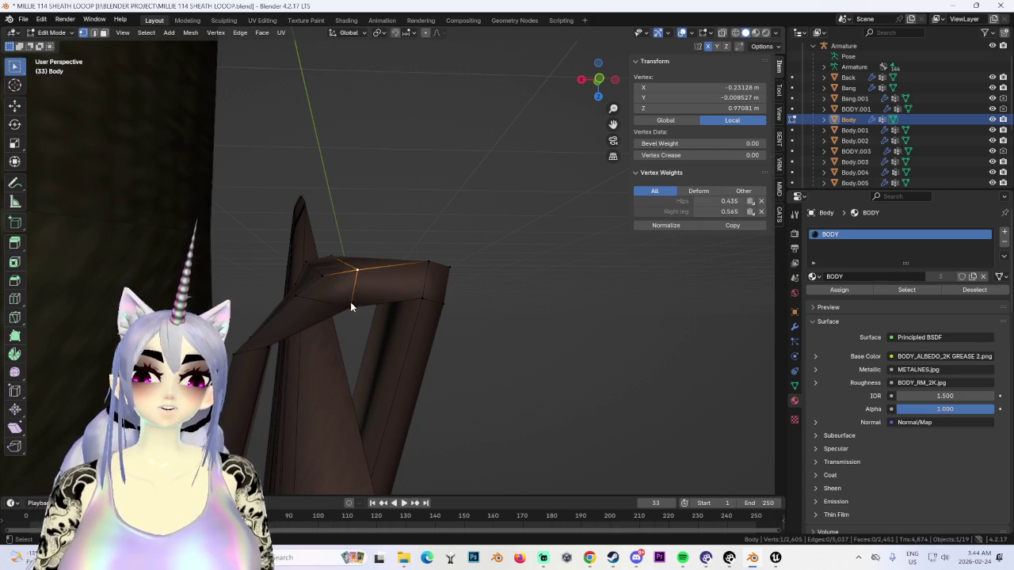
mouse_move(356, 296)
middle_mouse_down()
mouse_move(409, 260)
mouse_move(424, 259)
mouse_move(426, 273)
mouse_move(356, 258)
mouse_move(463, 265)
mouse_move(410, 264)
middle_mouse_up()
left_click(405, 277, "alt")
mouse_move(412, 300)
middle_mouse_down()
mouse_move(446, 274)
mouse_move(499, 322)
mouse_move(419, 315)
mouse_move(388, 266)
middle_mouse_up()
Step: Edge-slide the top loop along the column and move it into place
key("g")
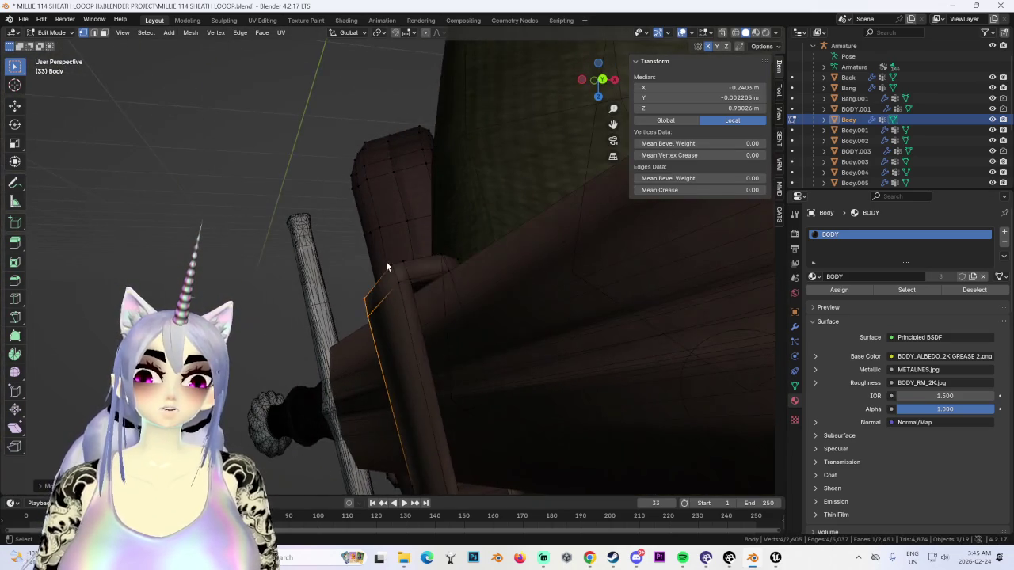
mouse_move(422, 300)
middle_mouse_down()
mouse_move(446, 389)
mouse_move(384, 286)
mouse_move(334, 266)
mouse_move(379, 269)
mouse_move(428, 237)
mouse_move(362, 317)
mouse_move(457, 247)
middle_mouse_up()
key("g")
key("g")
left_click(370, 316)
key("g")
left_click(454, 253)
Step: Rotate the top corner edge so the loop's peak wraps the sheath
left_click(373, 301)
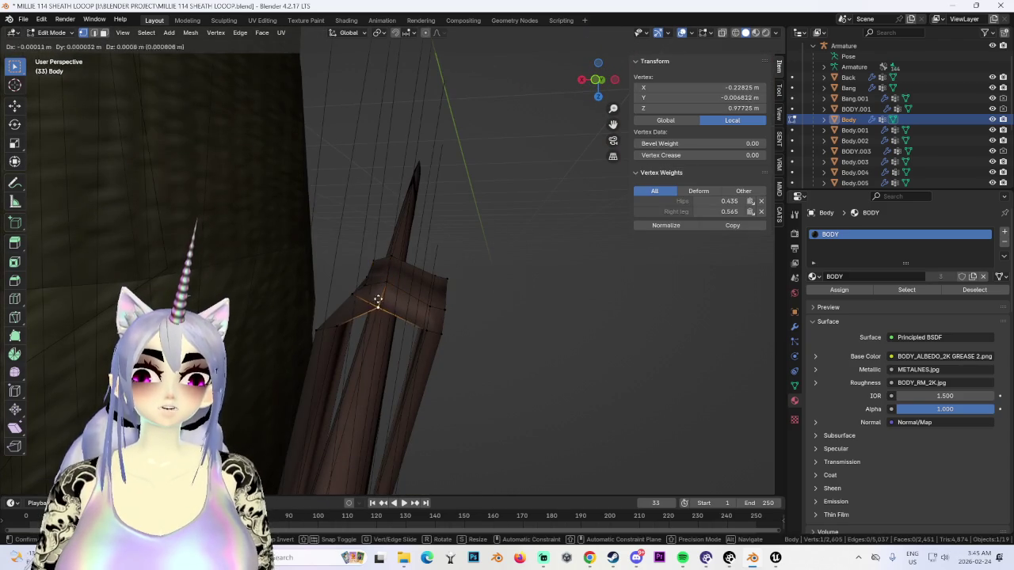
scroll(373, 301, "up", 5)
mouse_move(348, 305)
middle_mouse_down()
mouse_move(453, 302)
mouse_move(369, 288)
mouse_move(425, 256)
mouse_move(448, 287)
mouse_move(452, 319)
mouse_move(446, 238)
mouse_move(441, 288)
mouse_move(421, 301)
mouse_move(480, 247)
middle_mouse_up()
left_click(377, 317, "shift")
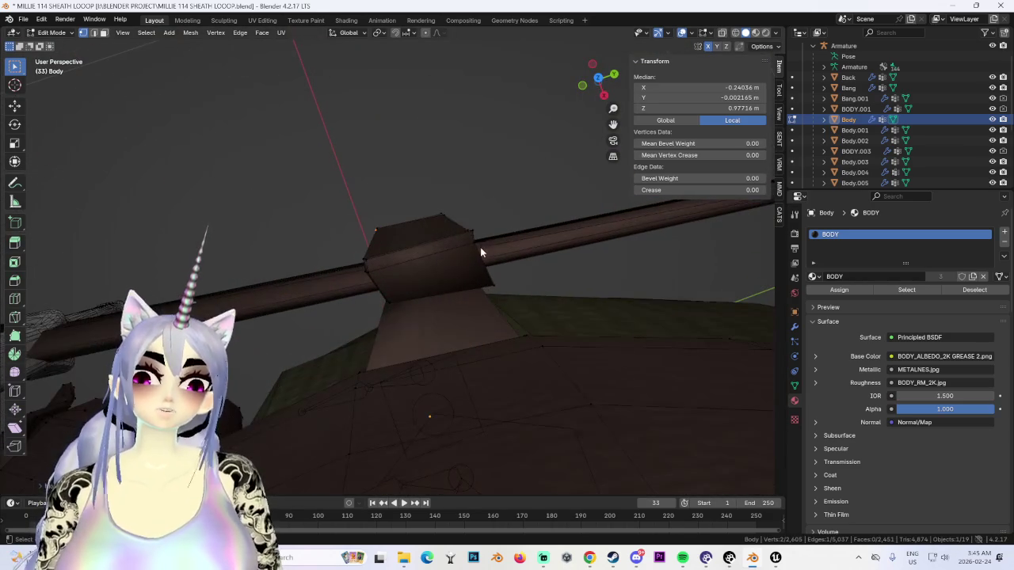
left_click(471, 234)
left_click(475, 247, "shift")
key("r")
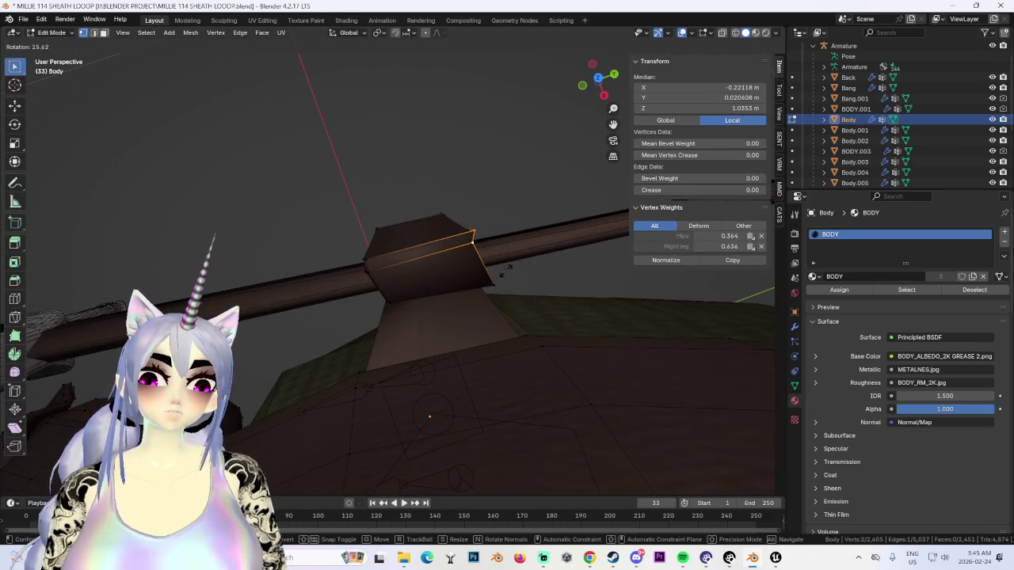
mouse_move(500, 278)
middle_mouse_down()
mouse_move(465, 311)
mouse_move(416, 302)
mouse_move(404, 196)
mouse_move(315, 317)
mouse_move(425, 276)
mouse_move(336, 310)
mouse_move(378, 326)
mouse_move(357, 282)
middle_mouse_up()
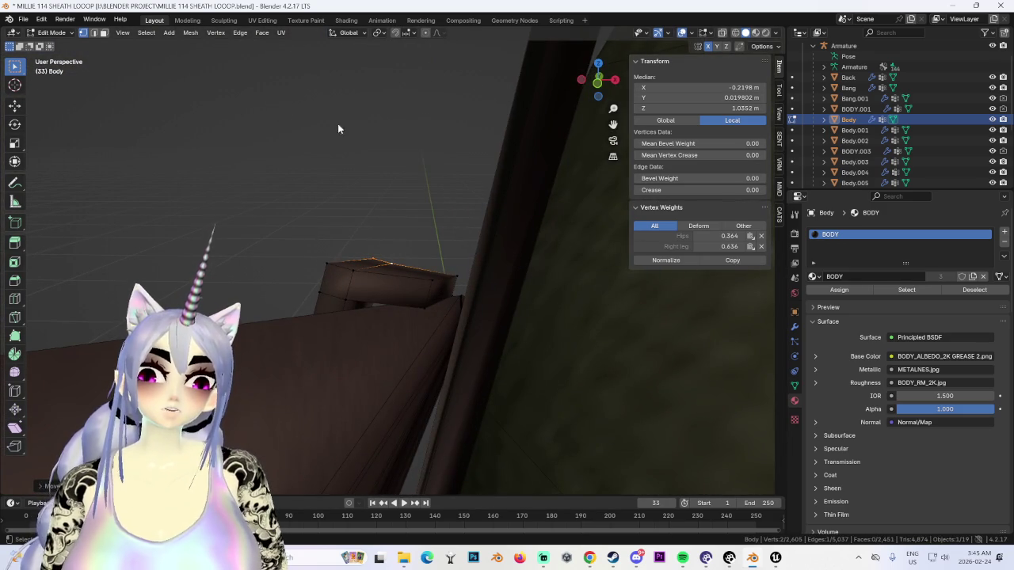
left_click(104, 33)
Step: Delete a strap face and re-enter mesh editing
left_click(438, 289)
key("x")
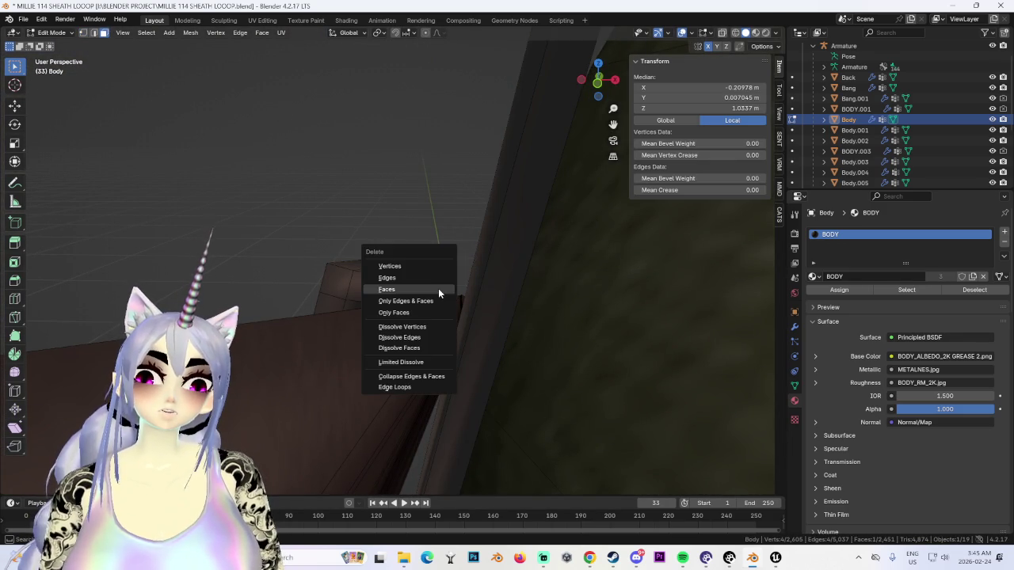
left_click(438, 288)
middle_click_drag(436, 304, 479, 299)
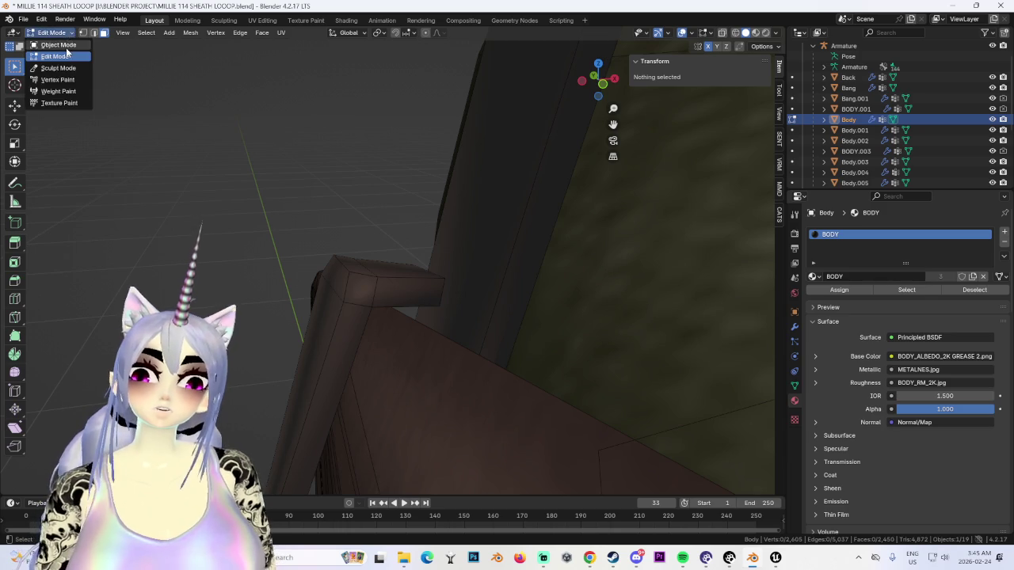
left_click(67, 46)
left_click(54, 56)
middle_click_drag(475, 238, 532, 188)
Step: Add a loop cut on the sheath and rotate the strap face in wireframe
key("ctrl+r")
left_click(536, 187)
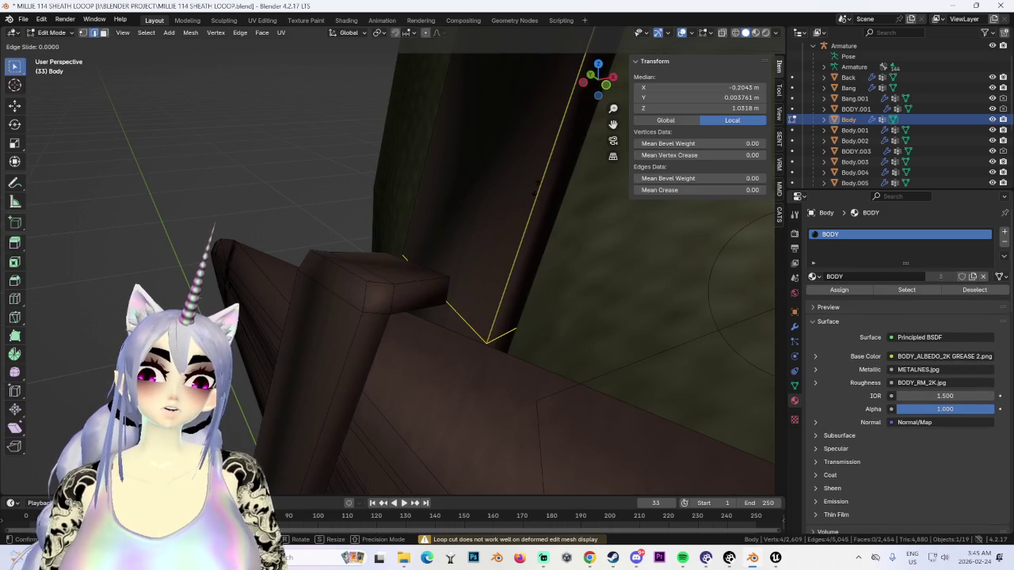
mouse_move(532, 197)
middle_mouse_down()
mouse_move(579, 263)
mouse_move(552, 235)
middle_mouse_up()
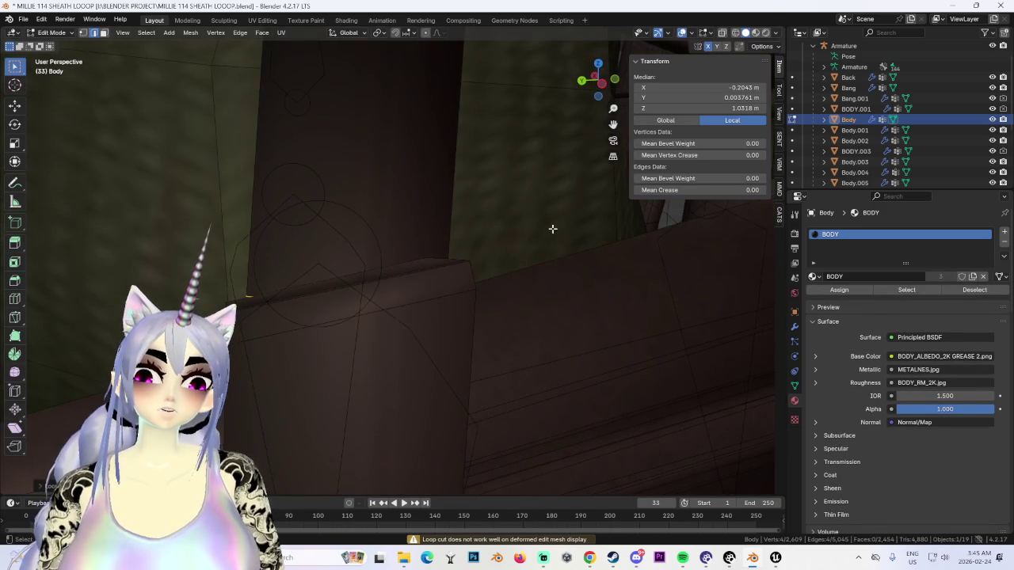
left_click(736, 32)
key("r")
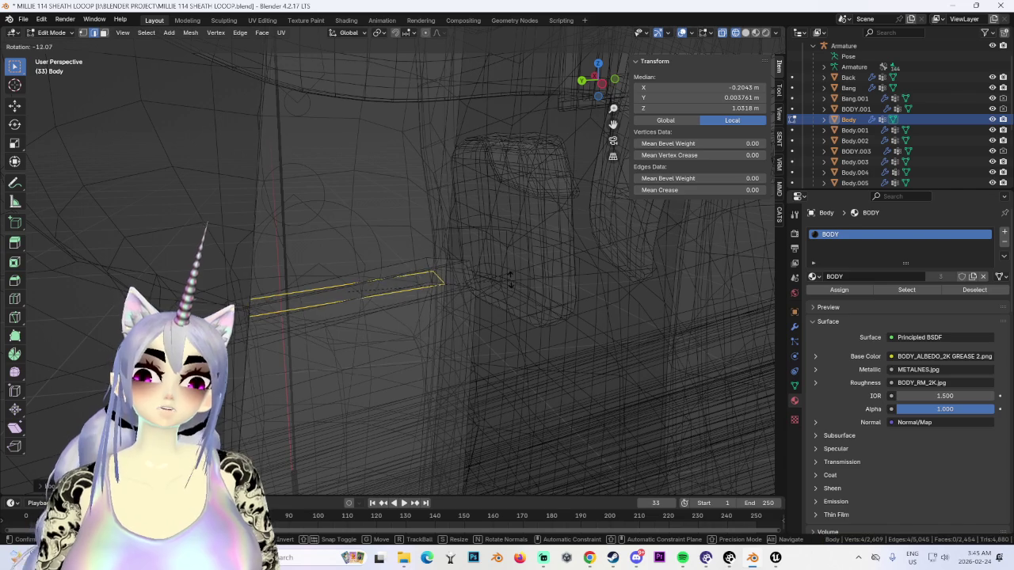
mouse_move(501, 279)
middle_mouse_down()
mouse_move(446, 297)
mouse_move(452, 319)
mouse_move(539, 325)
mouse_move(526, 308)
middle_mouse_up()
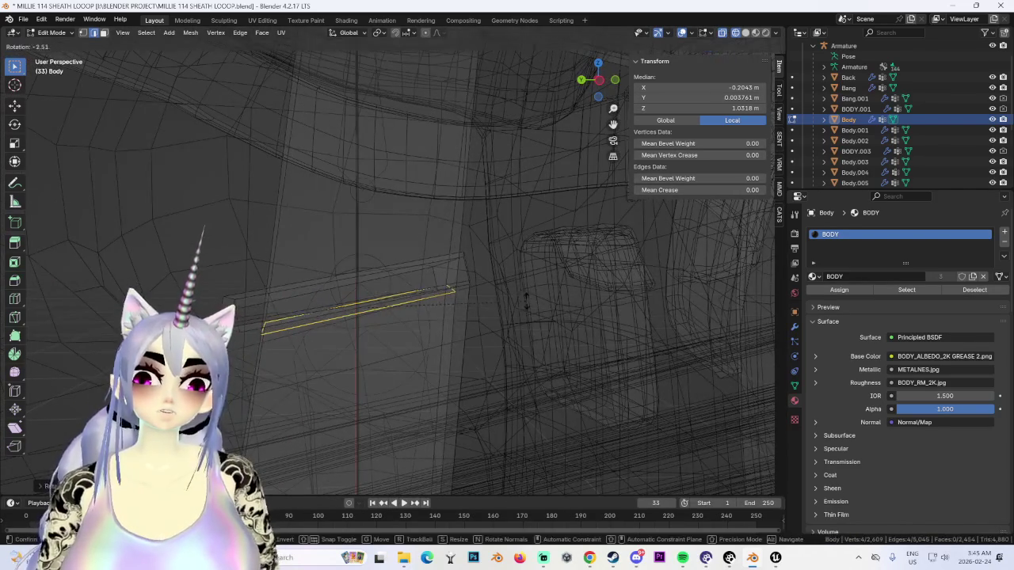
left_click(525, 301)
Step: Add an edge loop to the strap and raise it along Z
key("ctrl+r")
left_click(458, 209)
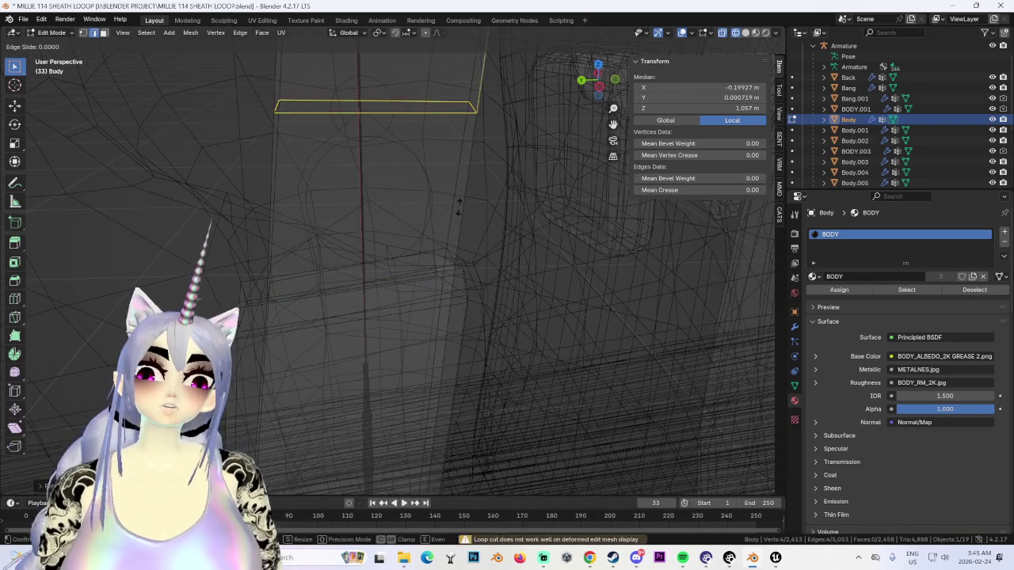
left_click(448, 335)
key("g")
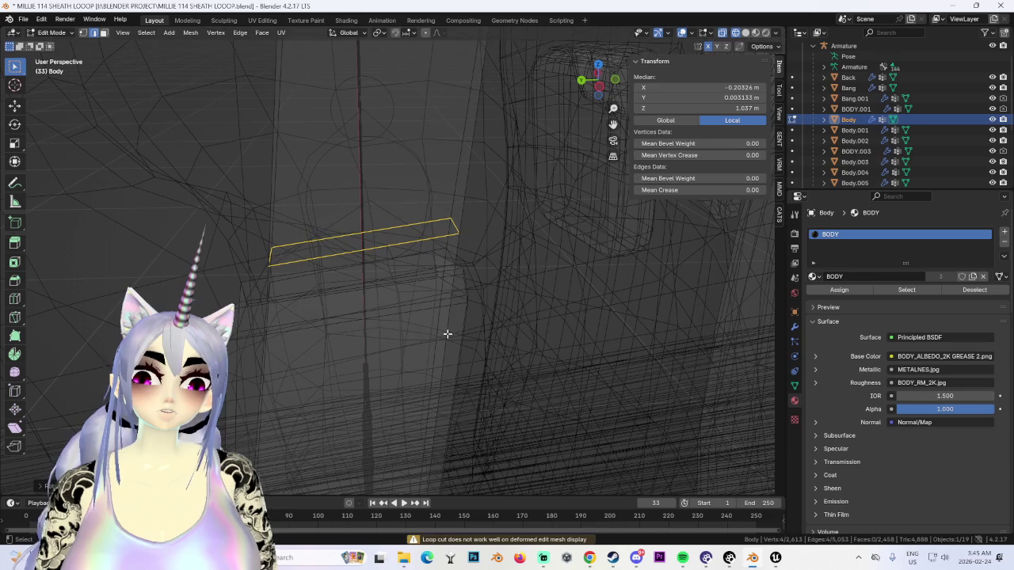
mouse_move(445, 332)
middle_mouse_down()
mouse_move(473, 258)
mouse_move(514, 291)
mouse_move(221, 77)
middle_mouse_up()
key("z")
left_click(471, 260)
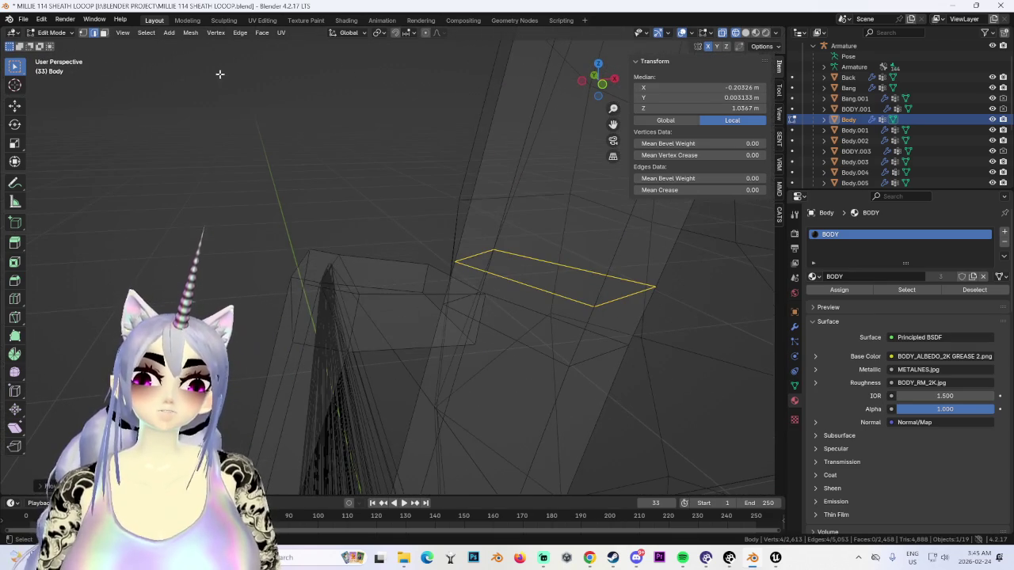
Step: Delete one quad face and select a vertex at the gap's corner
left_click(103, 33)
left_click(546, 297)
key("x")
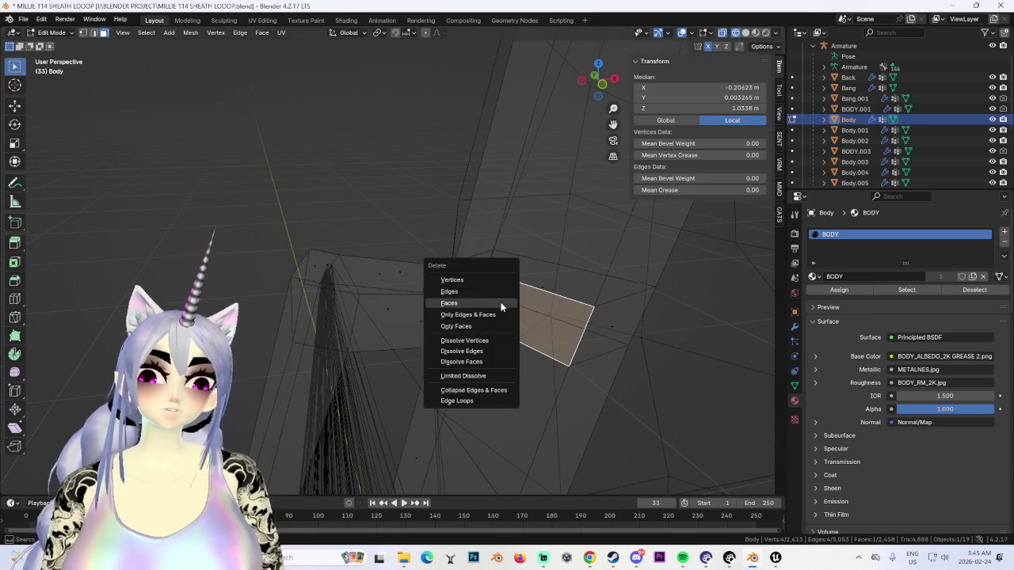
left_click(508, 305)
mouse_move(508, 306)
middle_mouse_down()
mouse_move(512, 320)
mouse_move(237, 205)
middle_mouse_up()
left_click(84, 32)
mouse_move(316, 159)
middle_mouse_down()
mouse_move(459, 242)
mouse_move(475, 287)
mouse_move(612, 301)
middle_mouse_up()
left_click(480, 285)
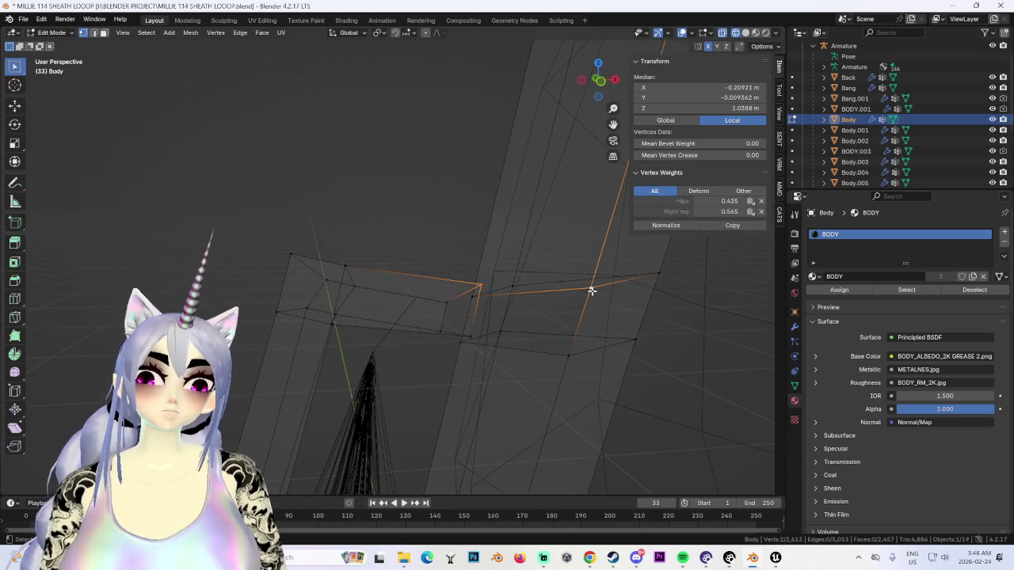
Step: Merge the stray strap vertex pairs at last-selected vertex
key("m")
left_click(577, 327)
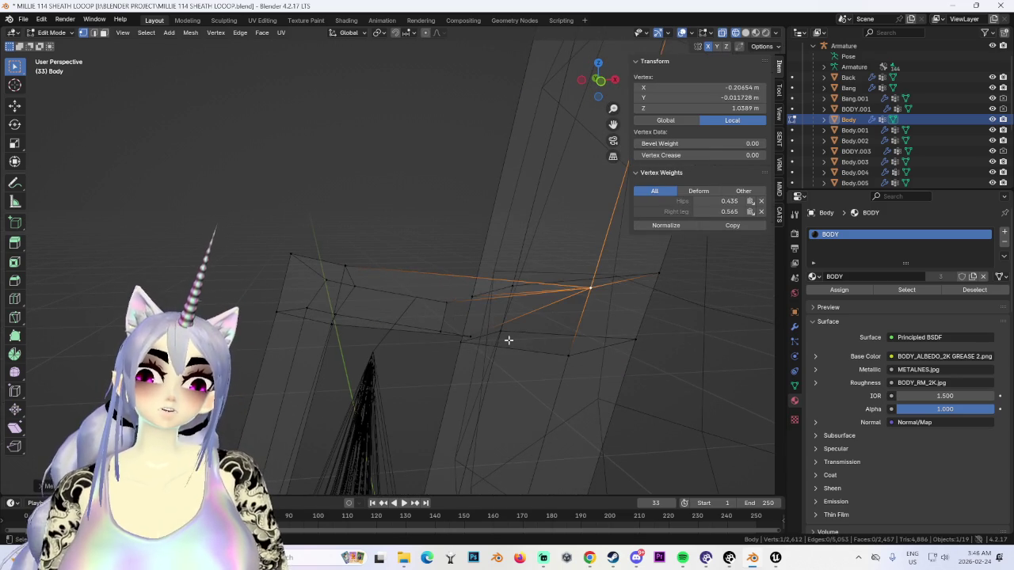
key("m")
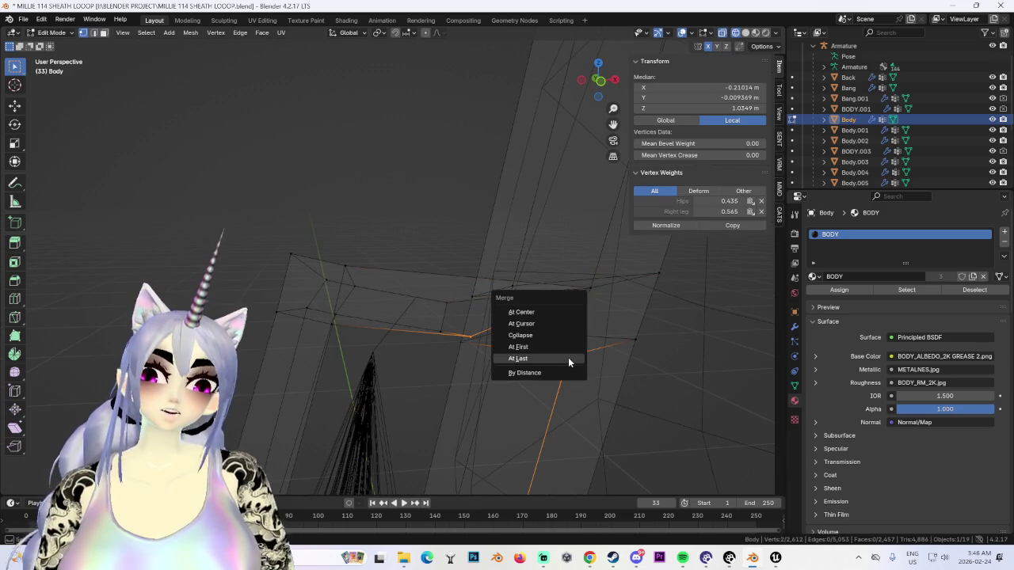
left_click(570, 357)
mouse_move(570, 357)
middle_mouse_down()
mouse_move(306, 355)
mouse_move(375, 339)
mouse_move(301, 197)
middle_mouse_up()
left_click(379, 223)
middle_click_drag(379, 222, 387, 231)
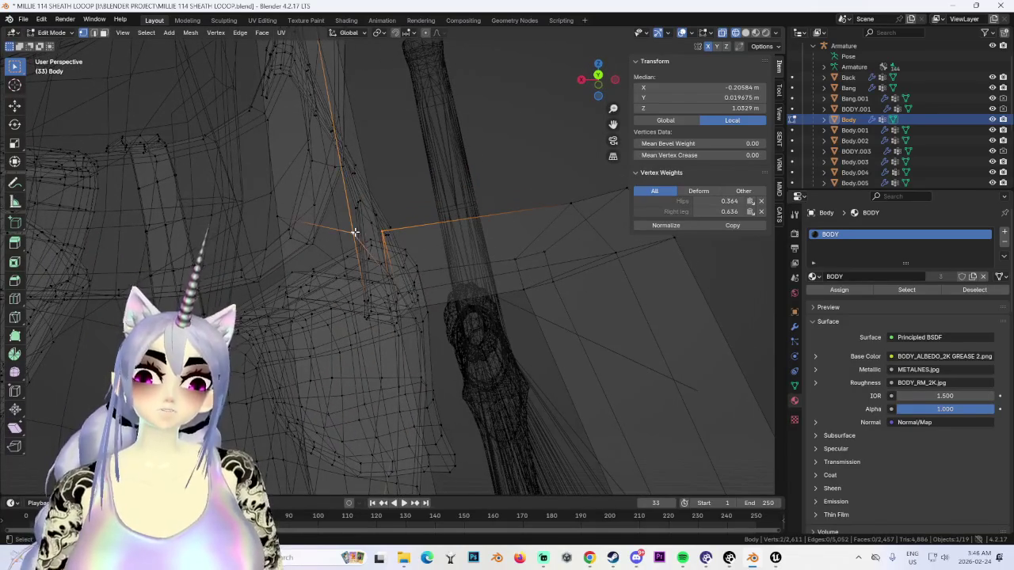
key("m")
mouse_move(407, 275)
middle_mouse_down()
mouse_move(371, 283)
mouse_move(301, 264)
middle_mouse_up()
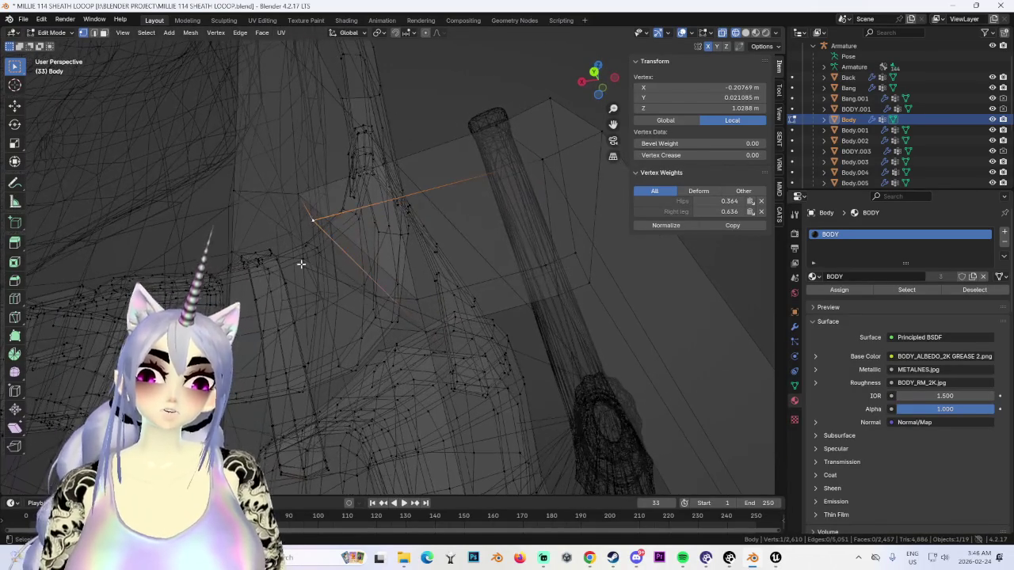
left_click(304, 261)
Step: Switch the Body mesh to Sculpt Mode with the Grab brush
mouse_move(381, 256)
middle_mouse_down()
mouse_move(565, 156)
mouse_move(461, 245)
mouse_move(466, 233)
mouse_move(349, 232)
middle_mouse_up()
scroll(349, 231, "up", 2)
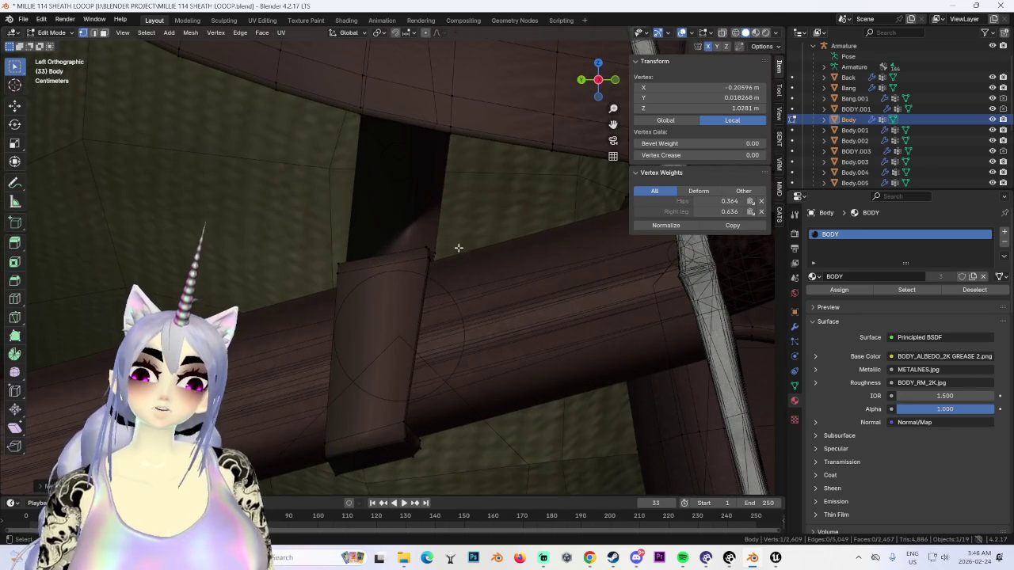
left_click(58, 78)
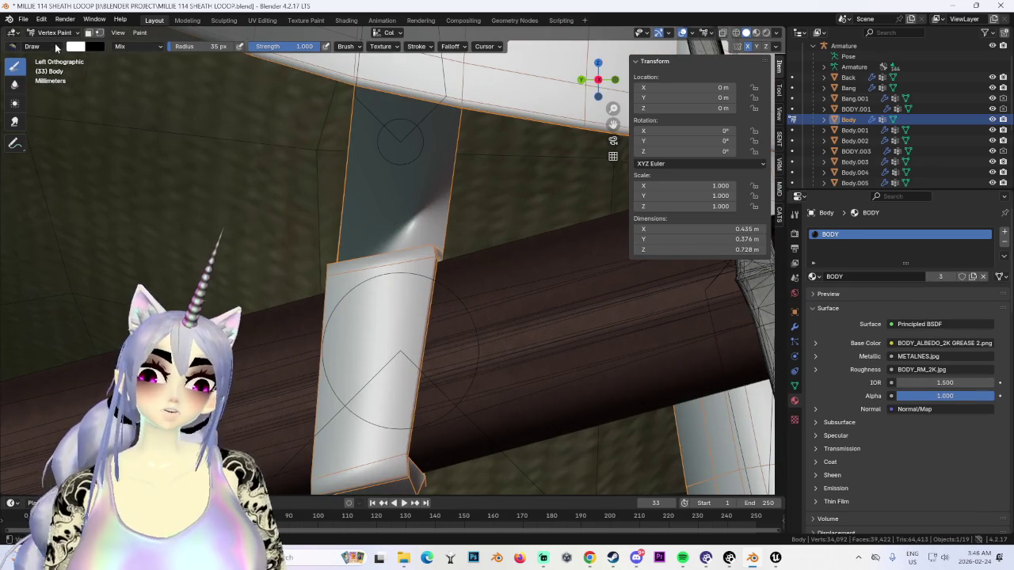
left_click(58, 68)
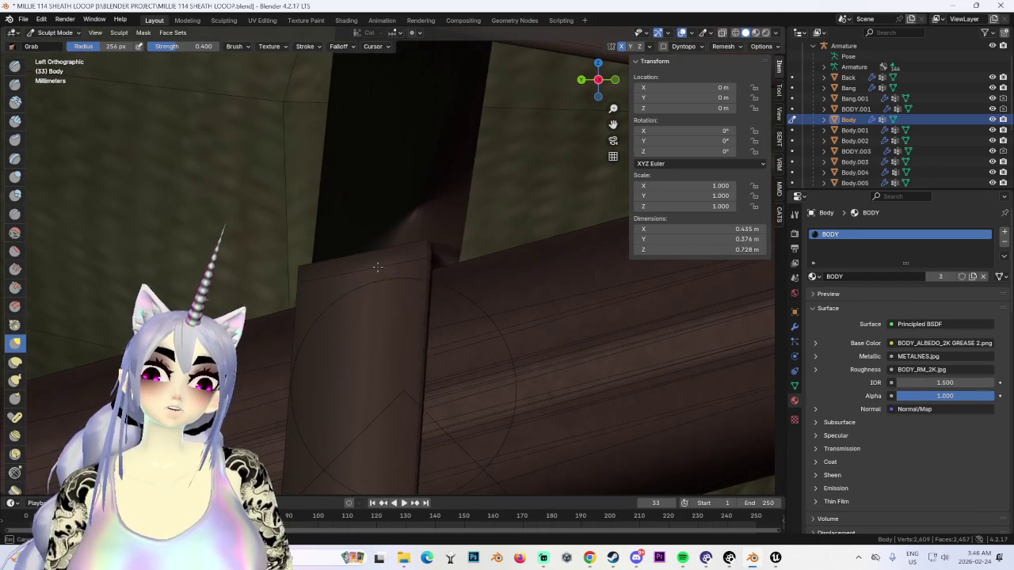
Step: Orbit and zoom around the sheath to reveal the strap wrapped around it
scroll(379, 277, "down", 3)
mouse_move(379, 277)
middle_mouse_down()
mouse_move(448, 280)
mouse_move(419, 328)
mouse_move(441, 317)
mouse_move(383, 315)
mouse_move(324, 362)
middle_mouse_up()
scroll(384, 315, "up", 3)
scroll(385, 317, "up", 3)
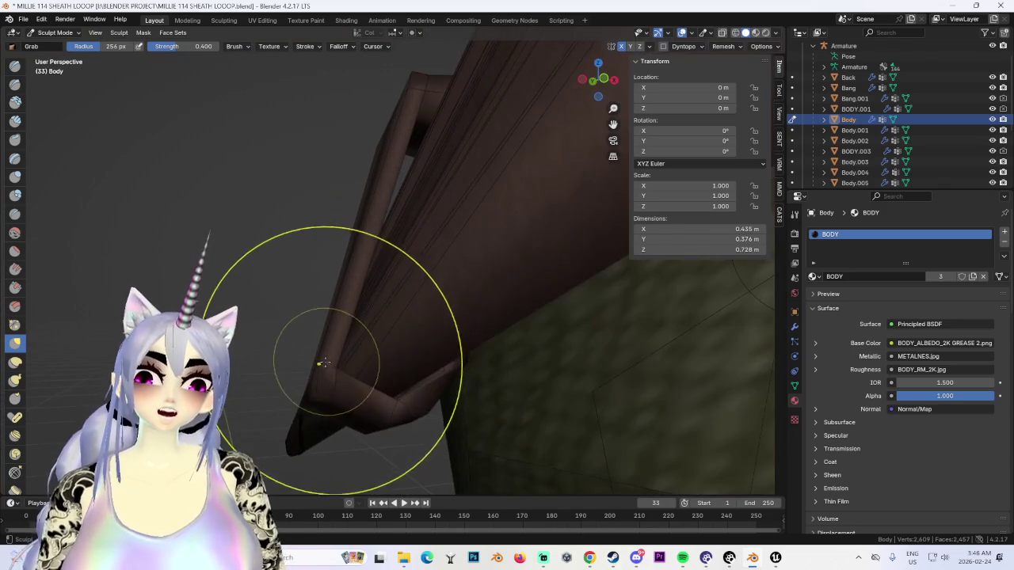
middle_click_drag(403, 323, 410, 299)
scroll(353, 326, "up", 2)
mouse_move(344, 294)
middle_mouse_down()
mouse_move(335, 328)
mouse_move(362, 302)
mouse_move(360, 285)
middle_mouse_up()
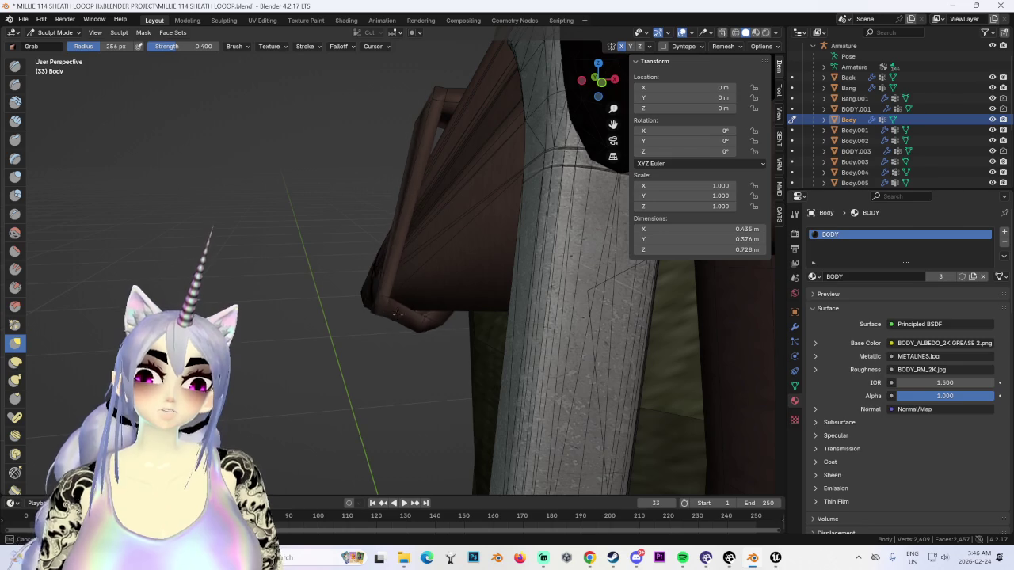
mouse_move(386, 318)
middle_mouse_down()
mouse_move(428, 119)
mouse_move(389, 107)
middle_mouse_up()
Step: Check the strap from the back view, then return the Body mesh to Object Mode
left_click(594, 83)
mouse_move(375, 167)
middle_mouse_down()
mouse_move(509, 163)
mouse_move(460, 193)
mouse_move(473, 163)
mouse_move(516, 199)
mouse_move(454, 233)
mouse_move(516, 305)
mouse_move(380, 216)
mouse_move(441, 182)
mouse_move(371, 211)
middle_mouse_up()
scroll(439, 186, "up", 5)
scroll(473, 164, "down", 4)
scroll(371, 211, "up", 2)
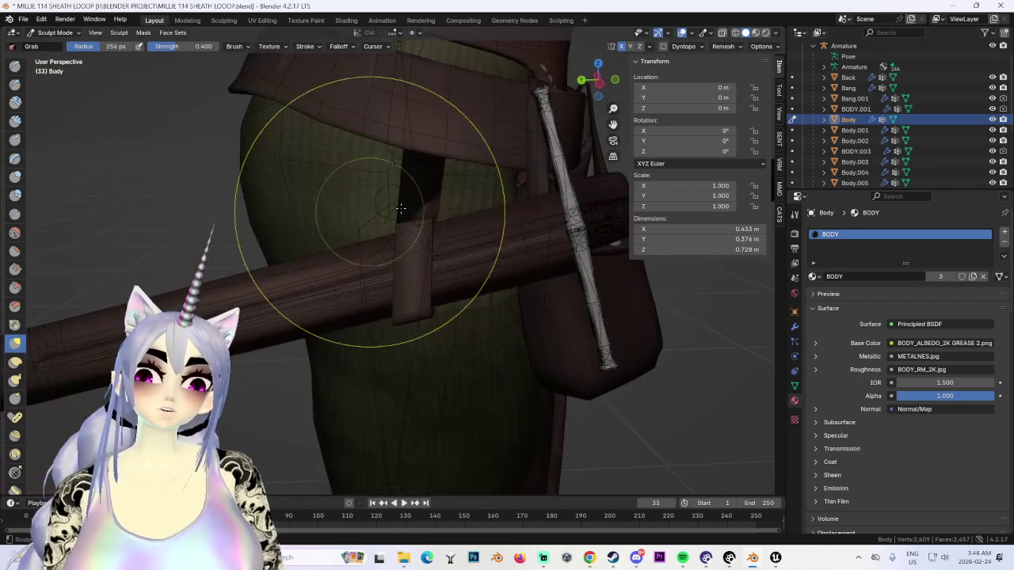
left_click(58, 44)
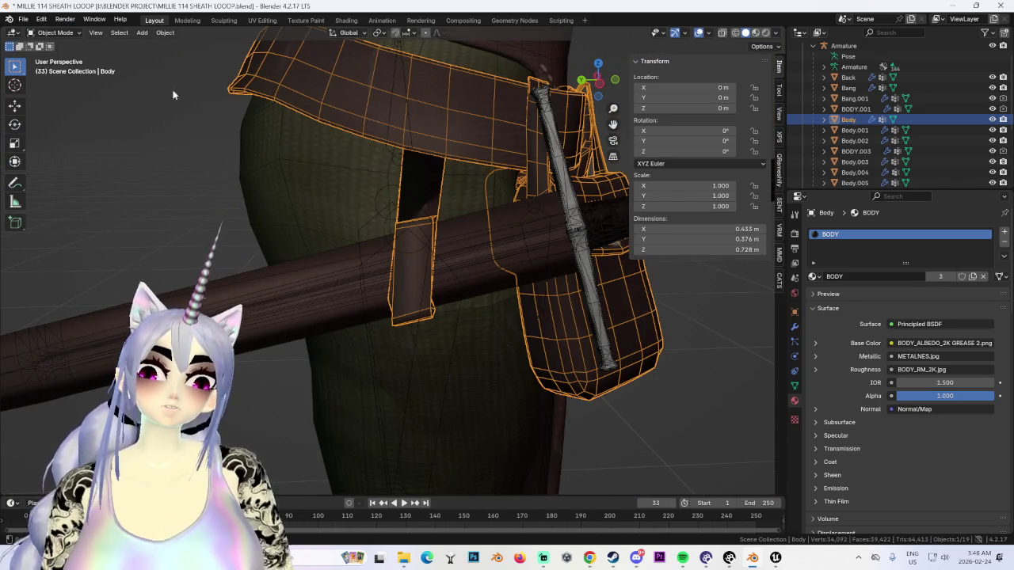
Step: Put the Body mesh in Edit Mode and box-select the strap faces
left_click(54, 56)
scroll(271, 130, "up", 3)
scroll(398, 190, "down", 3)
left_click_drag(339, 166, 468, 388)
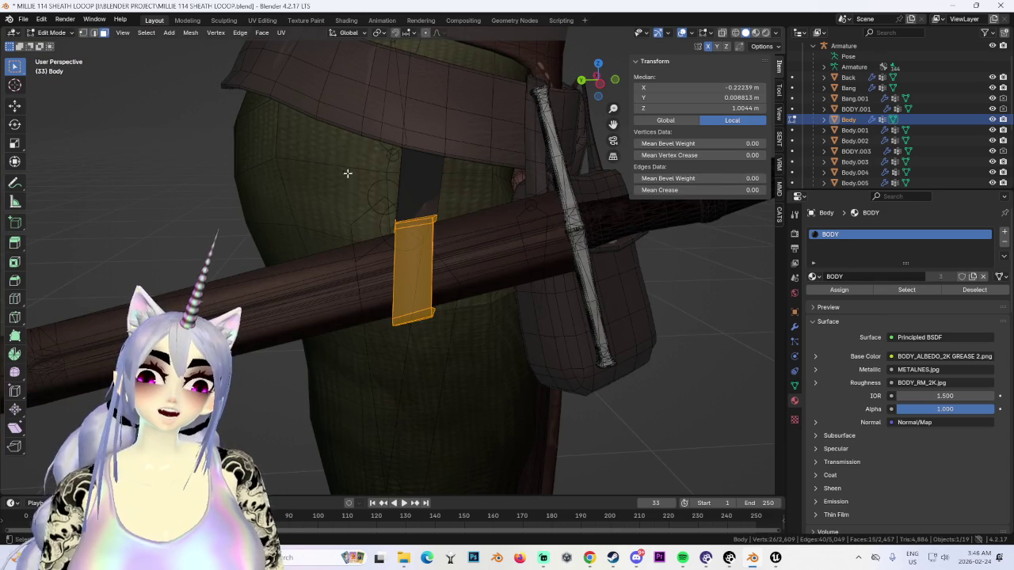
left_click(413, 178, "ctrl")
Step: Select the whole strap, including hidden vertices, using the X-ray see-through view
mouse_move(453, 350)
middle_mouse_down()
mouse_move(416, 288)
mouse_move(320, 182)
middle_mouse_up()
key("alt+z")
left_click_drag(313, 161, 449, 391)
mouse_move(449, 391)
middle_mouse_down()
mouse_move(640, 401)
mouse_move(727, 8)
middle_mouse_up()
left_click(738, 35)
Step: Set the strap normals from its faces and return to Object Mode
mouse_move(554, 198)
middle_mouse_down()
mouse_move(520, 174)
mouse_move(475, 222)
mouse_move(273, 70)
middle_mouse_up()
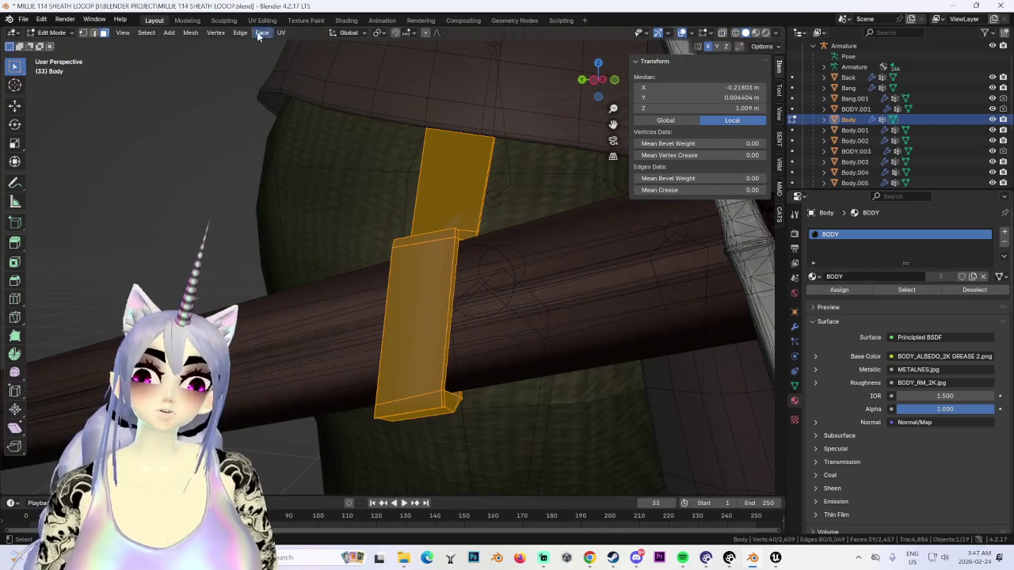
left_click(190, 33)
mouse_move(208, 210)
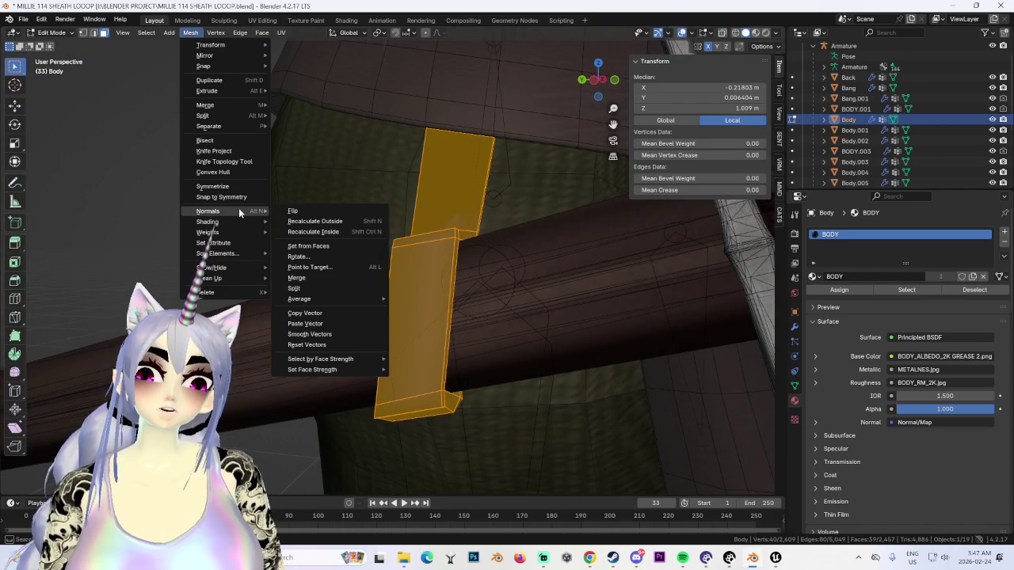
left_click(349, 245)
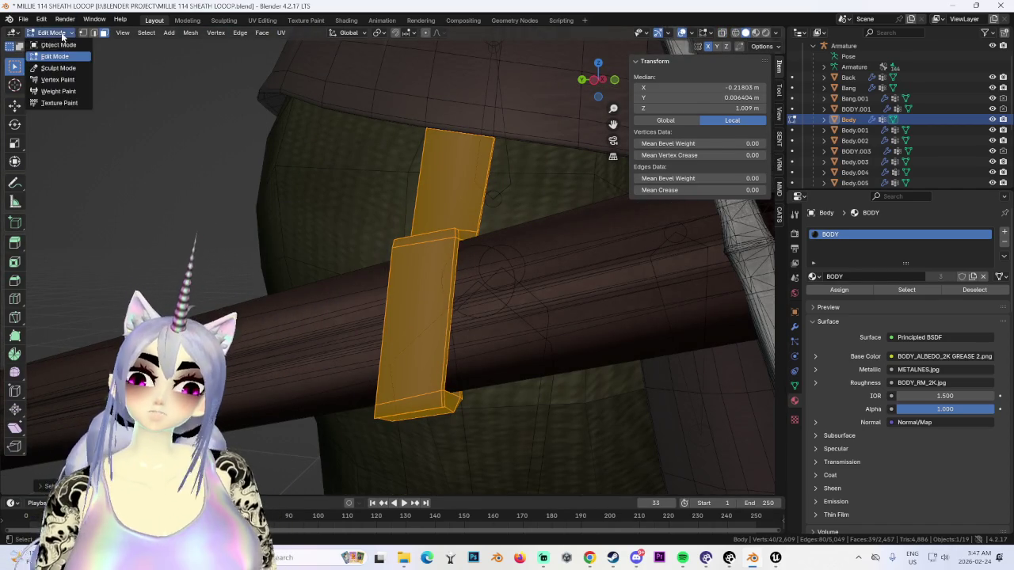
left_click(59, 44)
Step: Zoom out to the upper body and deselect Body.003
middle_click_drag(377, 224, 491, 332)
scroll(566, 324, "down", 2)
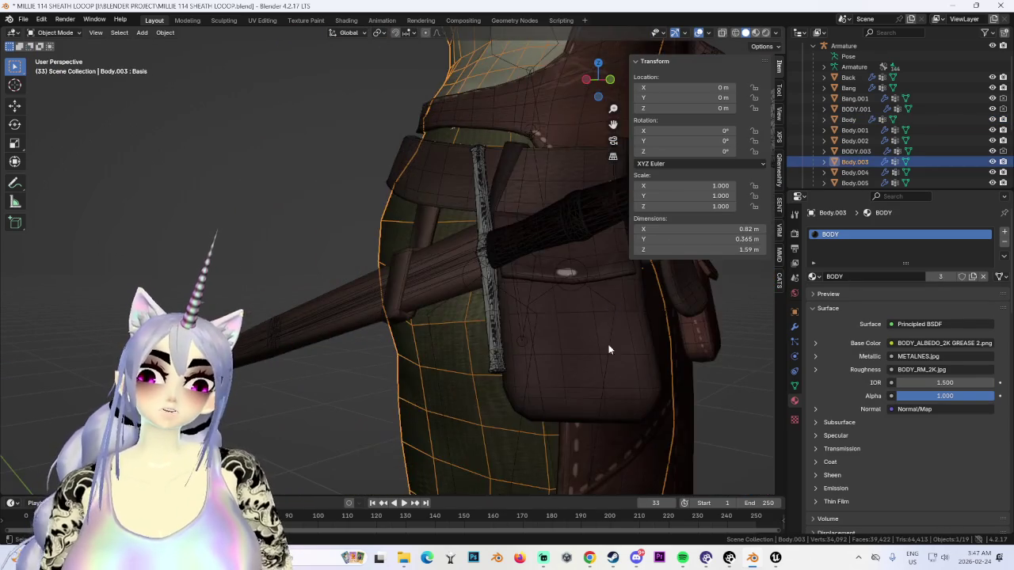
middle_click_drag(678, 310, 392, 303)
scroll(633, 364, "down", 3)
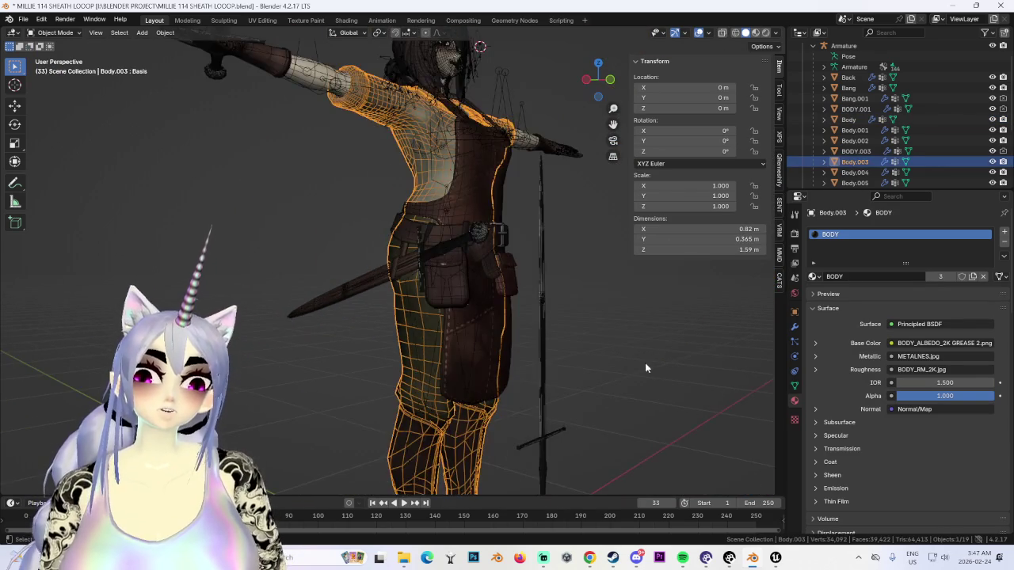
left_click(648, 360)
scroll(609, 355, "up", 1)
scroll(591, 343, "down", 3)
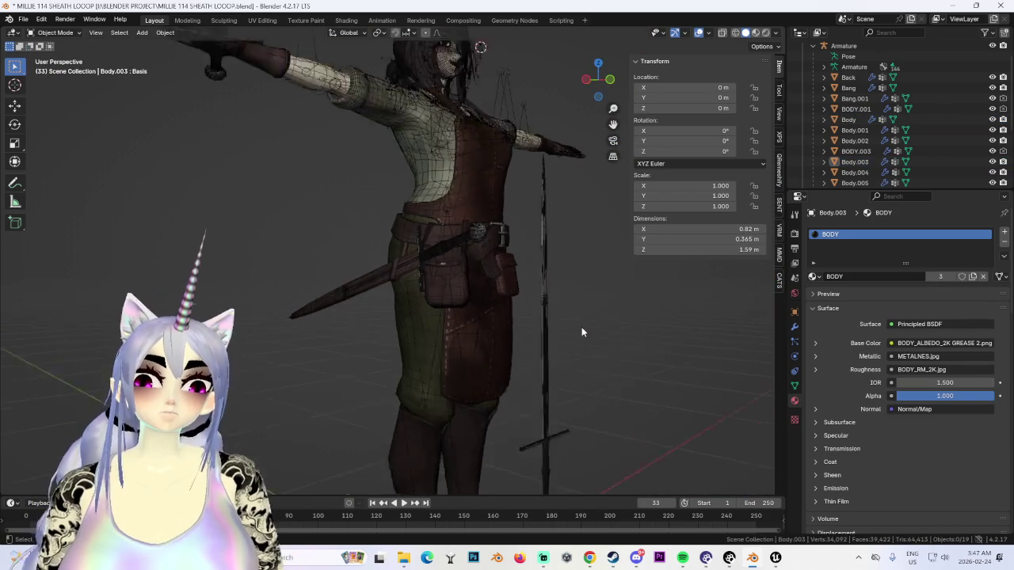
scroll(555, 269, "up", 5)
Step: Frame the belt from the front and put the armature into Pose Mode with CATS Start Pose Mode
mouse_move(555, 269)
middle_mouse_down()
mouse_move(634, 259)
mouse_move(457, 344)
mouse_move(451, 313)
mouse_move(468, 272)
mouse_move(465, 294)
mouse_move(509, 227)
mouse_move(386, 235)
mouse_move(453, 241)
mouse_move(409, 250)
mouse_move(545, 250)
mouse_move(475, 289)
mouse_move(533, 302)
mouse_move(488, 311)
mouse_move(780, 222)
middle_mouse_up()
scroll(451, 313, "up", 2)
scroll(468, 273, "down", 2)
scroll(465, 294, "up", 2)
scroll(457, 278, "up", 2)
scroll(507, 307, "down", 3)
scroll(475, 301, "up", 3)
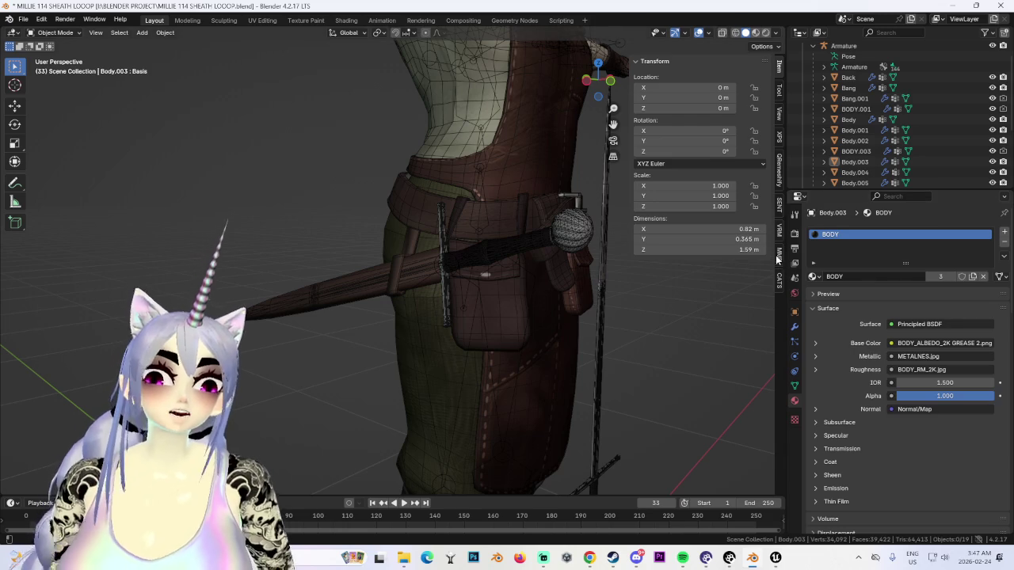
left_click(779, 279)
left_click(666, 154)
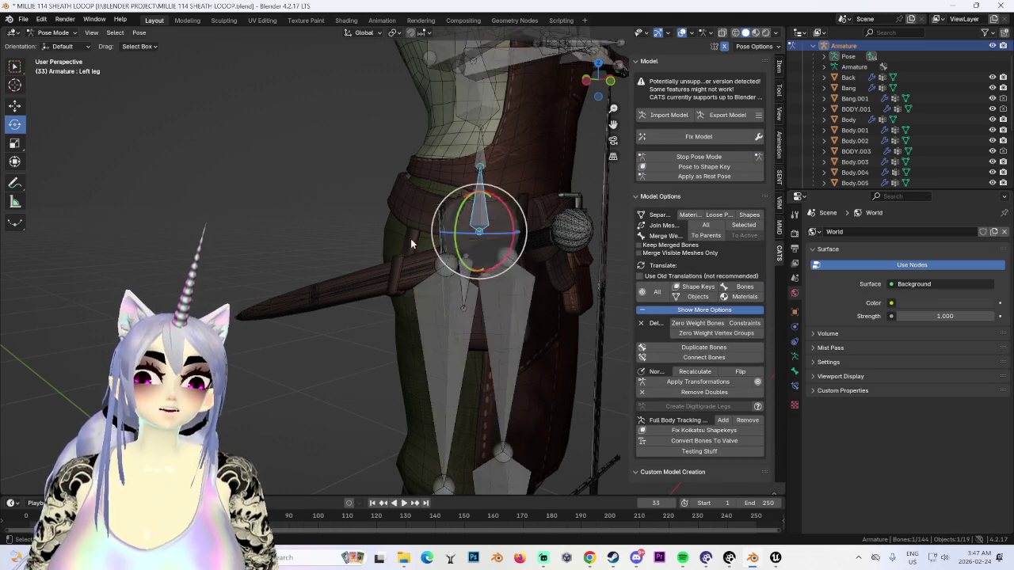
Step: Rotate the right leg bone outward and forward to test how the sheath follows
left_click_drag(505, 303, 440, 293)
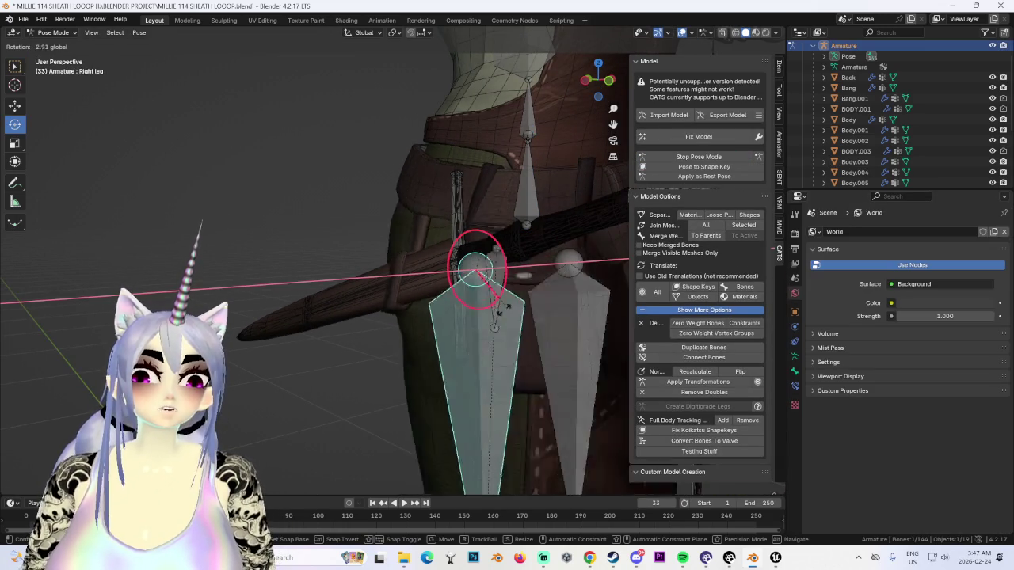
middle_click_drag(440, 293, 390, 249)
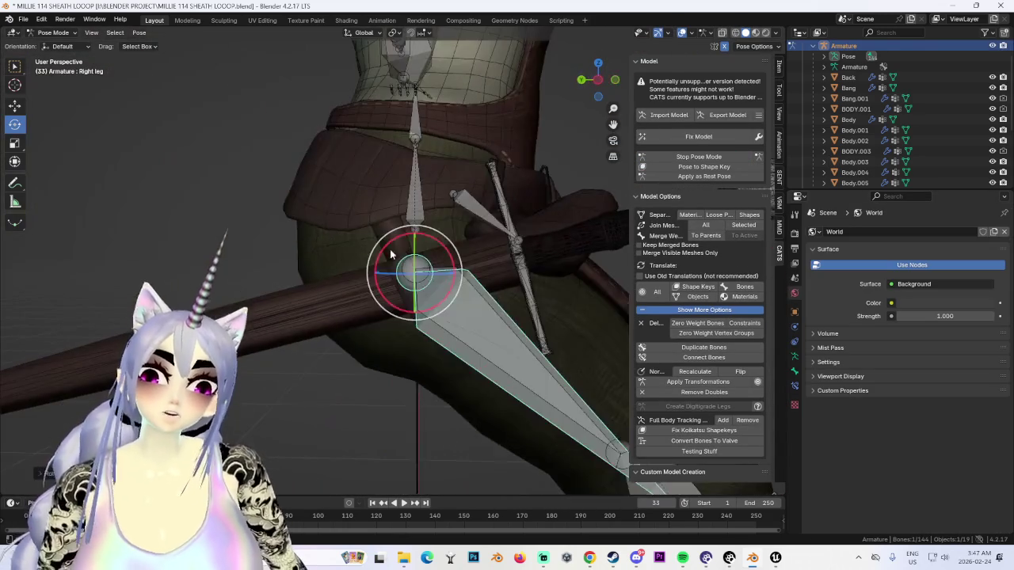
key("ctrl+z")
mouse_move(448, 252)
left_mouse_down()
mouse_move(428, 235)
mouse_move(443, 262)
left_mouse_up()
mouse_move(401, 343)
middle_mouse_down()
mouse_move(457, 305)
mouse_move(419, 211)
mouse_move(429, 161)
mouse_move(440, 248)
mouse_move(515, 281)
mouse_move(545, 276)
mouse_move(359, 231)
mouse_move(610, 82)
middle_mouse_up()
left_click(610, 82)
scroll(429, 252, "up", 3)
scroll(436, 259, "down", 3)
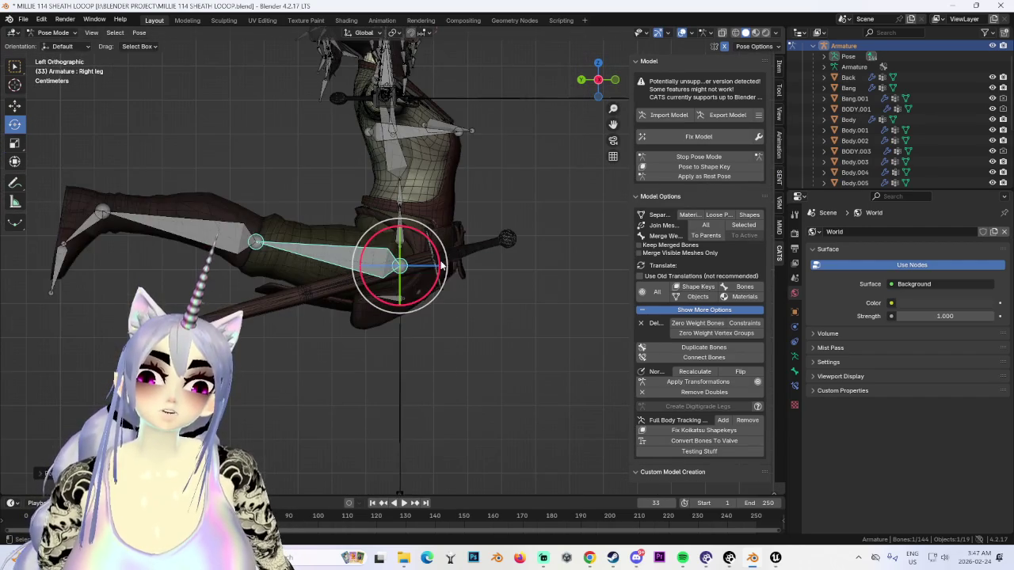
Step: Reset the leg bone with Alt+R to hang straight and return to Object Mode
key("alt+r")
middle_click_drag(467, 271, 432, 278)
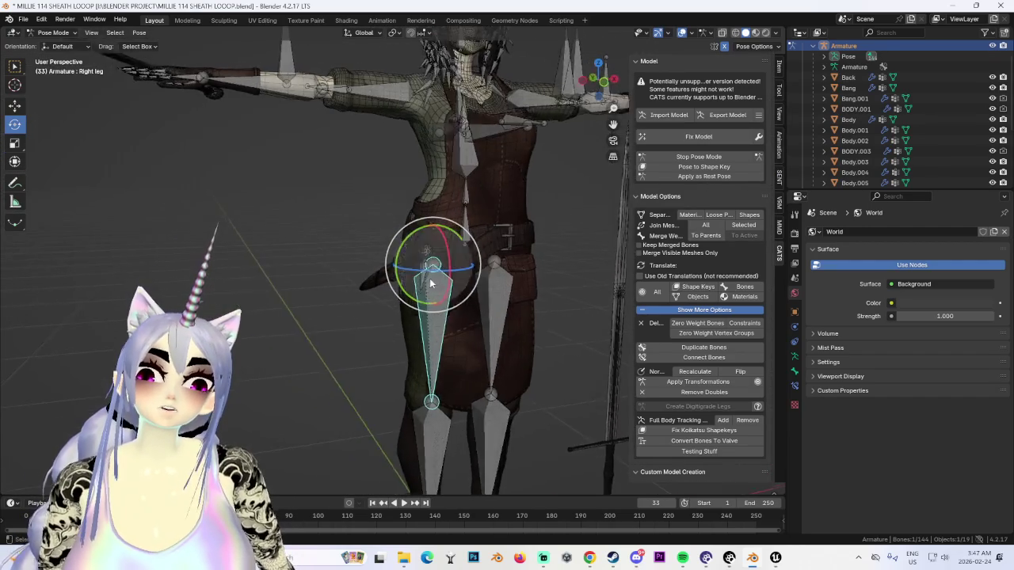
scroll(432, 278, "up", 3)
scroll(391, 252, "up", 2)
middle_click_drag(392, 252, 454, 257)
scroll(420, 253, "down", 3)
left_click(38, 33)
left_click(47, 44)
Step: Select the sword, re-enter Pose Mode and rotate the right leg bone to test the sheath
mouse_move(238, 198)
middle_mouse_down()
mouse_move(369, 287)
mouse_move(323, 291)
middle_mouse_up()
left_click(369, 287)
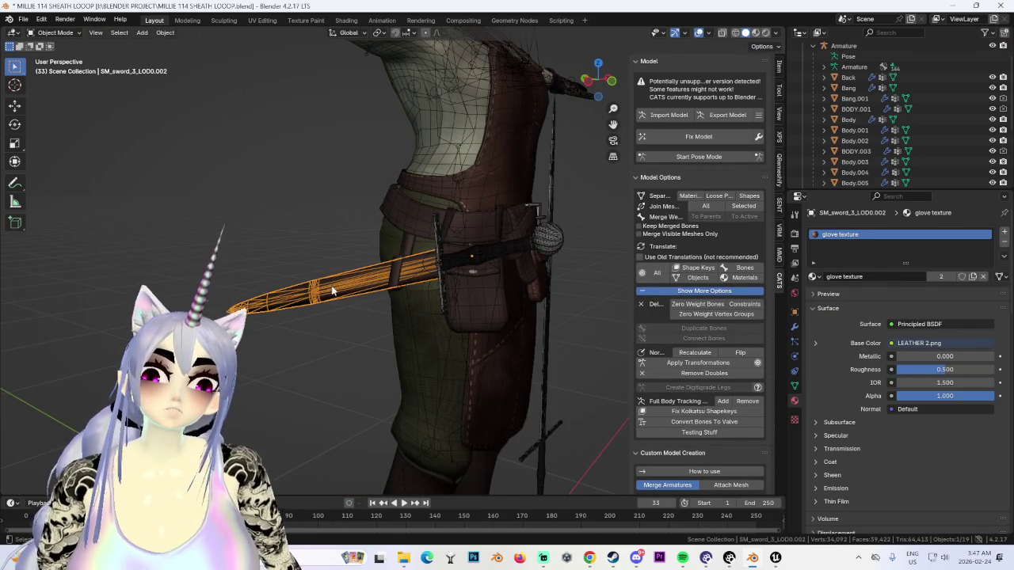
left_click(721, 157)
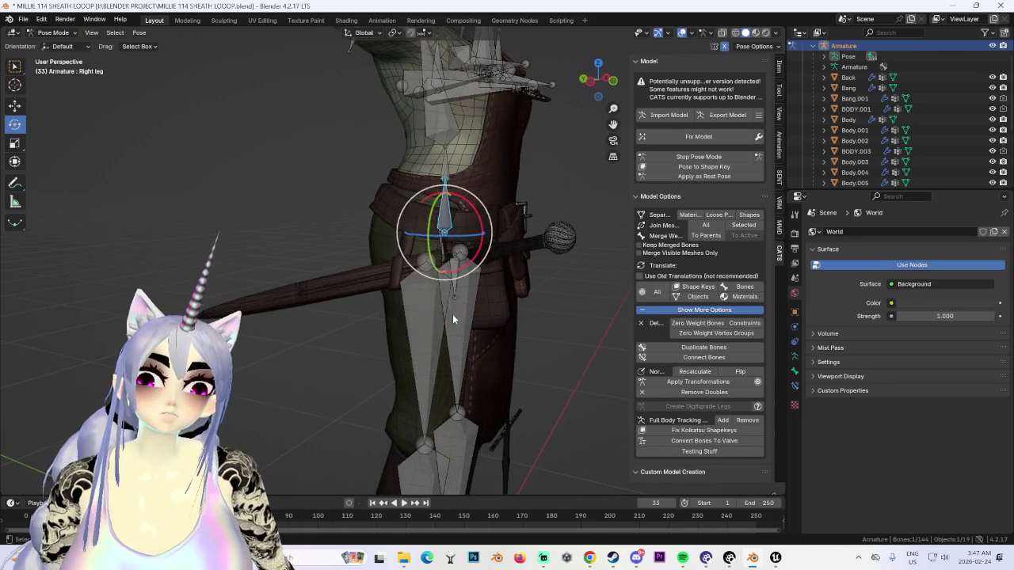
left_click_drag(453, 283, 441, 255)
mouse_move(441, 255)
middle_mouse_down()
mouse_move(441, 270)
mouse_move(500, 281)
mouse_move(469, 248)
mouse_move(441, 262)
middle_mouse_up()
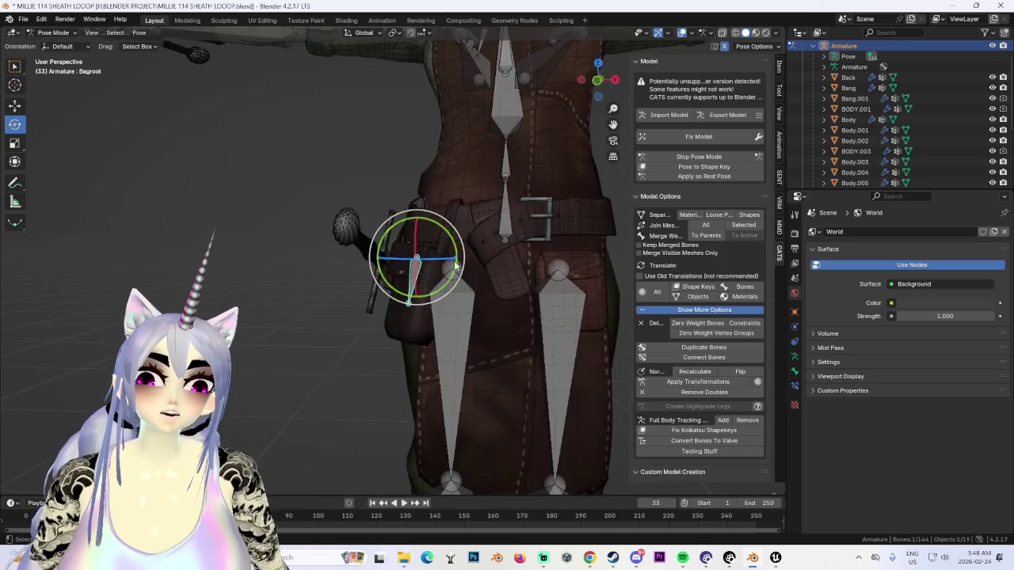
left_click(511, 295)
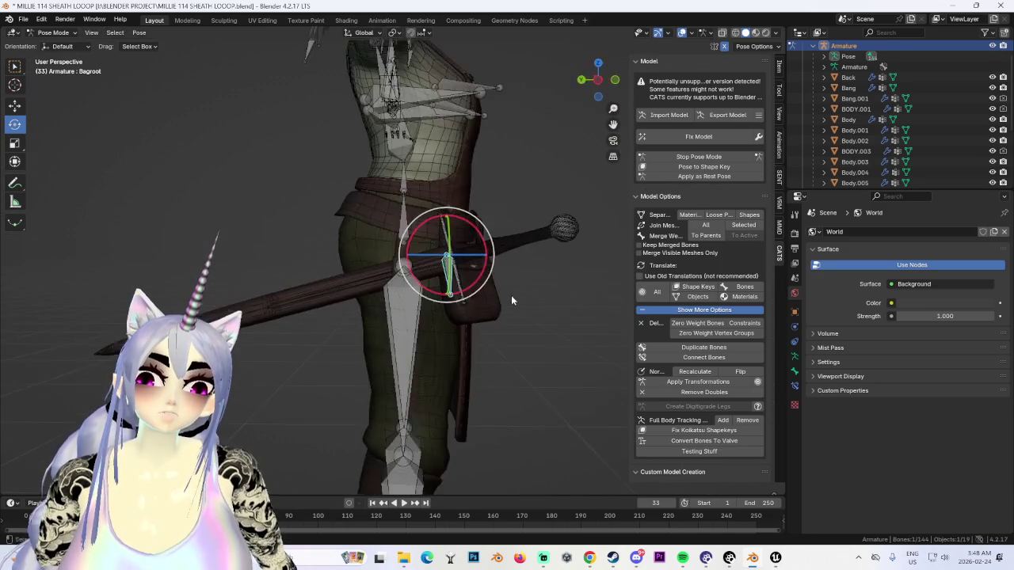
middle_click_drag(511, 295, 385, 315)
Step: Swing the right leg around the X axis, straighten it, and return to Object Mode
left_click_drag(354, 248, 444, 317)
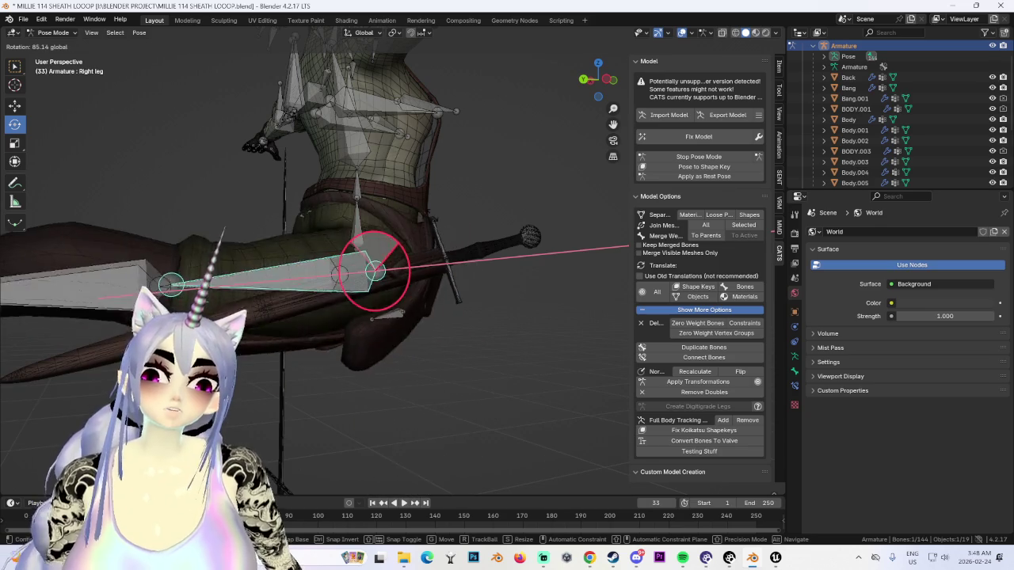
left_click_drag(455, 235, 423, 229)
middle_click_drag(423, 230, 419, 243)
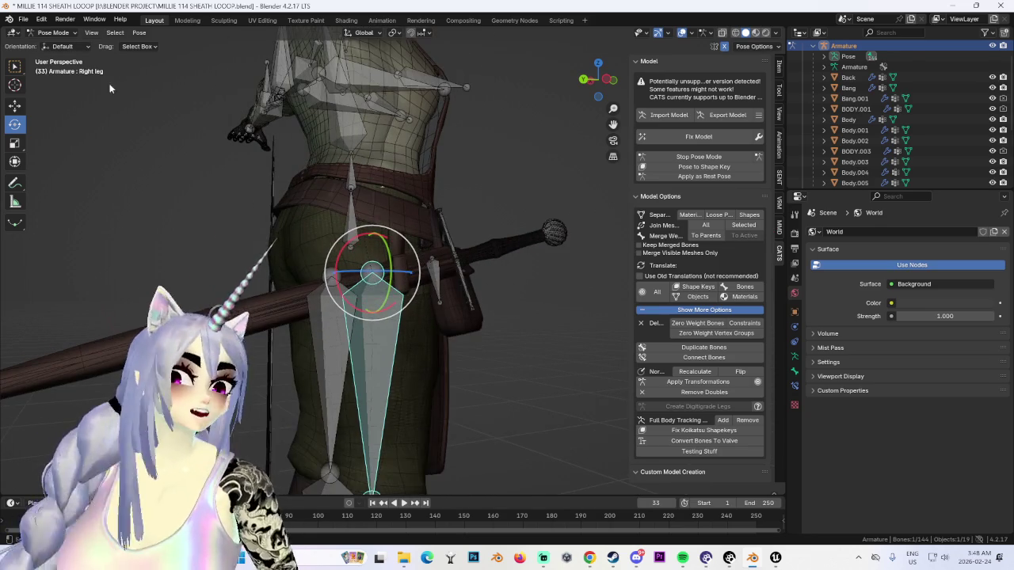
left_click(54, 32)
left_click(49, 45)
Step: View the T-posed character from the front and select the belt and sheath mesh
middle_click_drag(496, 334, 339, 336)
scroll(340, 336, "up", 3)
scroll(374, 292, "up", 2)
middle_click_drag(375, 297, 467, 290)
left_click(468, 290)
Step: Save the project as MILLIE 115 SHEATH LOOOP.blend
left_click(24, 19)
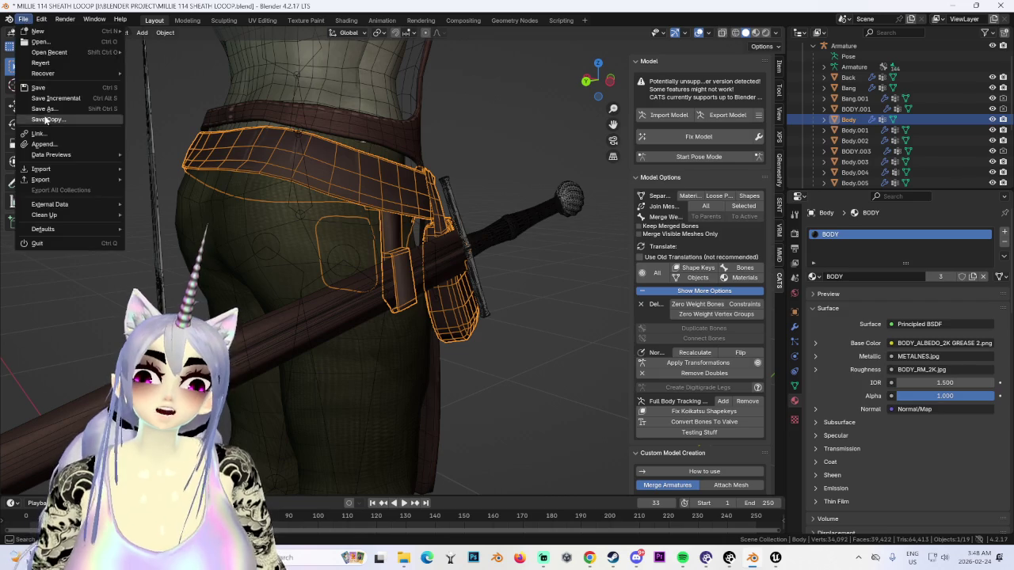
left_click(47, 120)
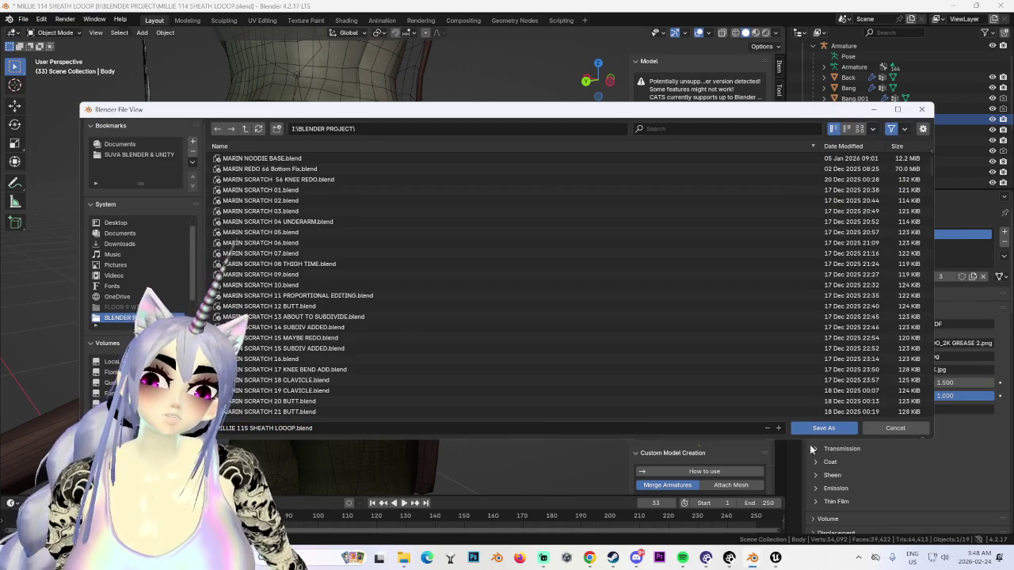
left_click(806, 427)
Step: Select the sword and the belt and sheath mesh
left_click(341, 301)
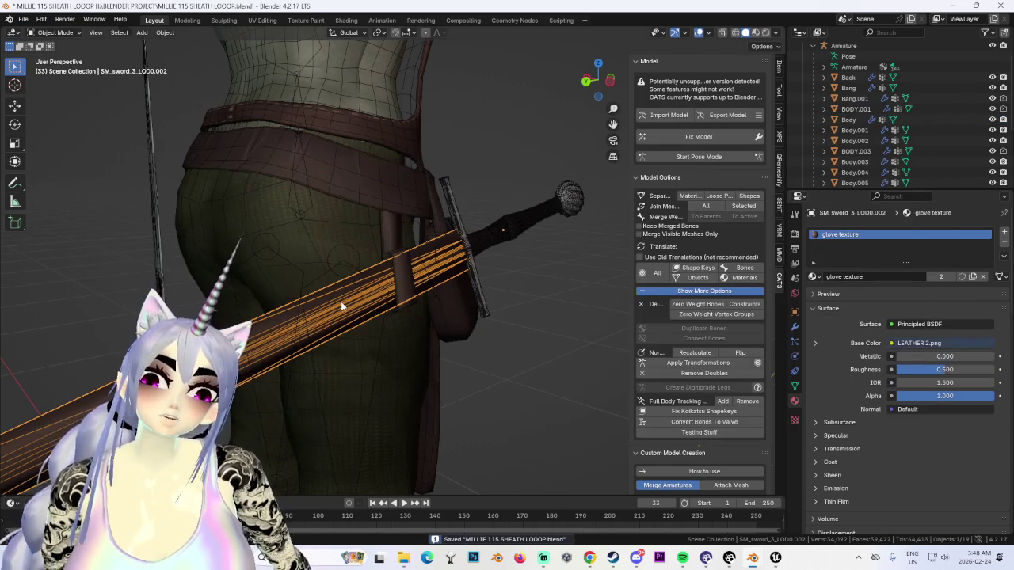
left_click(401, 260)
left_click(401, 260)
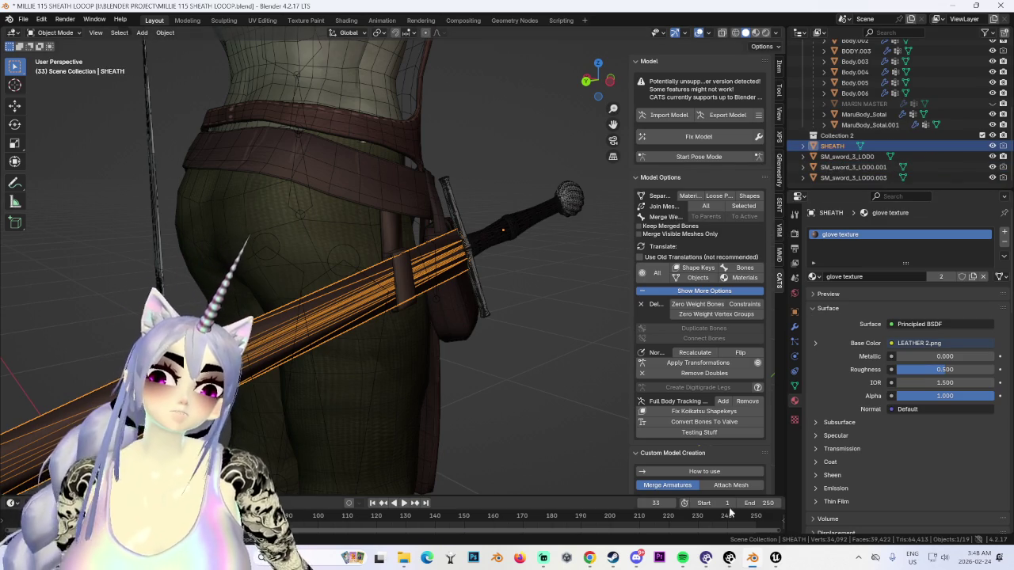
Step: Attach the SHEATH mesh to the Right leg bone with CATS Attach Mesh, then select the sword
scroll(737, 472, "down", 2)
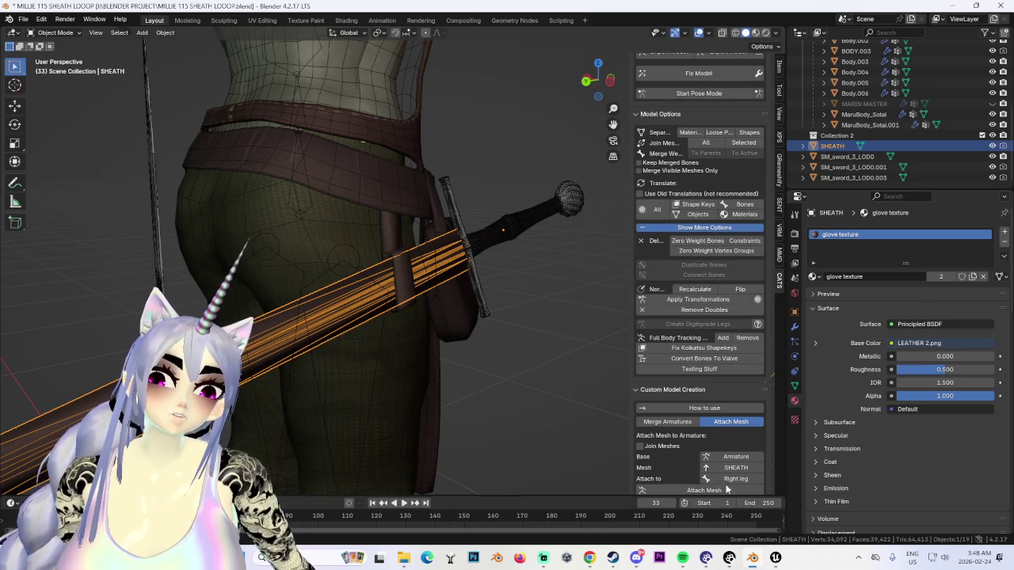
left_click(733, 491)
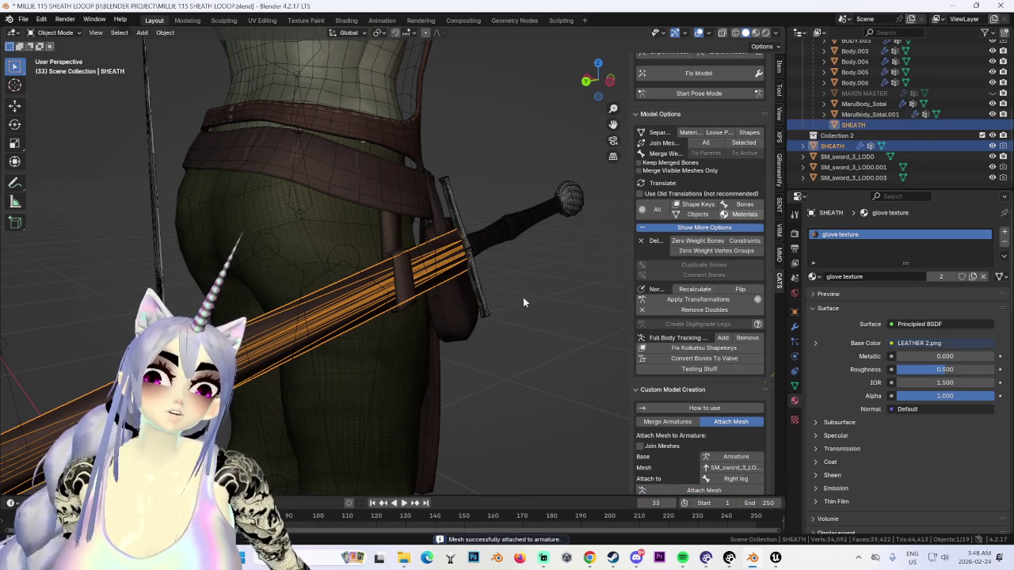
left_click(516, 224)
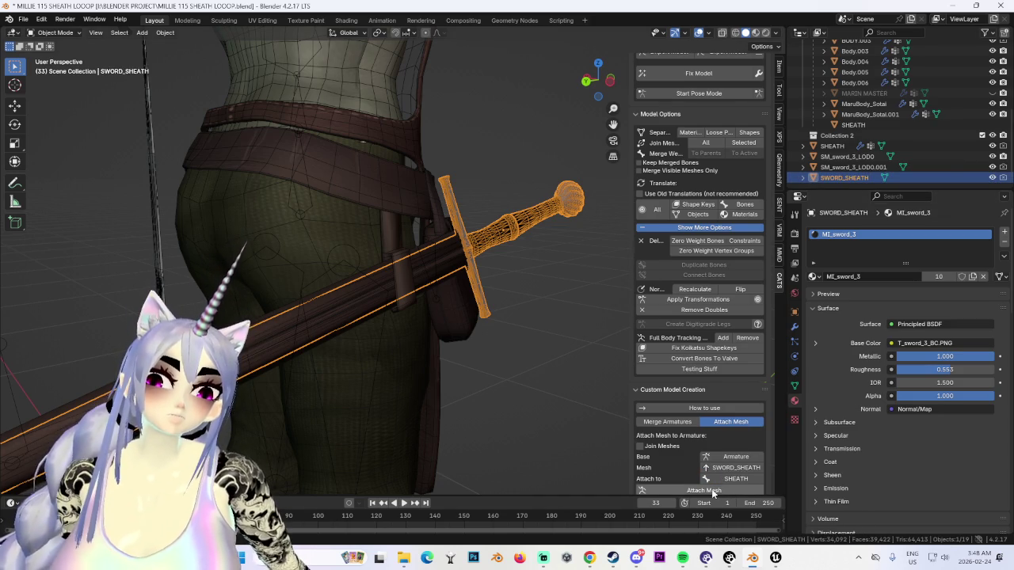
mouse_move(594, 446)
middle_mouse_down()
mouse_move(439, 326)
mouse_move(537, 309)
mouse_move(555, 167)
middle_mouse_up()
Step: Enter Pose Mode and rotate the right leg bone forward to test the attachments
left_click(691, 95)
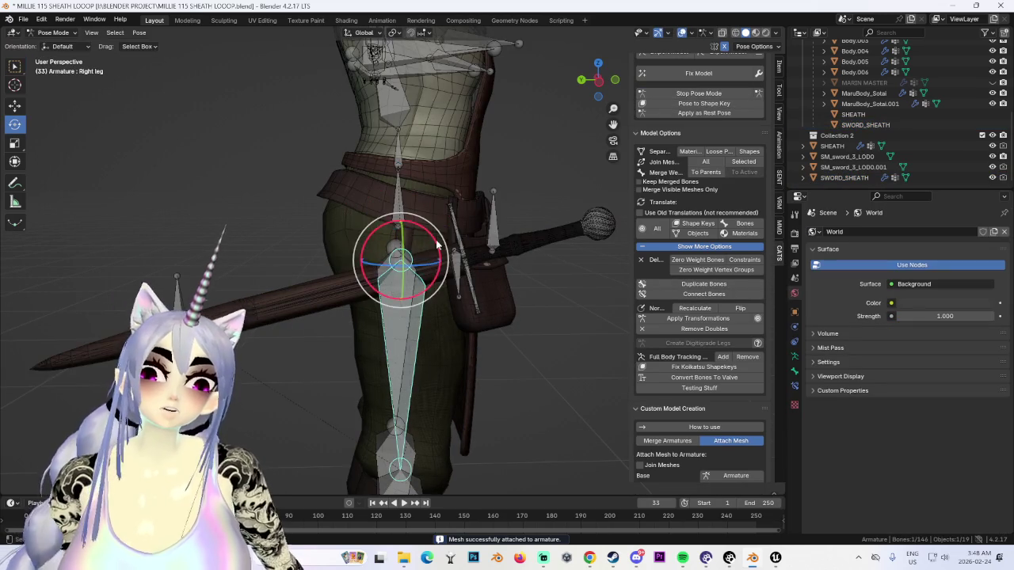
left_click_drag(436, 246, 412, 222)
left_click(510, 270)
mouse_move(511, 270)
middle_mouse_down()
mouse_move(560, 249)
mouse_move(586, 252)
mouse_move(494, 274)
mouse_move(418, 261)
middle_mouse_up()
scroll(418, 266, "down", 5)
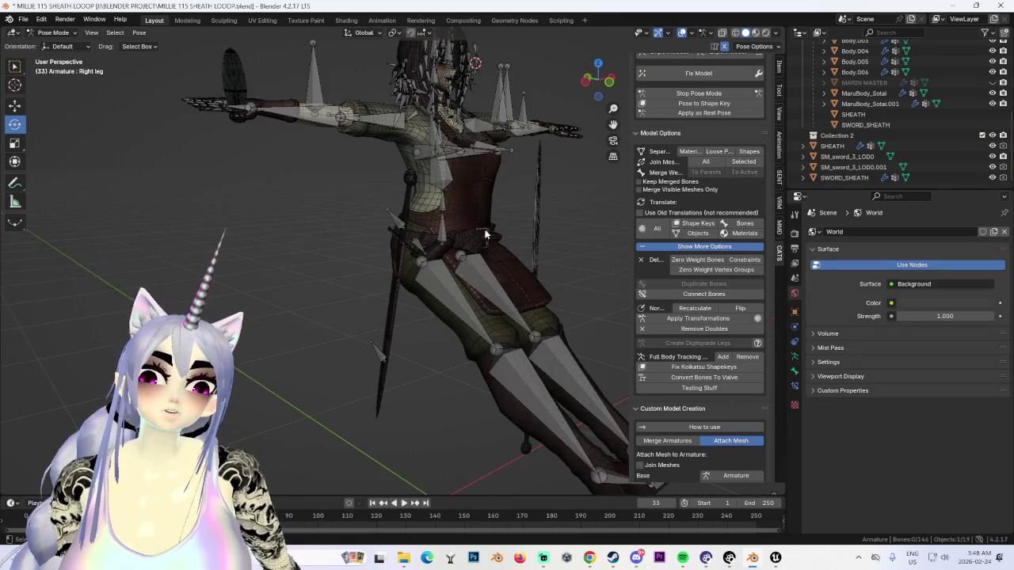
scroll(464, 256, "up", 5)
Step: Hide the armature bones, check the front view, and stop Pose Mode to restore the rest pose
left_click(1003, 62)
mouse_move(603, 249)
middle_mouse_down()
mouse_move(438, 287)
mouse_move(284, 281)
mouse_move(390, 269)
mouse_move(479, 241)
middle_mouse_up()
scroll(389, 268, "up", 3)
scroll(467, 247, "down", 1)
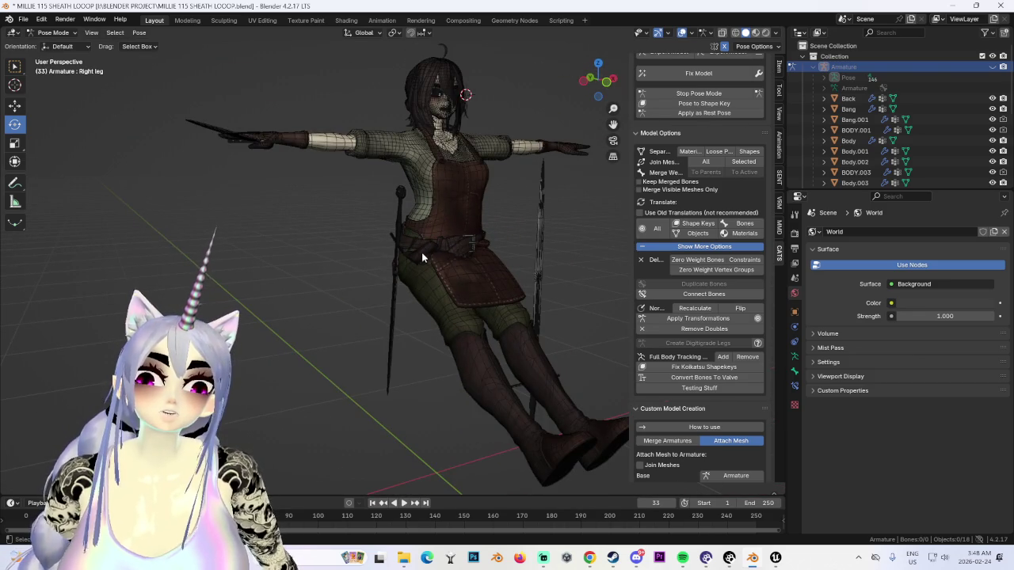
left_click(704, 92)
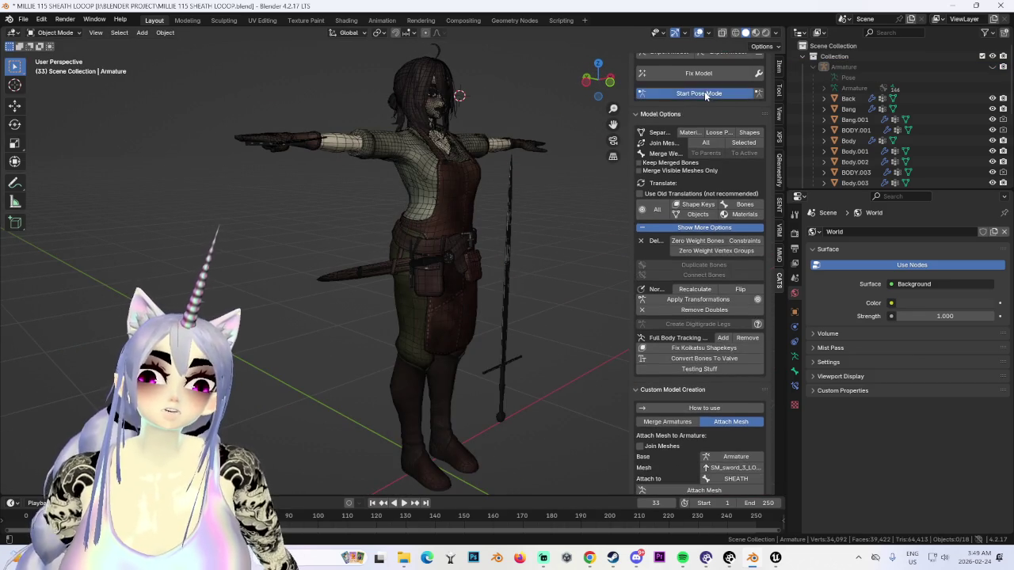
left_click(704, 92)
key("r")
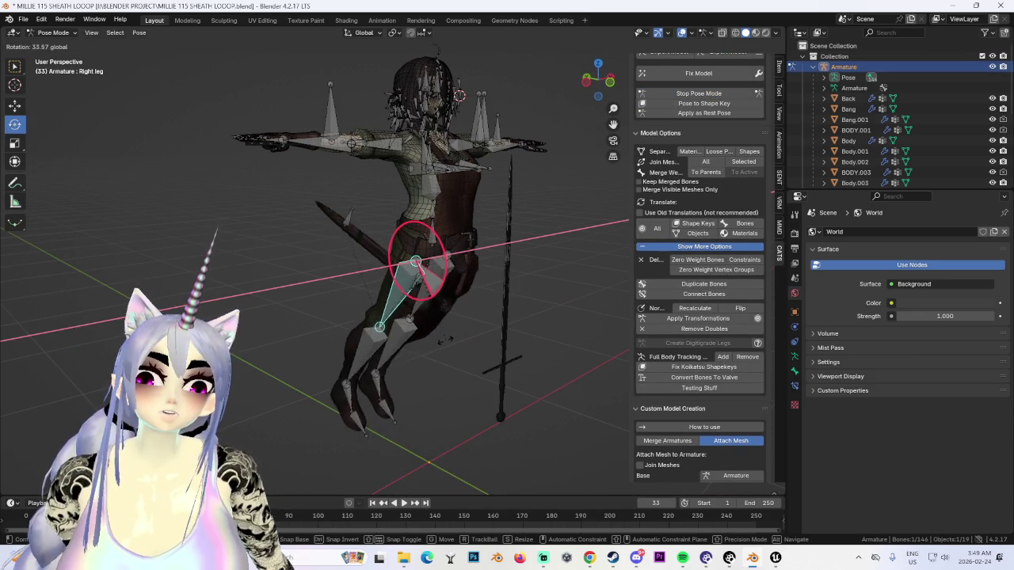
right_click(475, 253)
scroll(475, 253, "up", 2)
scroll(475, 253, "up", 2)
scroll(483, 255, "up", 2)
scroll(499, 261, "up", 2)
scroll(512, 269, "up", 1)
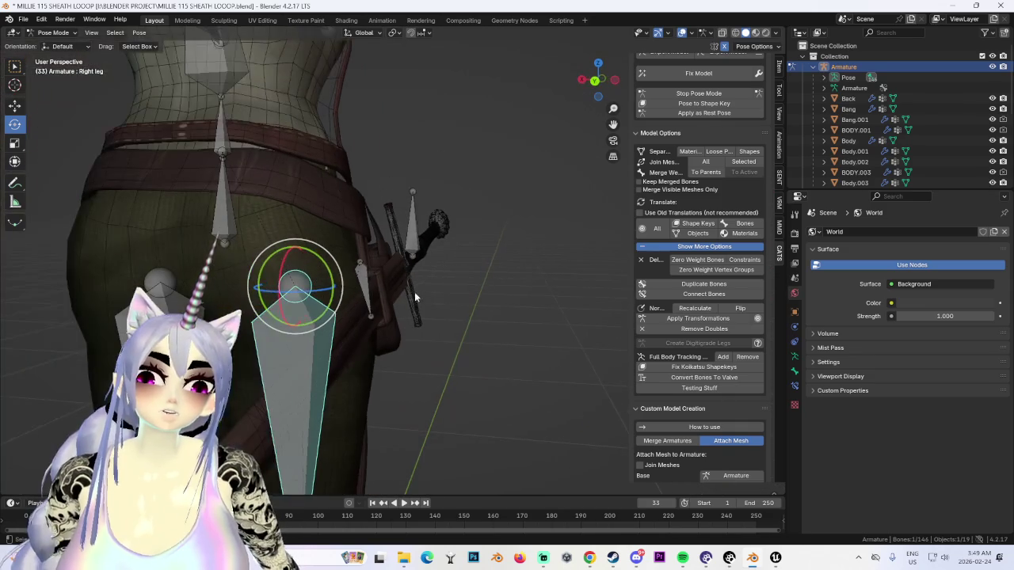
left_click_drag(282, 265, 303, 257)
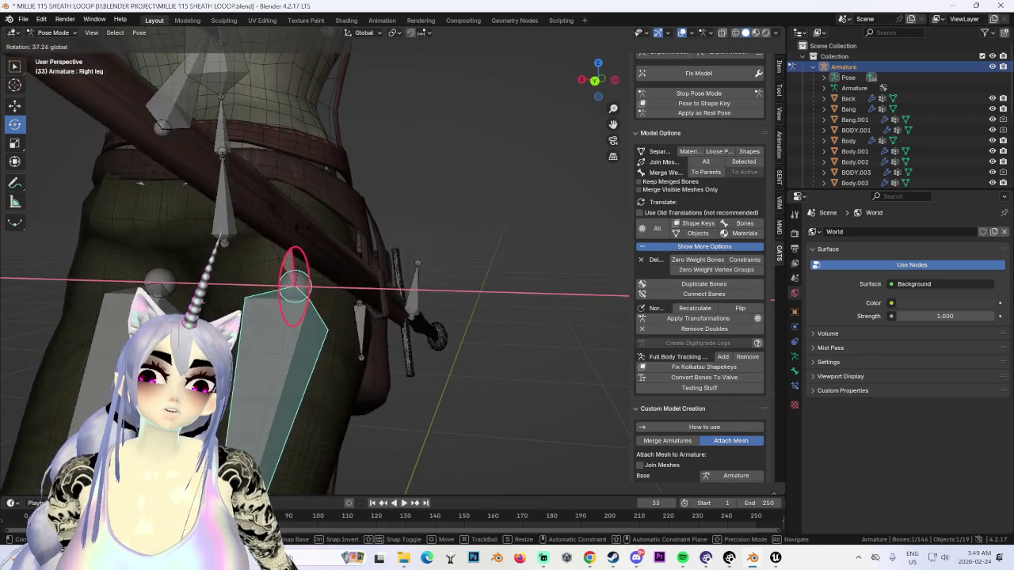
mouse_move(303, 258)
middle_mouse_down()
mouse_move(339, 238)
mouse_move(430, 261)
mouse_move(421, 247)
mouse_move(548, 244)
mouse_move(426, 226)
mouse_move(442, 220)
mouse_move(340, 236)
middle_mouse_up()
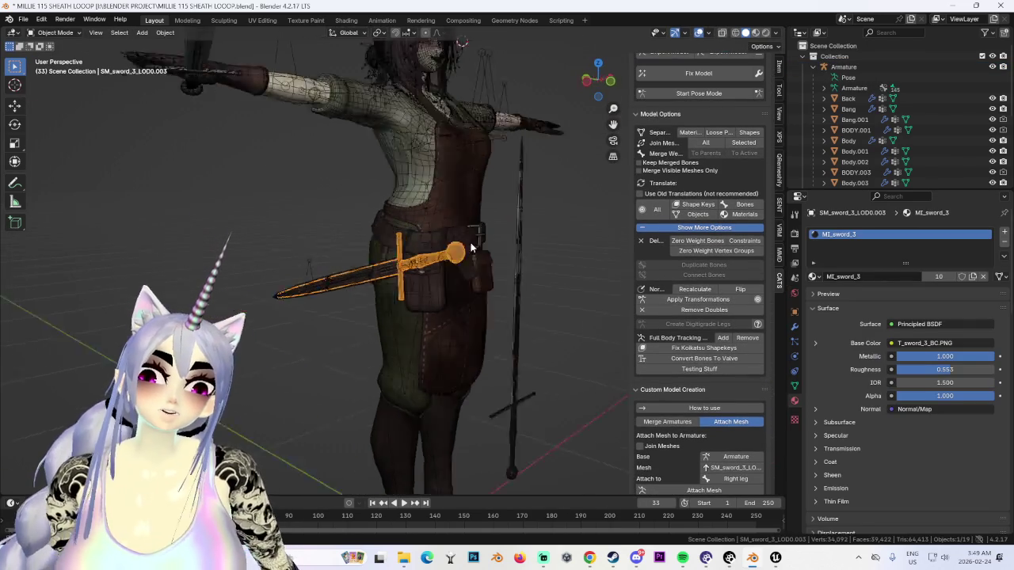
Step: Orbit and zoom around the hip to inspect the sheathed sword from the side and behind
mouse_move(461, 242)
middle_mouse_down()
mouse_move(467, 252)
mouse_move(535, 248)
mouse_move(557, 278)
mouse_move(426, 278)
middle_mouse_up()
scroll(476, 254, "up", 3)
scroll(490, 254, "up", 3)
scroll(523, 250, "up", 3)
mouse_move(503, 270)
middle_mouse_down()
mouse_move(502, 229)
mouse_move(442, 204)
mouse_move(480, 260)
mouse_move(455, 237)
mouse_move(475, 239)
middle_mouse_up()
scroll(475, 215, "down", 2)
scroll(473, 252, "down", 3)
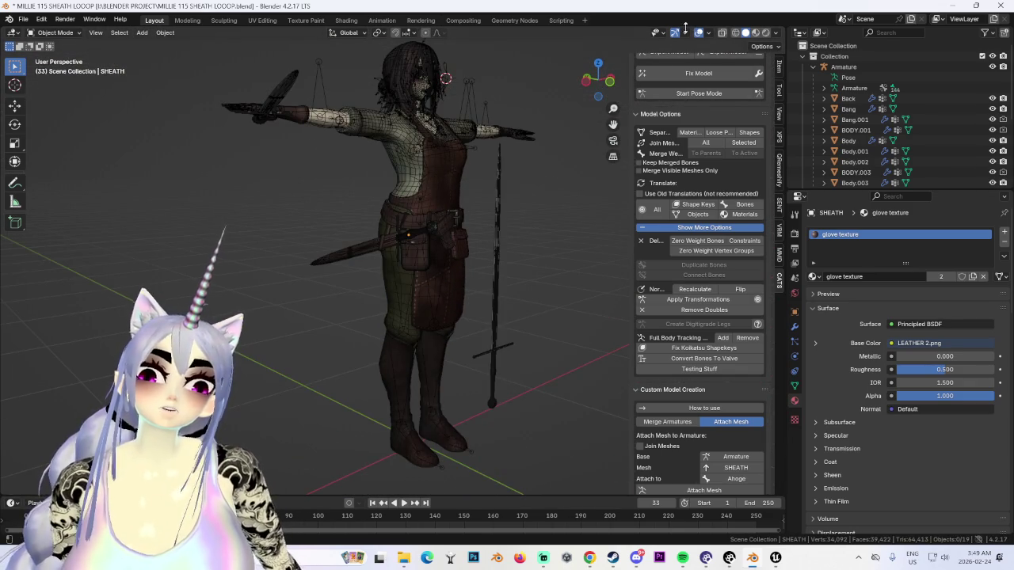
middle_click_drag(555, 174, 521, 194)
scroll(521, 194, "up", 4)
scroll(849, 161, "down", 1)
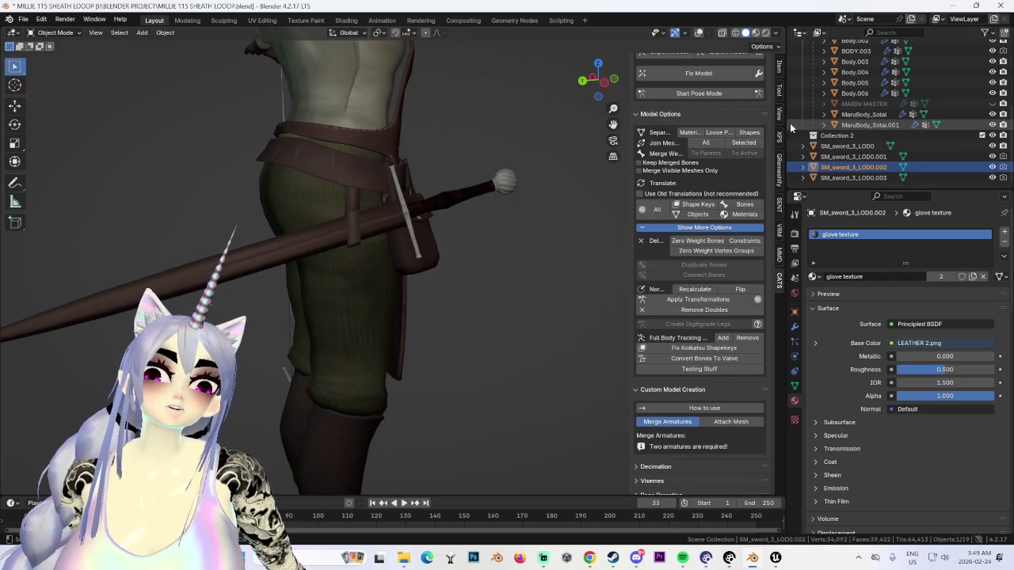
Step: Select SM_sword_3_LOD0.003, turn on X-ray, select the Body mesh and show overlays
left_click(441, 210)
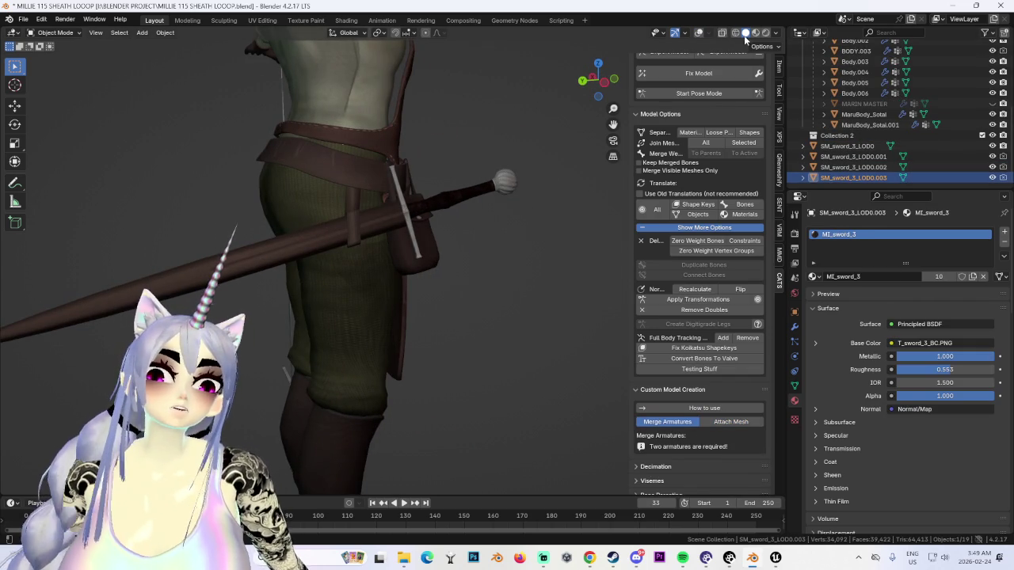
left_click(721, 34)
left_click(446, 199)
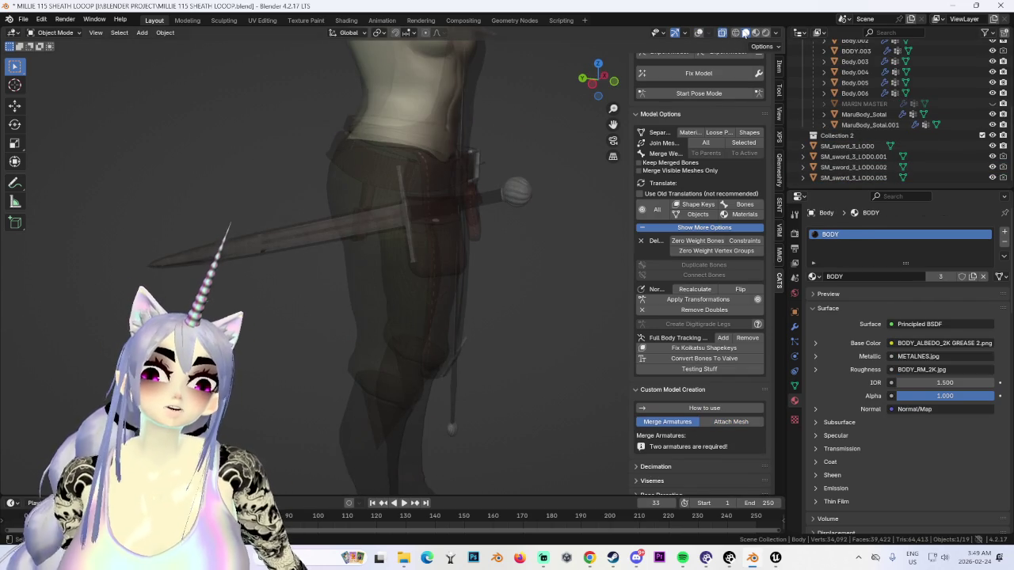
left_click(698, 32)
Step: View the whole body from the front with X-ray and overlays turned back off
middle_click_drag(461, 200, 570, 212)
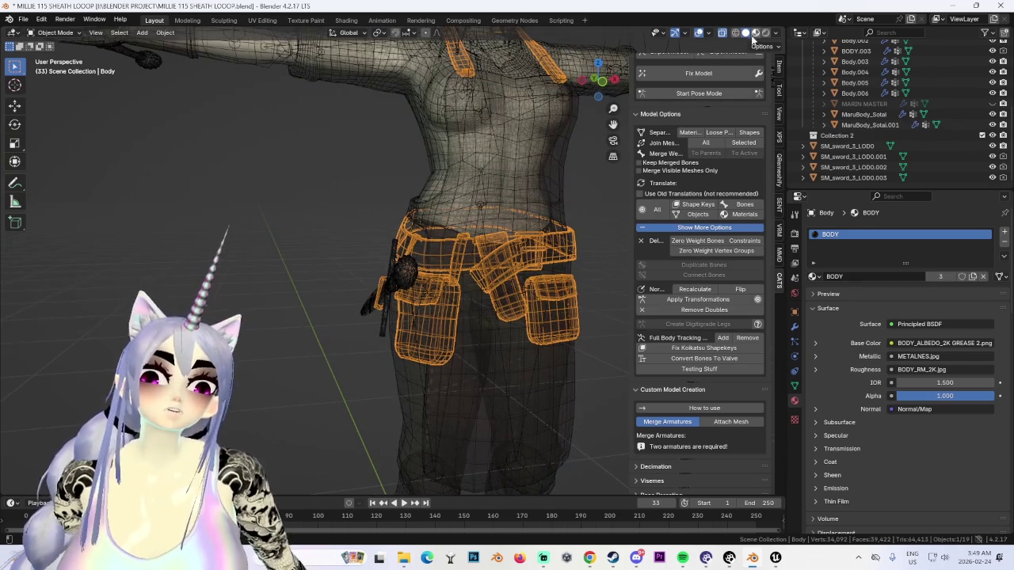
middle_click_drag(477, 169, 500, 231)
scroll(526, 233, "down", 2)
scroll(527, 233, "down", 2)
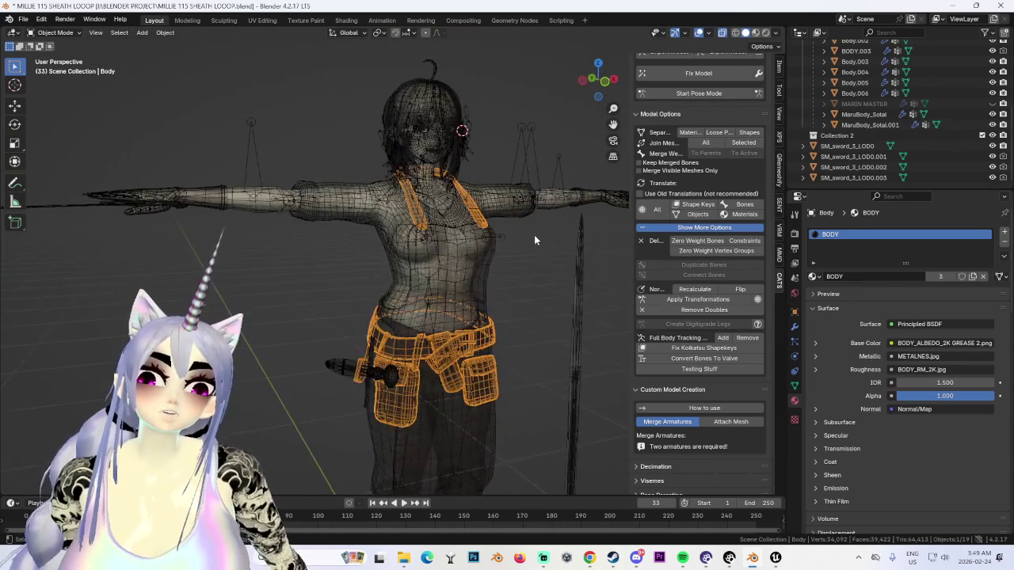
left_click(729, 34)
mouse_move(509, 204)
middle_mouse_down()
mouse_move(554, 198)
mouse_move(473, 203)
middle_mouse_up()
left_click(697, 32)
Step: Face the character straight on and set viewport Lighting to Flat
scroll(453, 281, "up", 4)
middle_click_drag(453, 281, 498, 240)
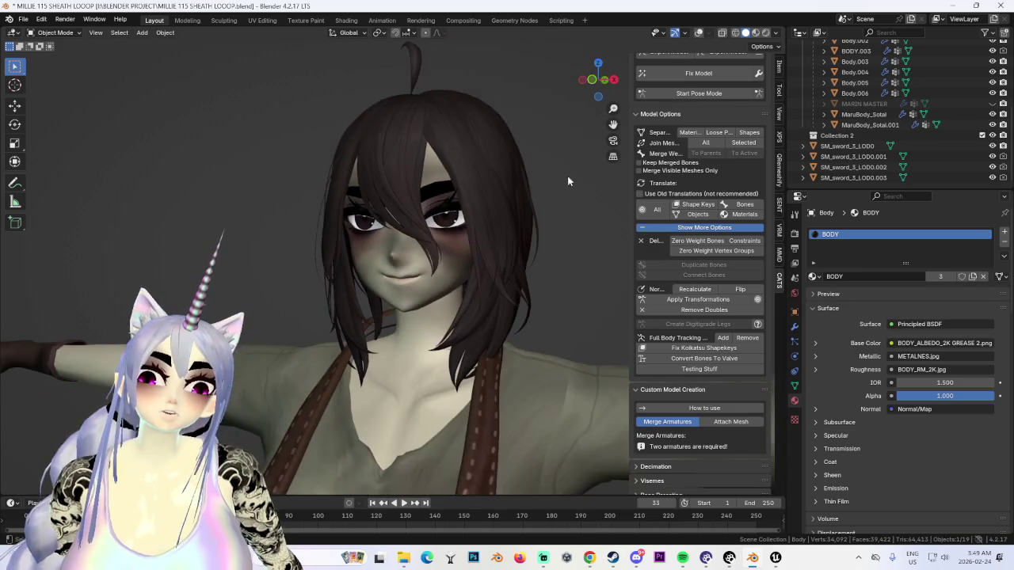
left_click(777, 34)
left_click(735, 106)
scroll(468, 384, "down", 4)
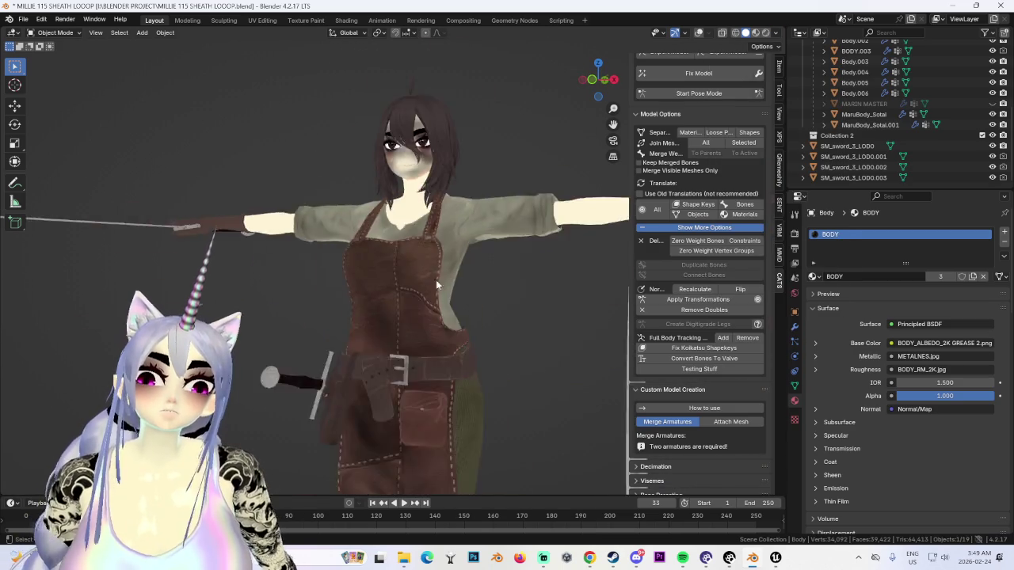
Step: Orbit around the flat-shaded character to inspect the torso and sheath from every side
mouse_move(490, 289)
middle_mouse_down()
mouse_move(487, 316)
mouse_move(500, 258)
mouse_move(502, 299)
mouse_move(400, 307)
mouse_move(426, 298)
mouse_move(501, 314)
mouse_move(481, 266)
mouse_move(434, 298)
mouse_move(473, 272)
mouse_move(589, 99)
middle_mouse_up()
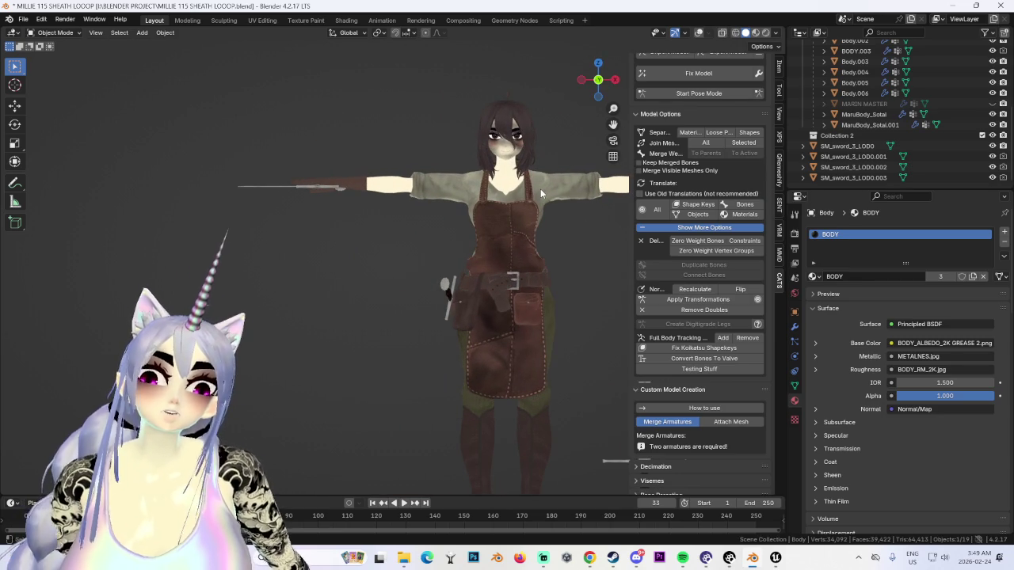
mouse_move(529, 306)
middle_mouse_down()
mouse_move(442, 308)
mouse_move(450, 297)
mouse_move(382, 308)
mouse_move(377, 340)
mouse_move(430, 321)
middle_mouse_up()
scroll(501, 314, "up", 3)
scroll(501, 313, "down", 3)
scroll(501, 314, "down", 3)
scroll(381, 308, "up", 4)
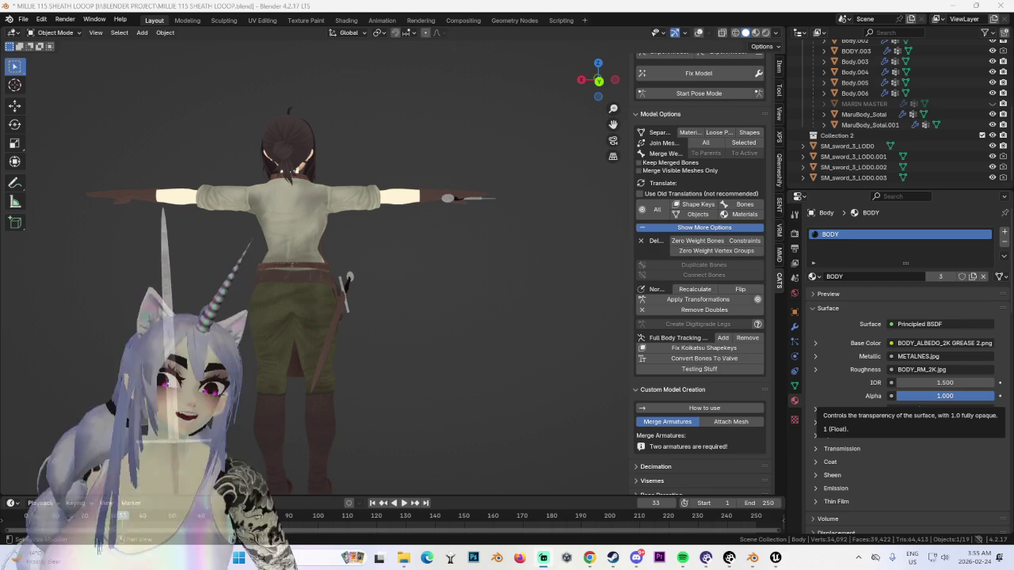
left_click(776, 558)
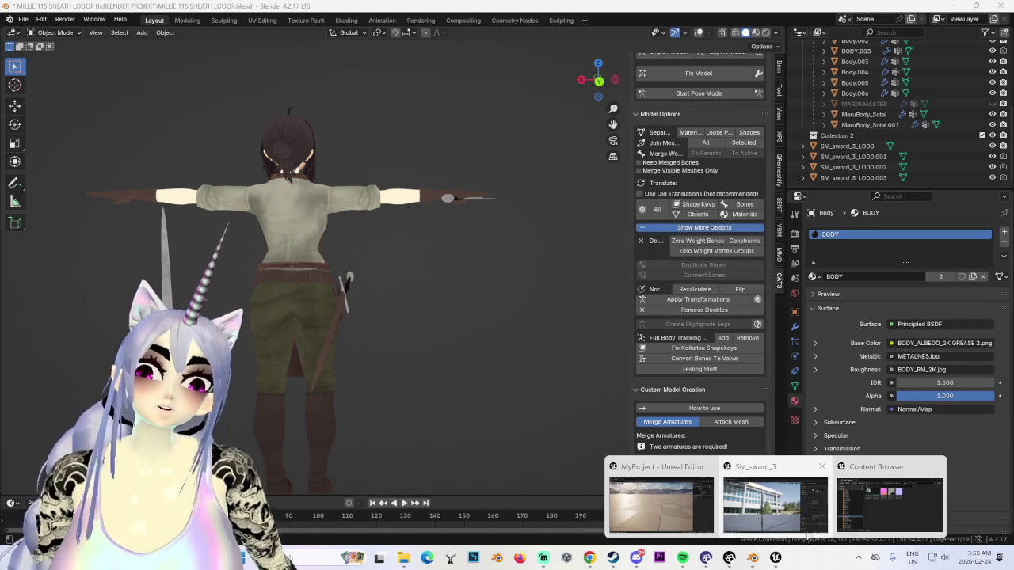
left_click(752, 503)
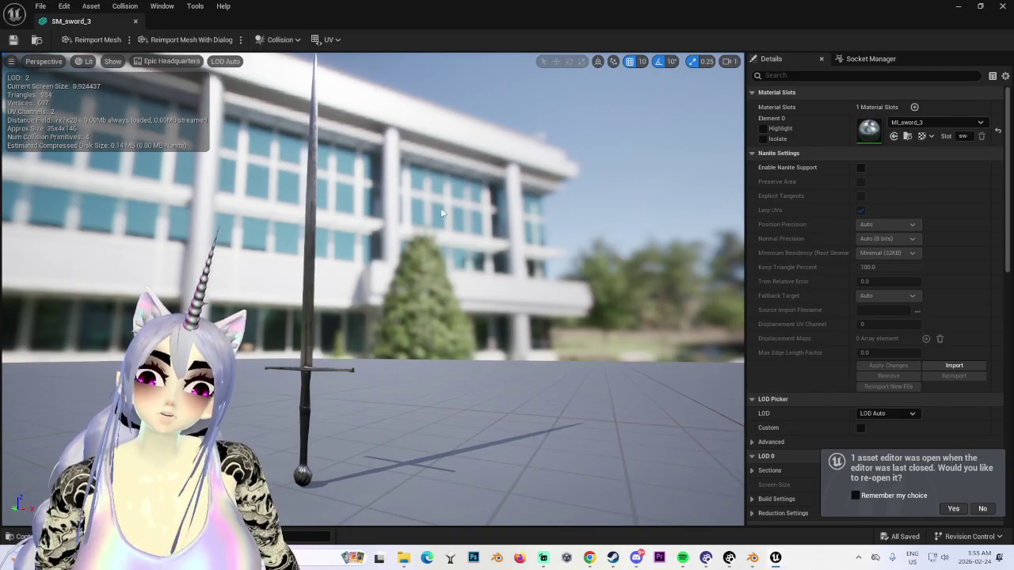
Step: Find SM_dagger_1 through Open Asset with a 'dag' search, open it and zoom in
left_click(41, 7)
left_click(73, 35)
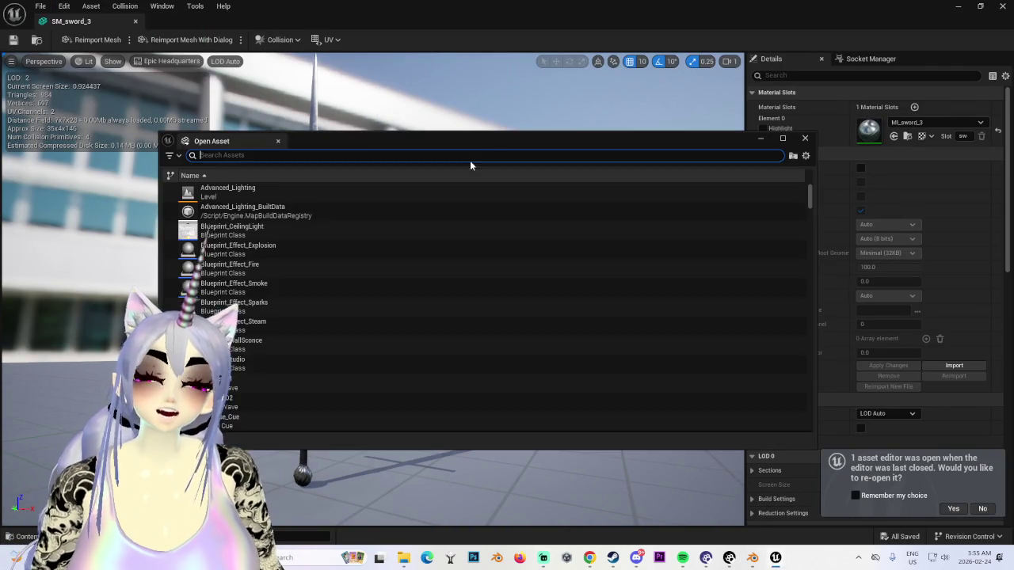
type("sw")
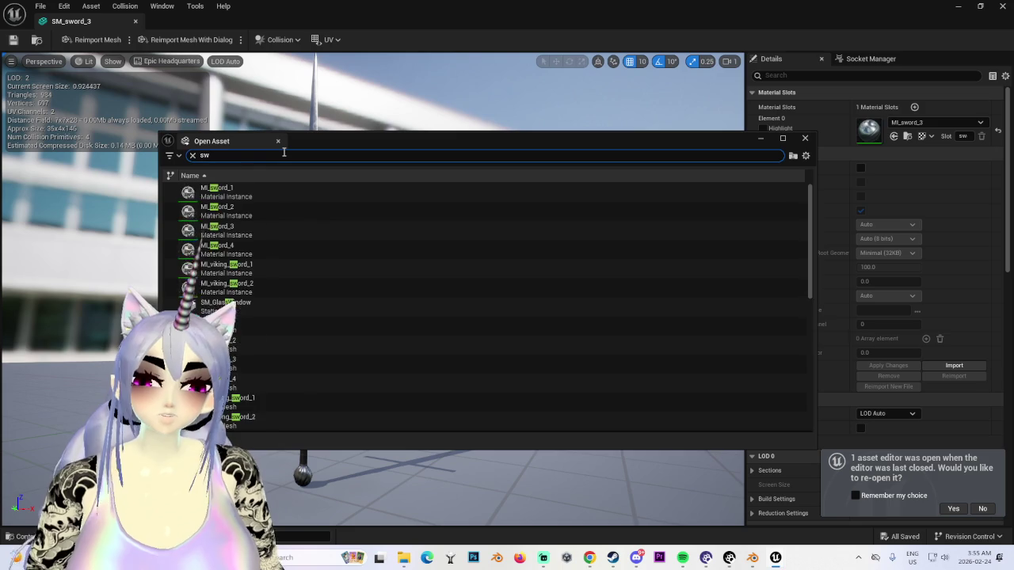
key("BackSpace")
key("BackSpace")
type("dag")
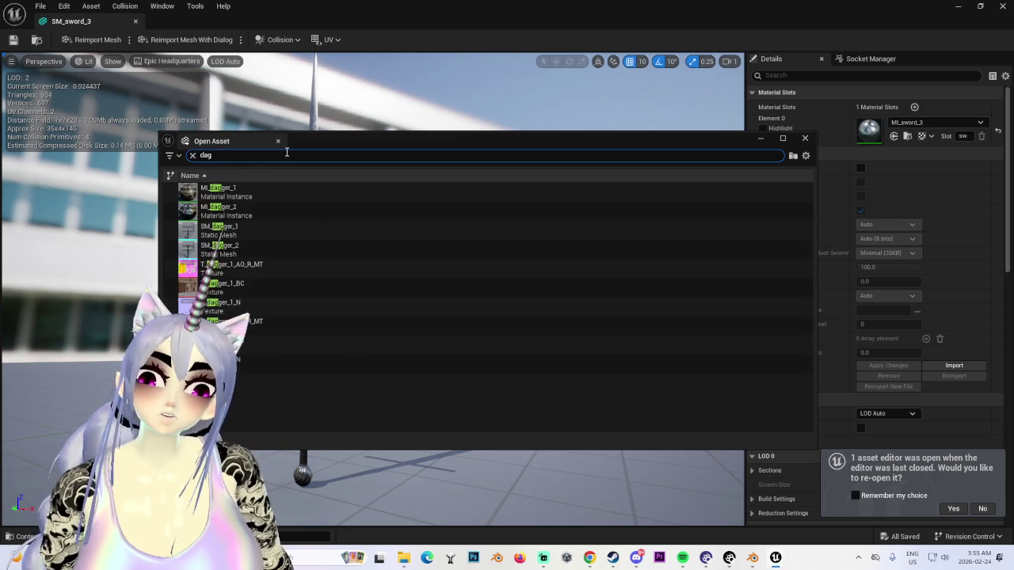
left_click(277, 231)
double_click(277, 230)
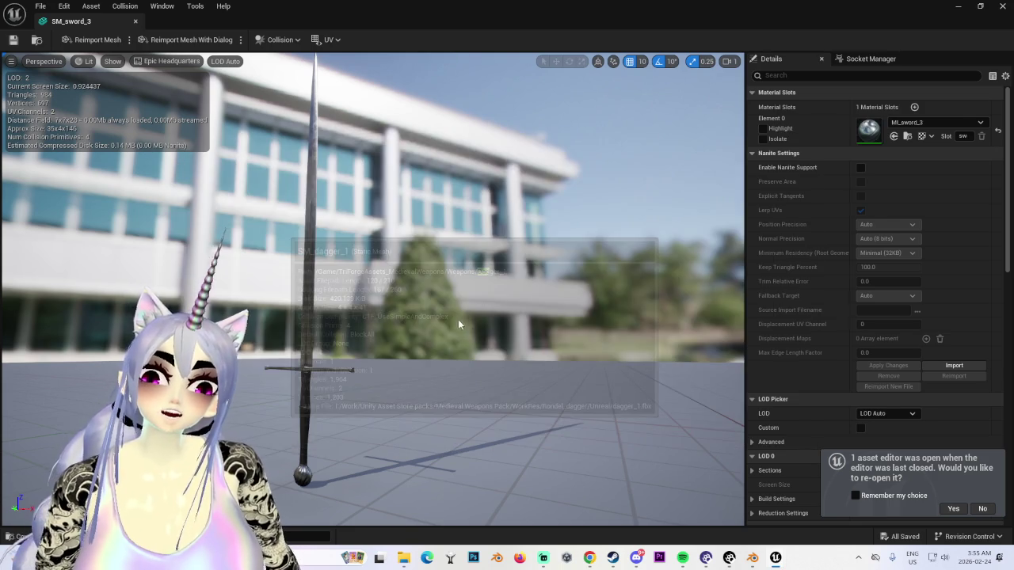
mouse_move(367, 349)
left_mouse_down()
mouse_move(480, 357)
mouse_move(413, 266)
left_mouse_up()
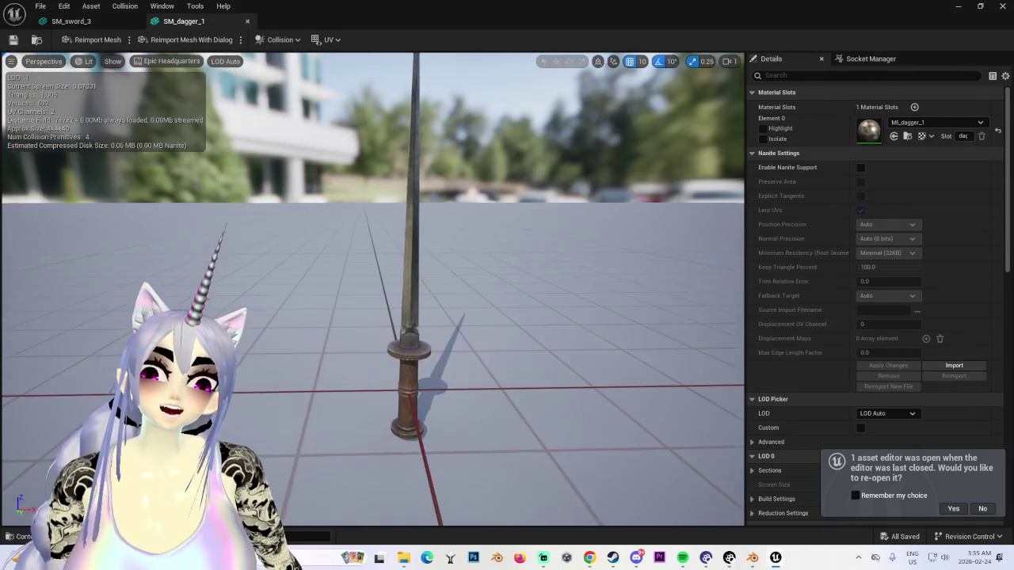
Step: Close SM_dagger_1 and open SM_dagger_2 in its own mesh editor beside SM_sword_3
left_click(247, 20)
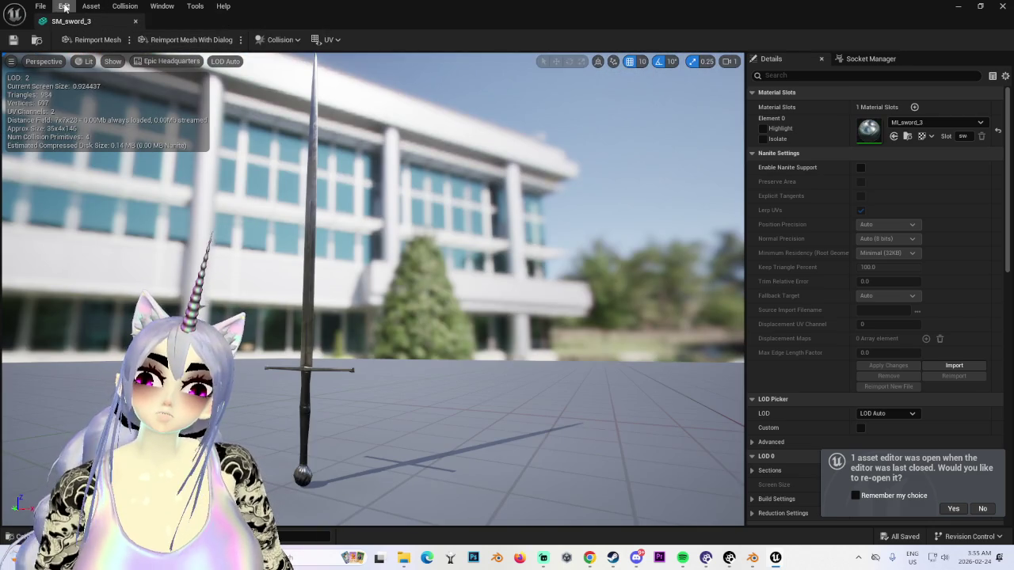
left_click(39, 5)
left_click(72, 34)
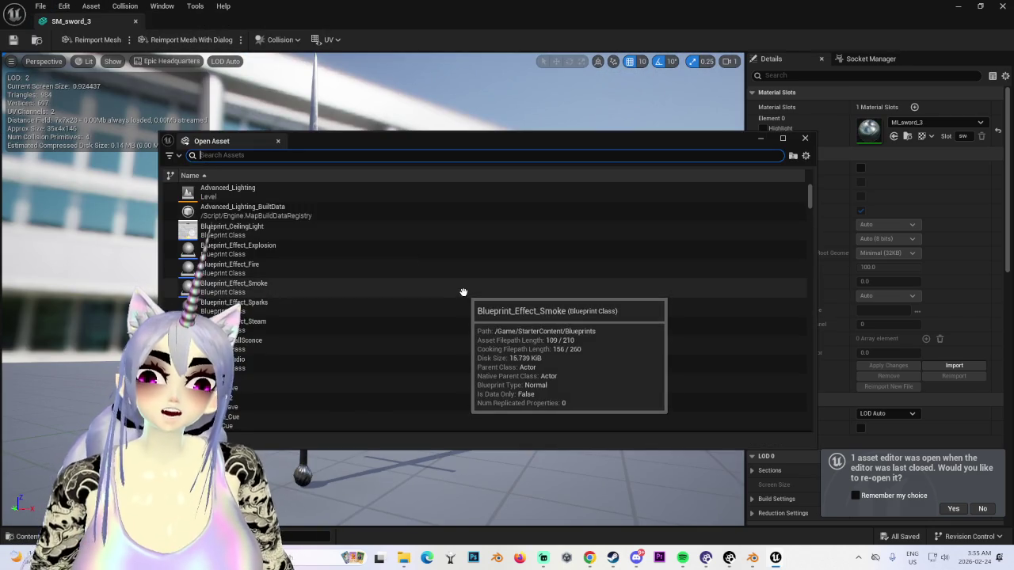
type("sword")
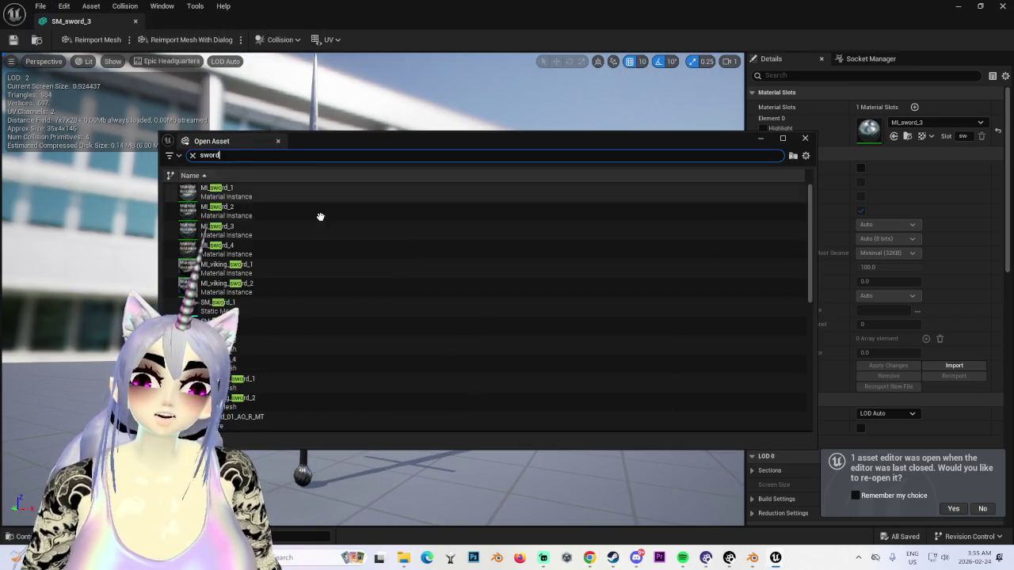
scroll(279, 370, "down", 1)
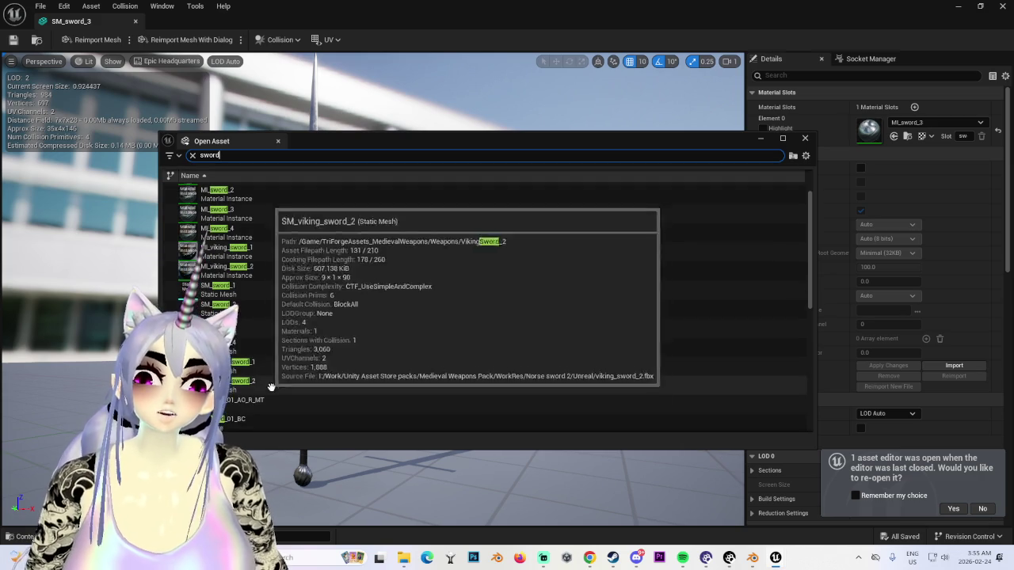
left_click(278, 384)
double_click(214, 155)
type("dag")
double_click(255, 249)
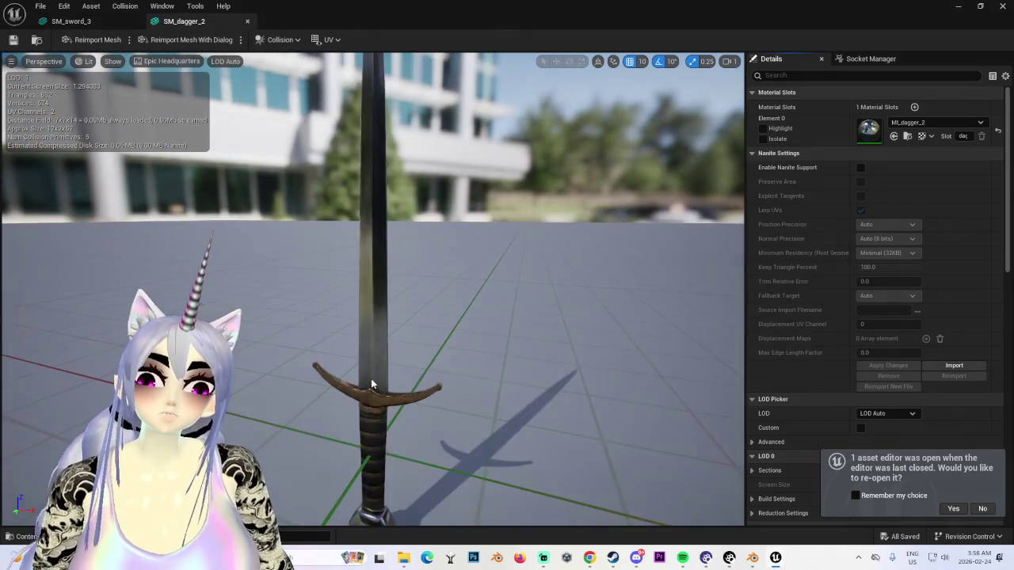
mouse_move(372, 385)
left_mouse_down()
mouse_move(357, 410)
mouse_move(372, 405)
left_mouse_up()
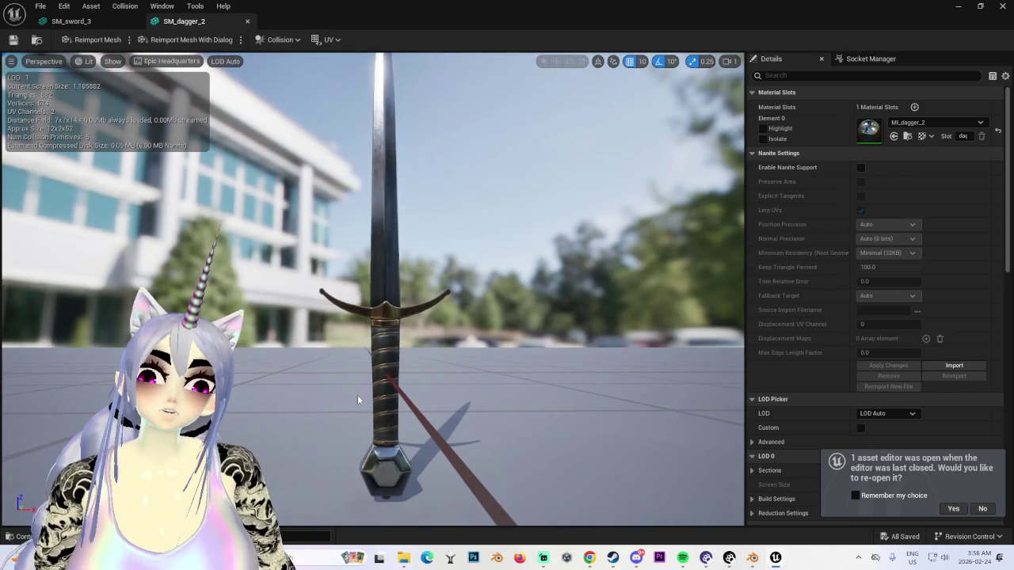
mouse_move(357, 395)
left_mouse_down()
mouse_move(360, 416)
mouse_move(305, 377)
mouse_move(331, 374)
left_mouse_up()
mouse_move(465, 344)
left_mouse_down()
mouse_move(586, 305)
mouse_move(596, 426)
left_mouse_up()
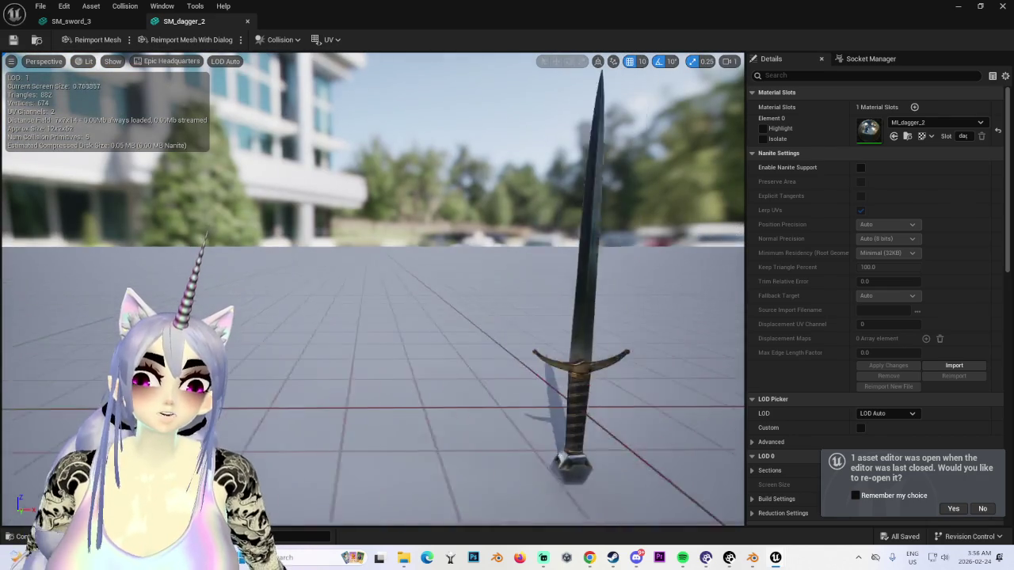
left_click(750, 558)
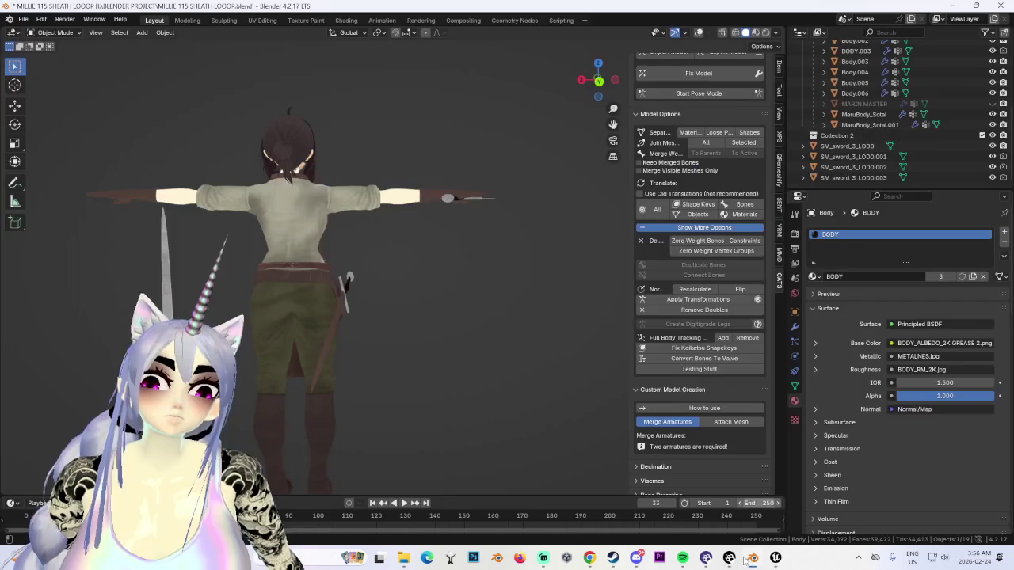
mouse_move(371, 370)
middle_mouse_down()
mouse_move(334, 301)
mouse_move(530, 304)
mouse_move(443, 304)
mouse_move(470, 311)
middle_mouse_up()
scroll(693, 119, "up", 2)
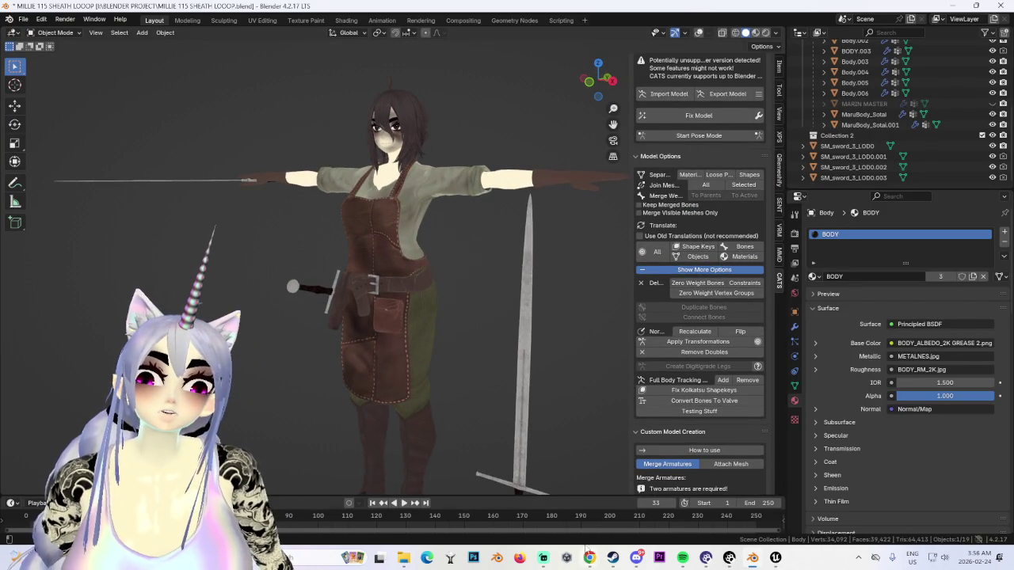
mouse_move(774, 558)
left_click(763, 508)
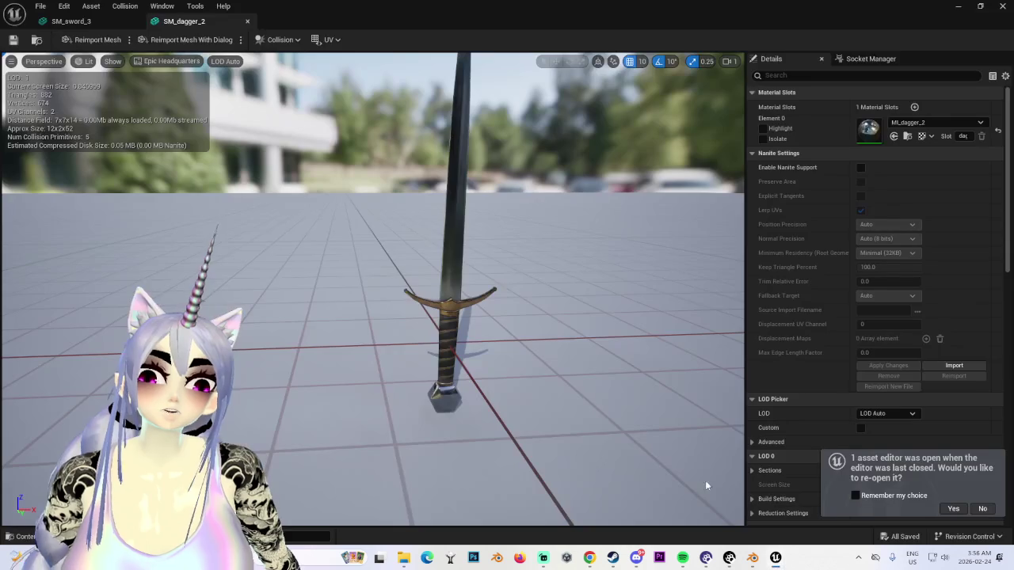
left_click_drag(475, 317, 475, 285)
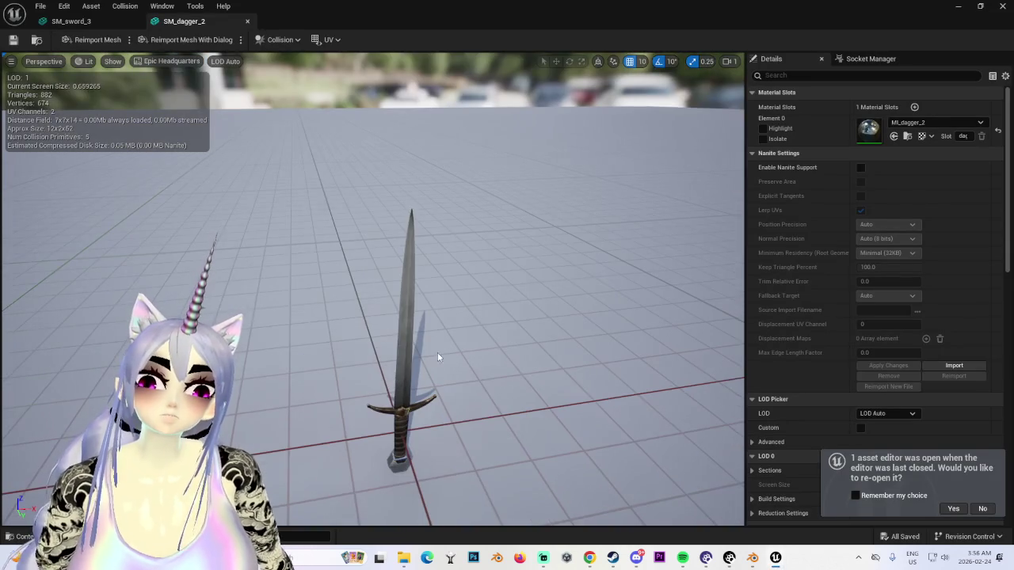
mouse_move(496, 378)
left_mouse_down()
mouse_move(388, 387)
mouse_move(395, 376)
left_mouse_up()
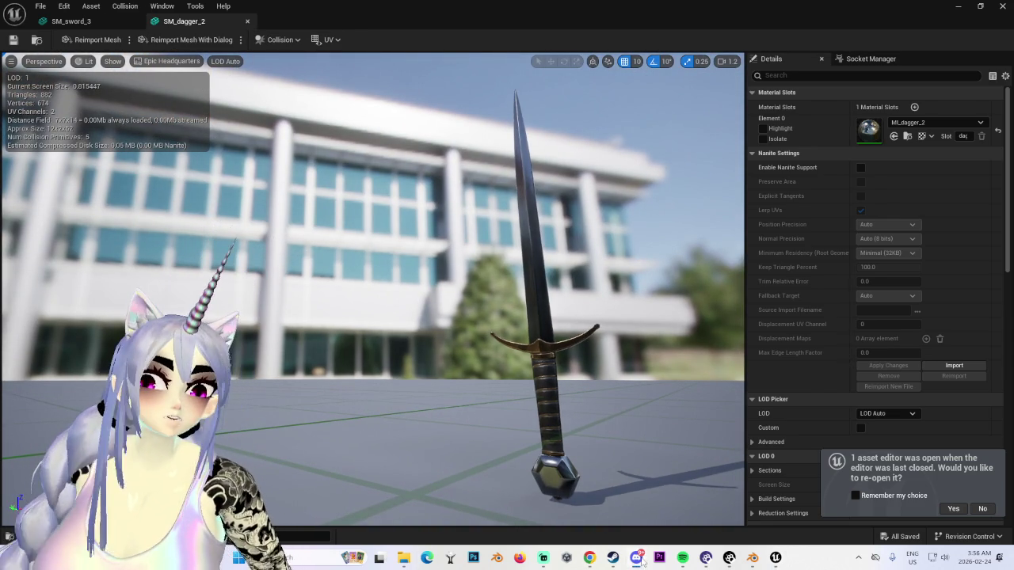
mouse_move(474, 366)
left_mouse_down()
mouse_move(507, 373)
mouse_move(459, 373)
mouse_move(455, 356)
mouse_move(478, 346)
left_mouse_up()
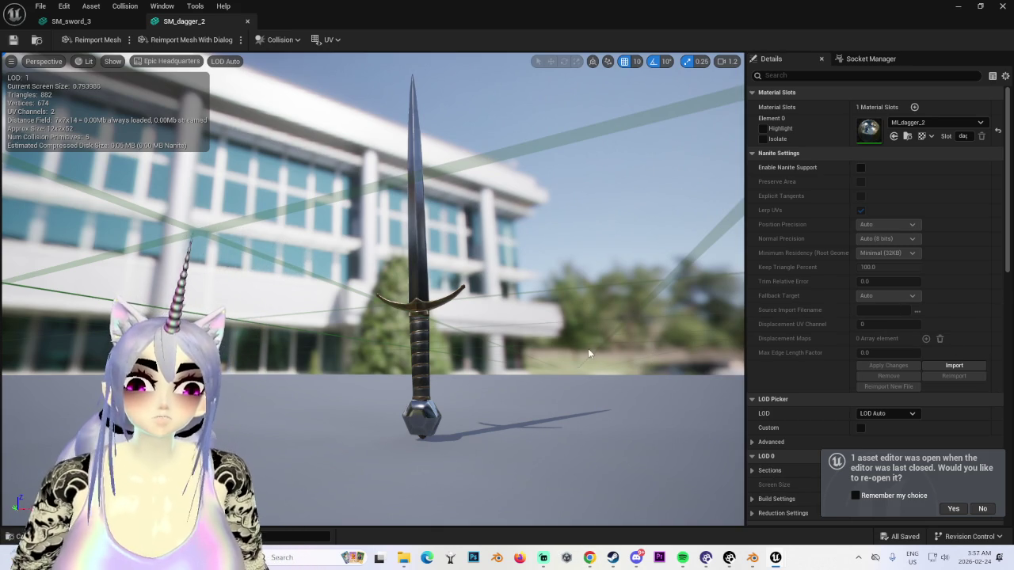
left_click_drag(712, 454, 632, 374)
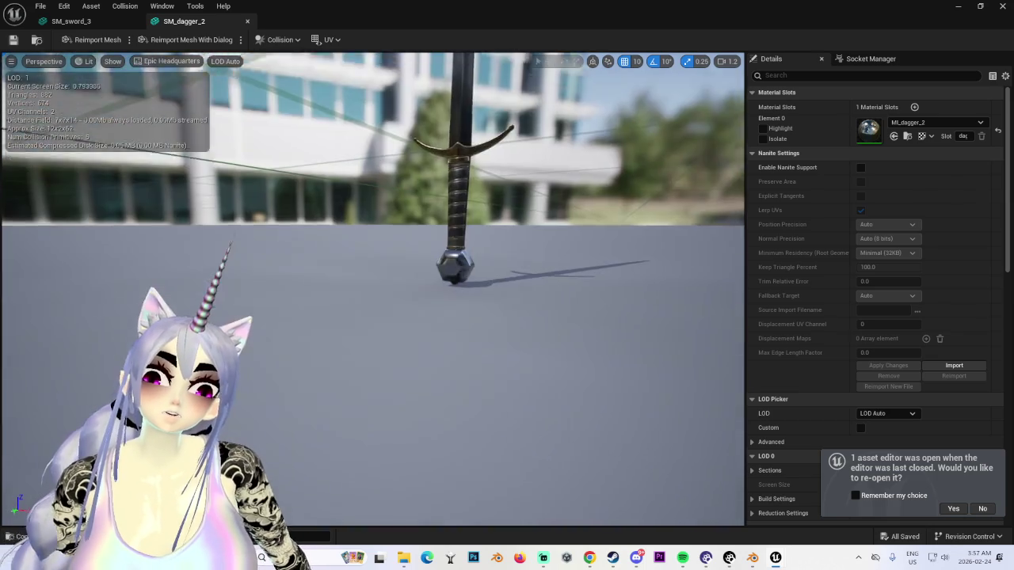
left_click_drag(404, 272, 403, 238)
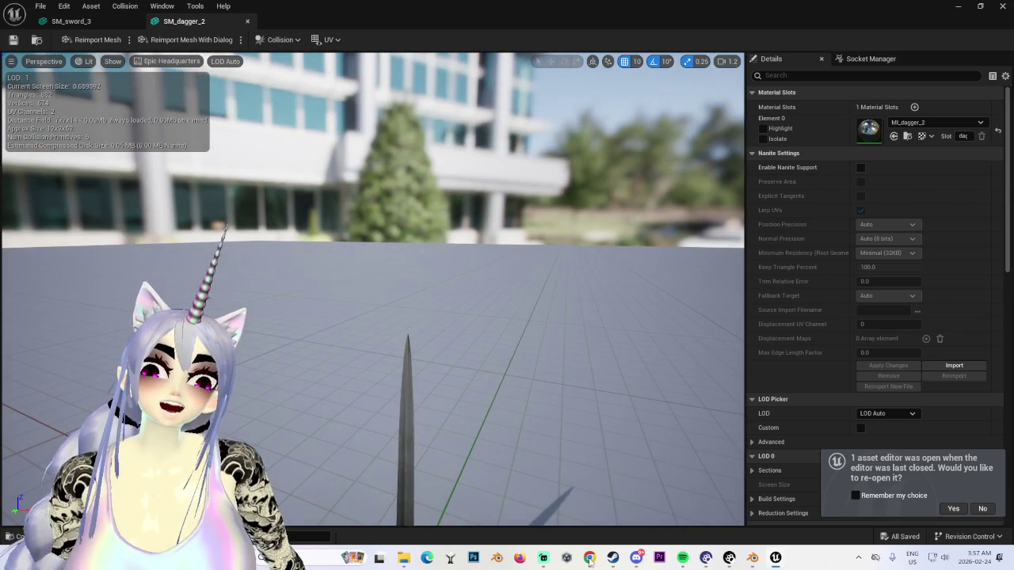
mouse_move(589, 558)
left_click(523, 495)
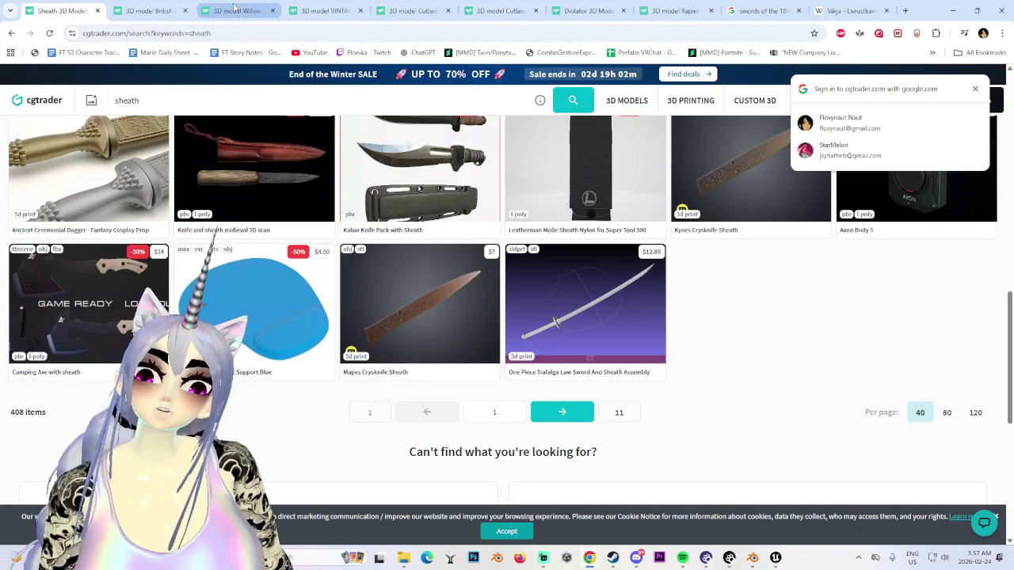
scroll(425, 246, "up", 5)
scroll(426, 247, "up", 5)
scroll(425, 246, "up", 4)
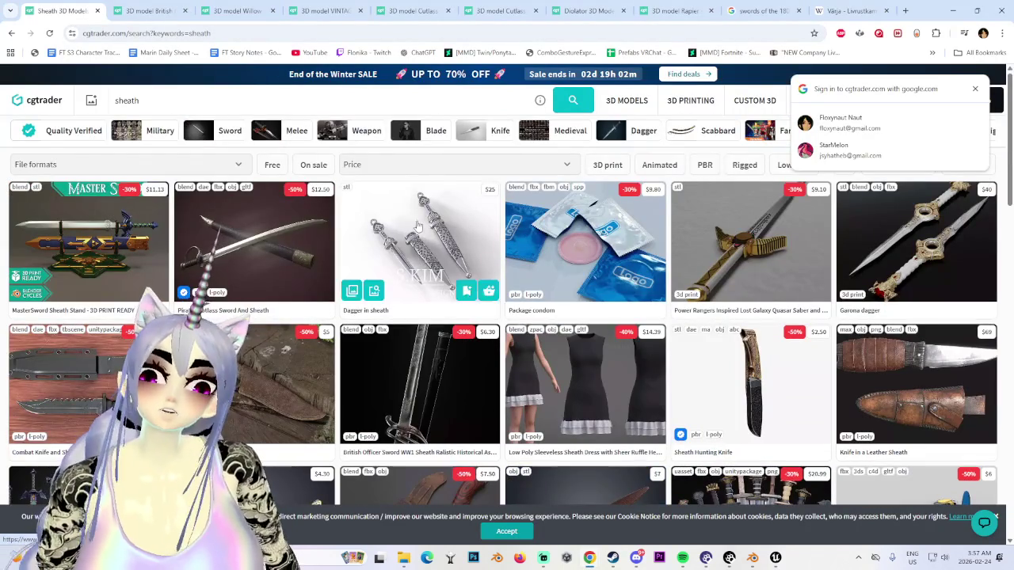
left_click(151, 10)
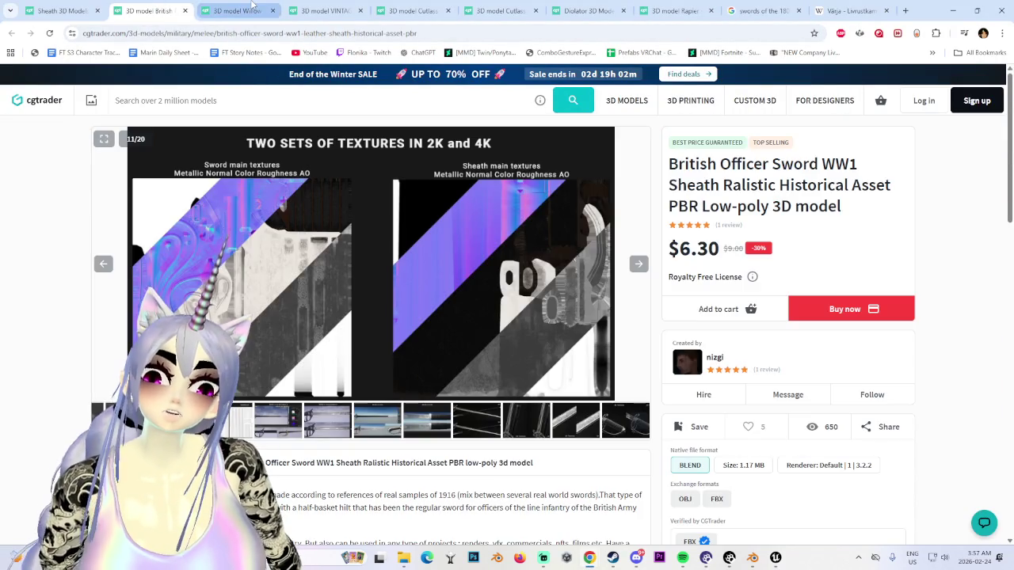
left_click(252, 6)
left_click(333, 9)
left_click(428, 9)
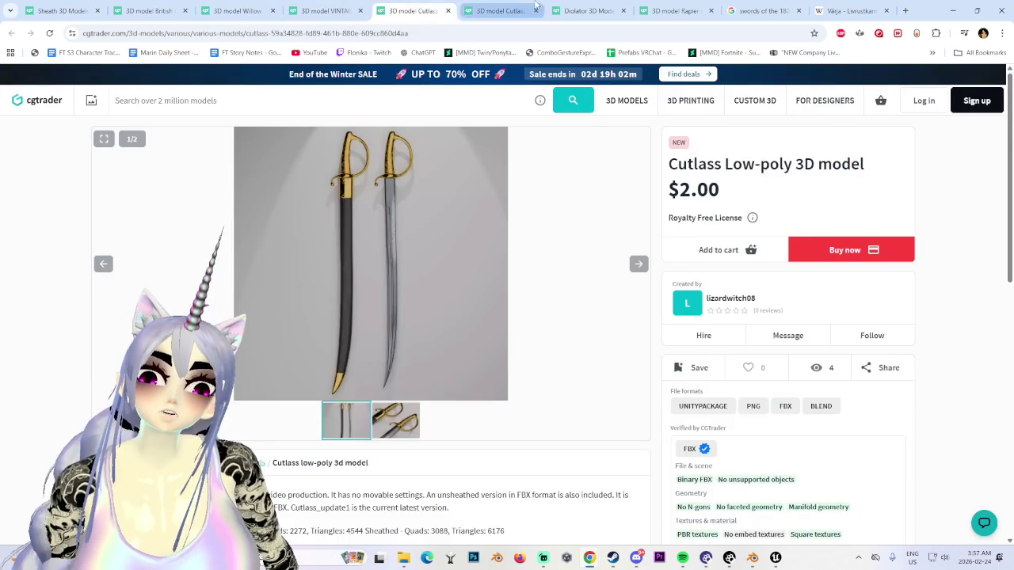
left_click(504, 8)
left_click(590, 9)
left_click(677, 8)
left_click(765, 9)
left_click(828, 8)
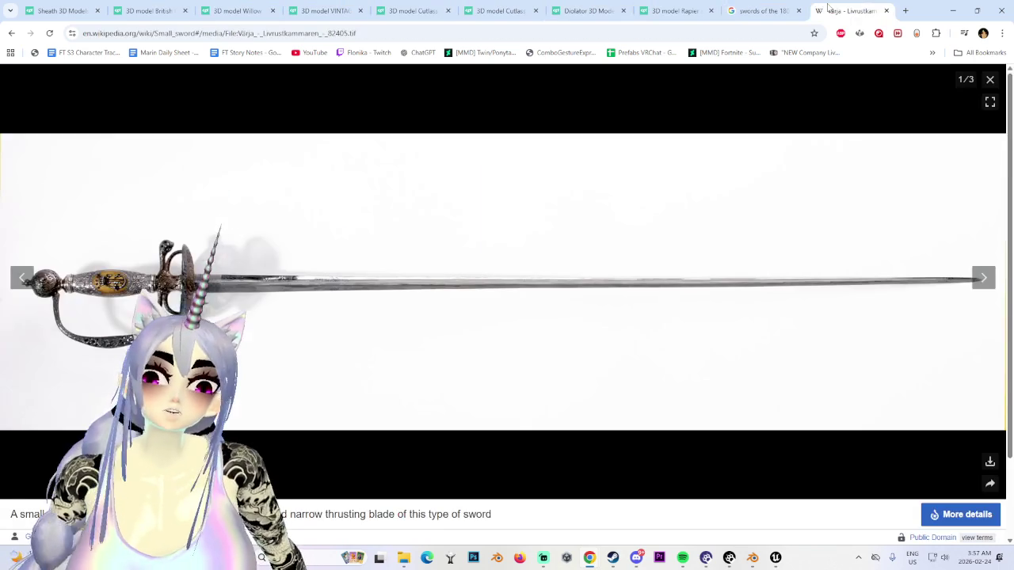
left_click(1005, 12)
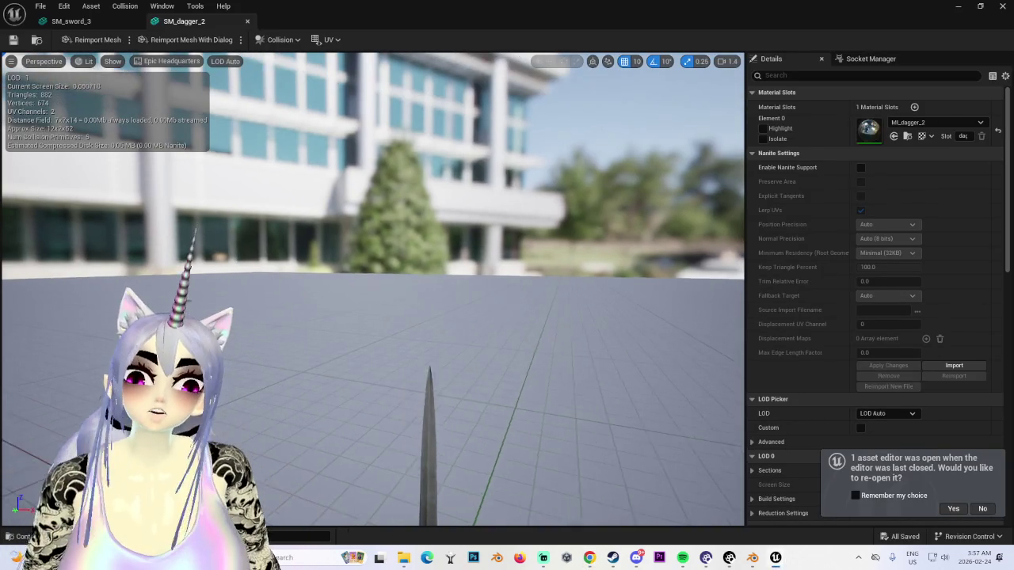
Step: Frame the whole dagger, snip it with Win+Shift+S, then return to Blender and select the long sword
left_click_drag(573, 313, 524, 361)
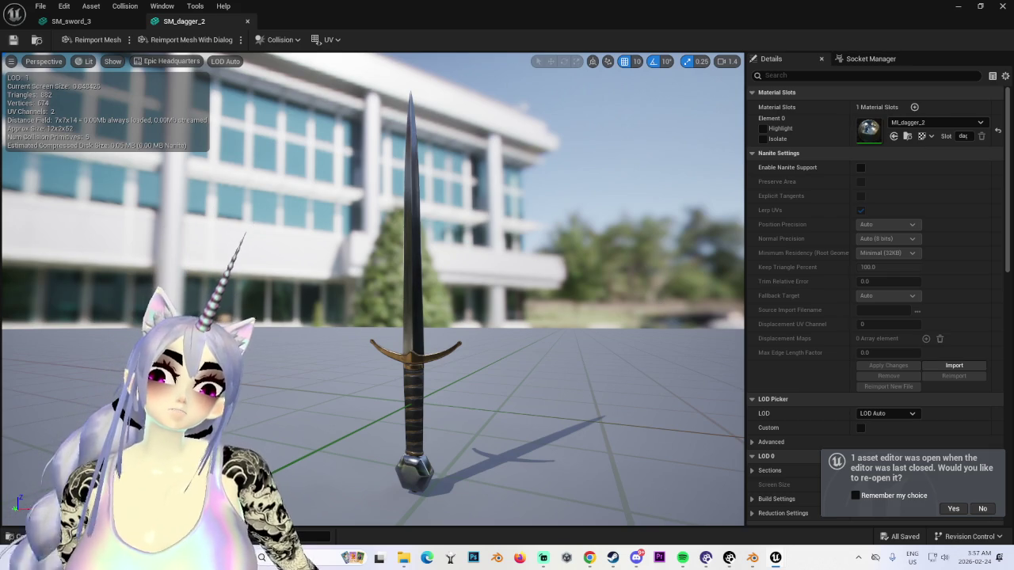
key("super+shift+s")
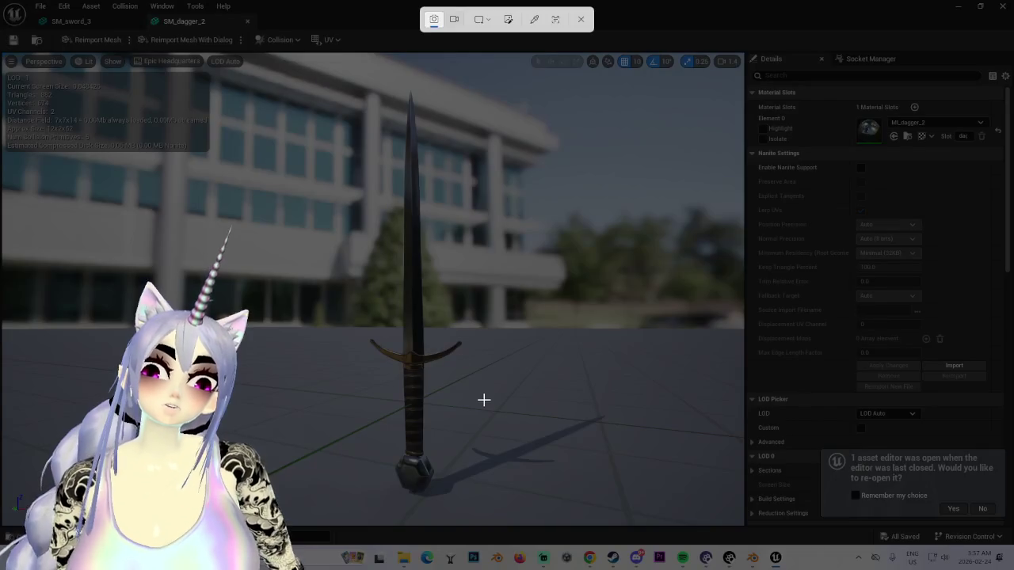
left_click_drag(319, 77, 510, 515)
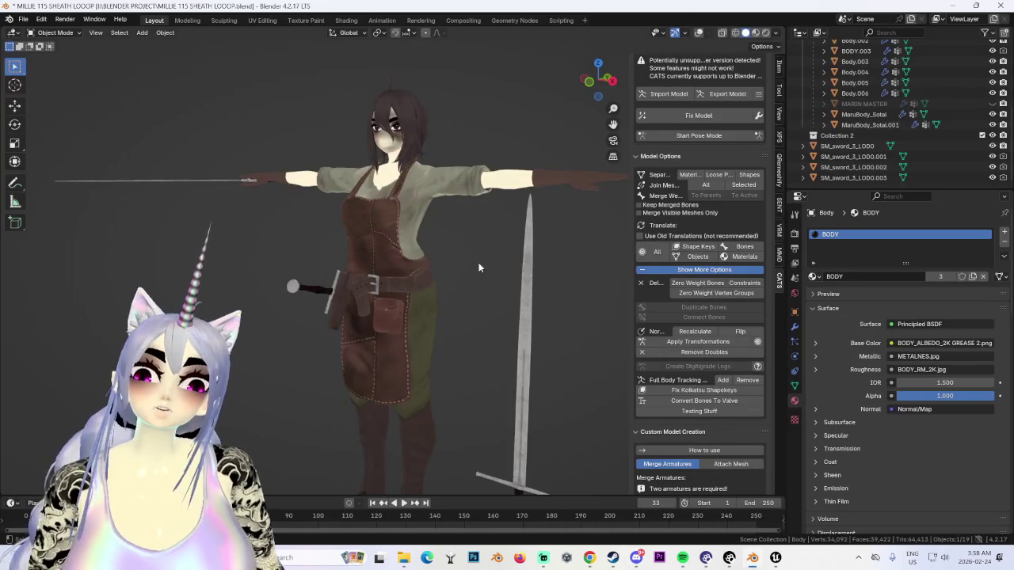
mouse_move(479, 262)
middle_mouse_down()
mouse_move(487, 286)
mouse_move(459, 351)
mouse_move(467, 303)
mouse_move(504, 351)
mouse_move(513, 266)
mouse_move(491, 286)
mouse_move(537, 280)
mouse_move(491, 286)
mouse_move(444, 269)
middle_mouse_up()
left_click(505, 351)
Step: Hide the standing long sword and save the scene as MILLIE 116 SHEATH LOOOP.blend
key("h")
scroll(447, 270, "up", 2)
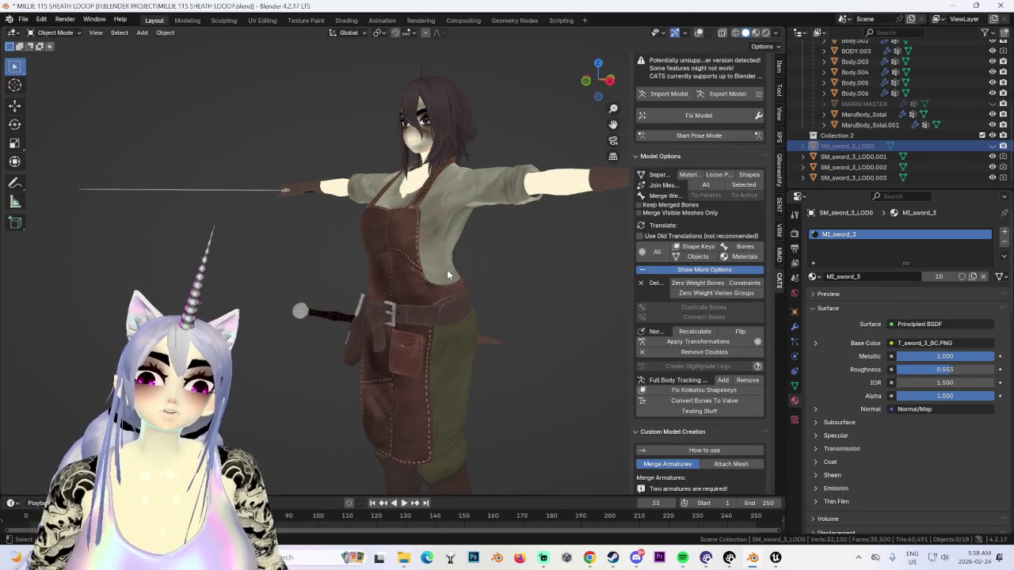
left_click(23, 19)
left_click(76, 110)
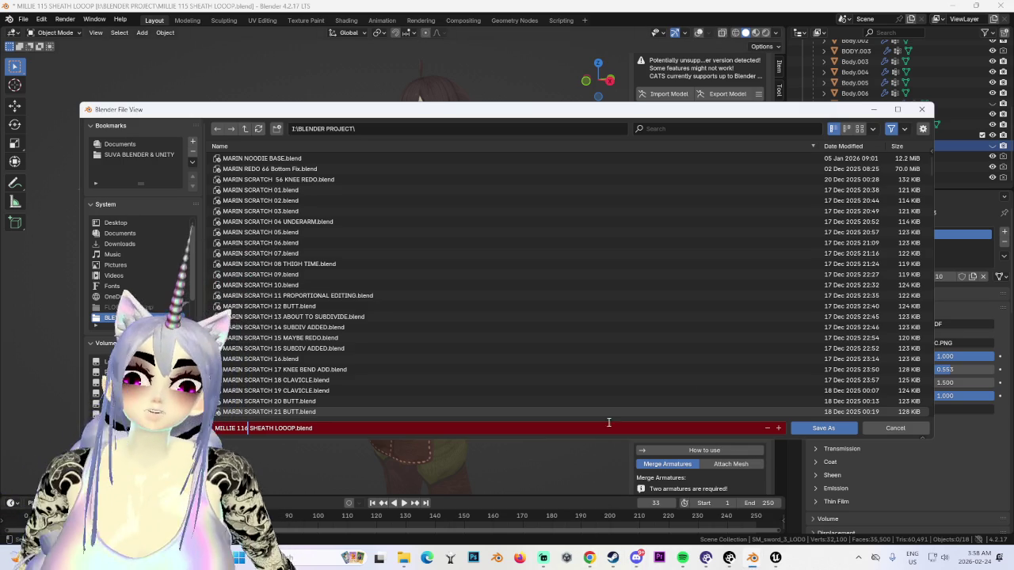
left_click(823, 428)
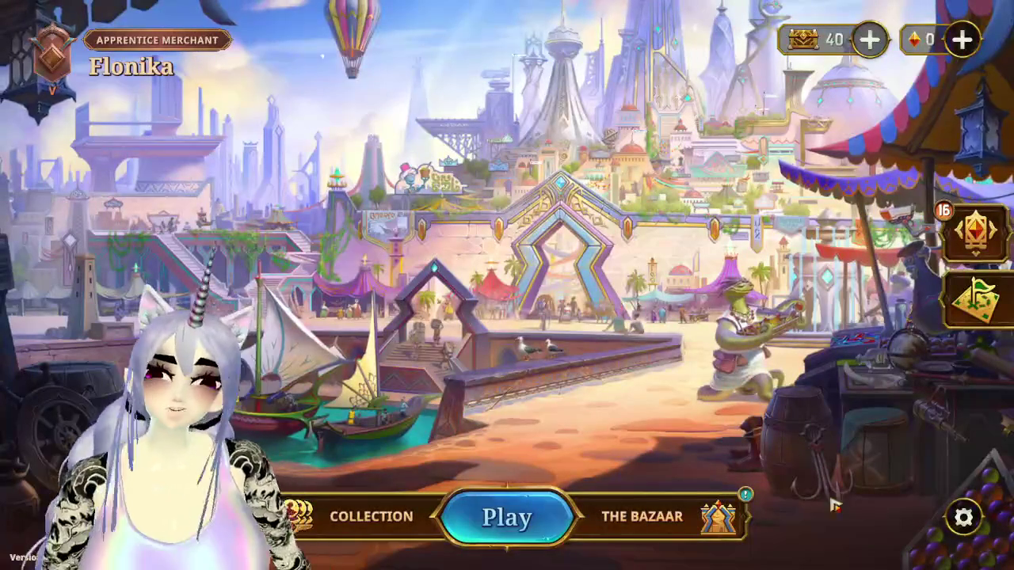
Step: Go from The Bazaar main menu to hero selection
left_click(507, 517)
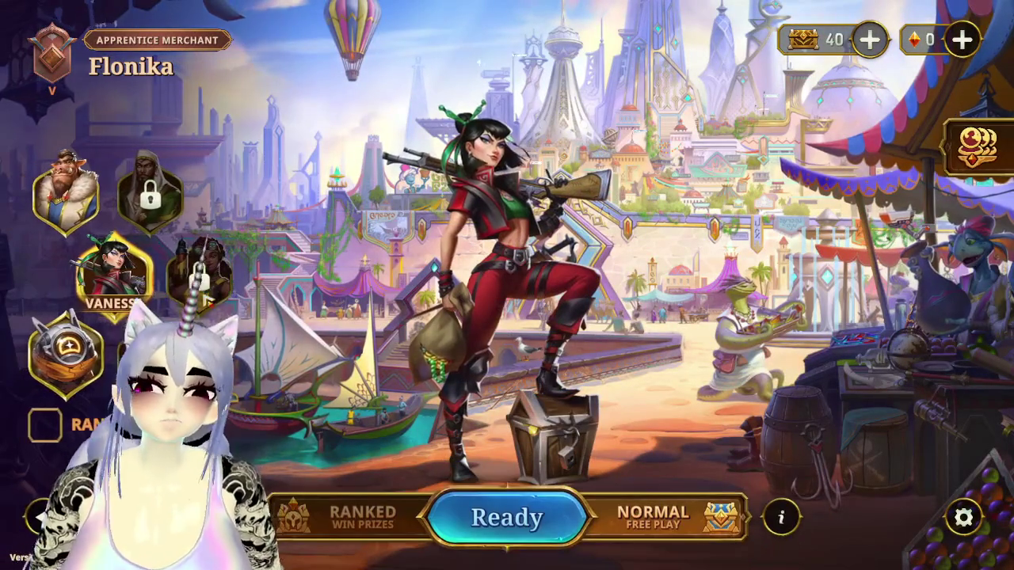
Step: Start a Vanessa run, take 4 gold from the Strange Mushroom event, and enter the merchant's shop
left_click(507, 517)
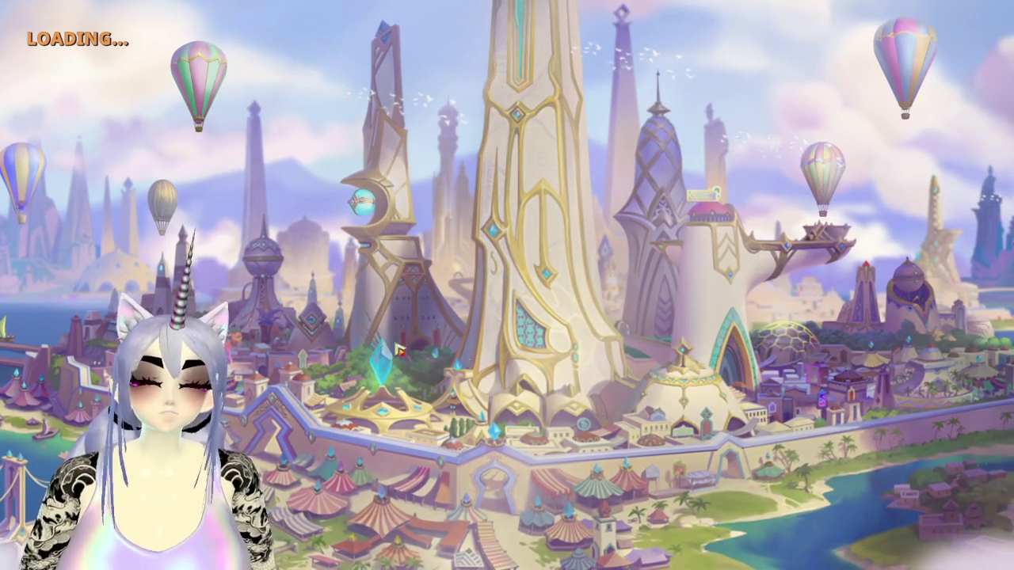
key("super")
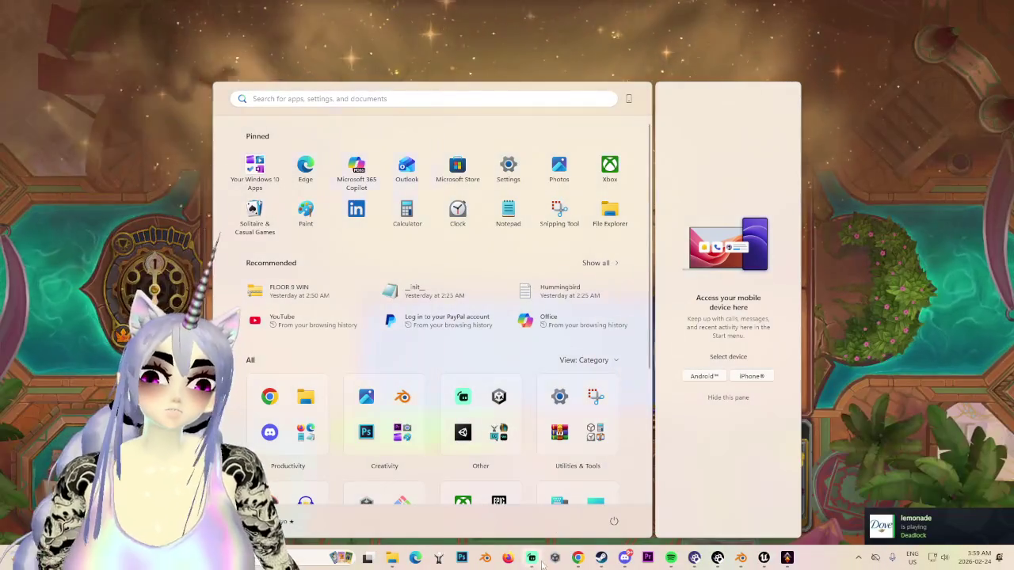
left_click(531, 558)
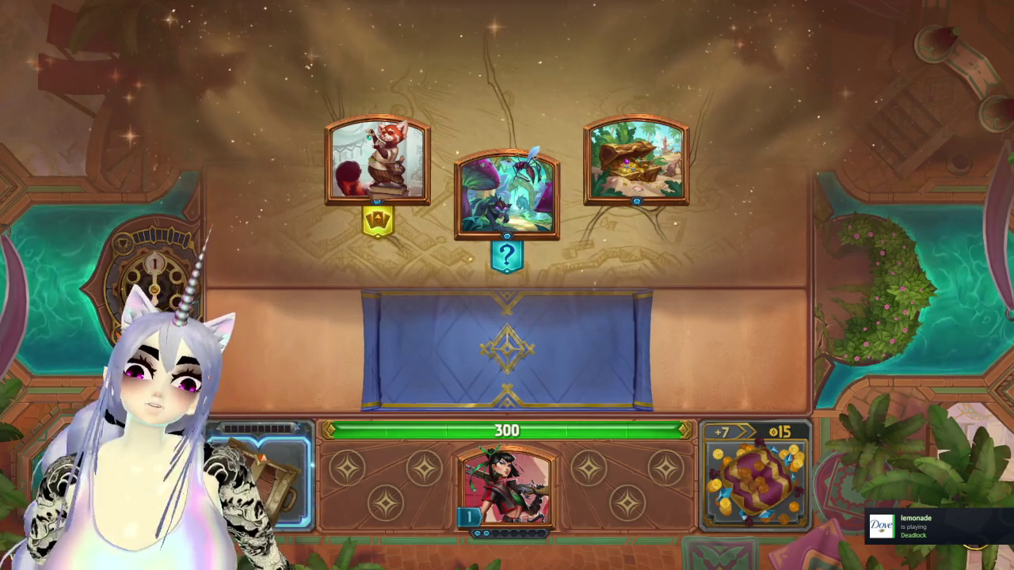
mouse_move(636, 162)
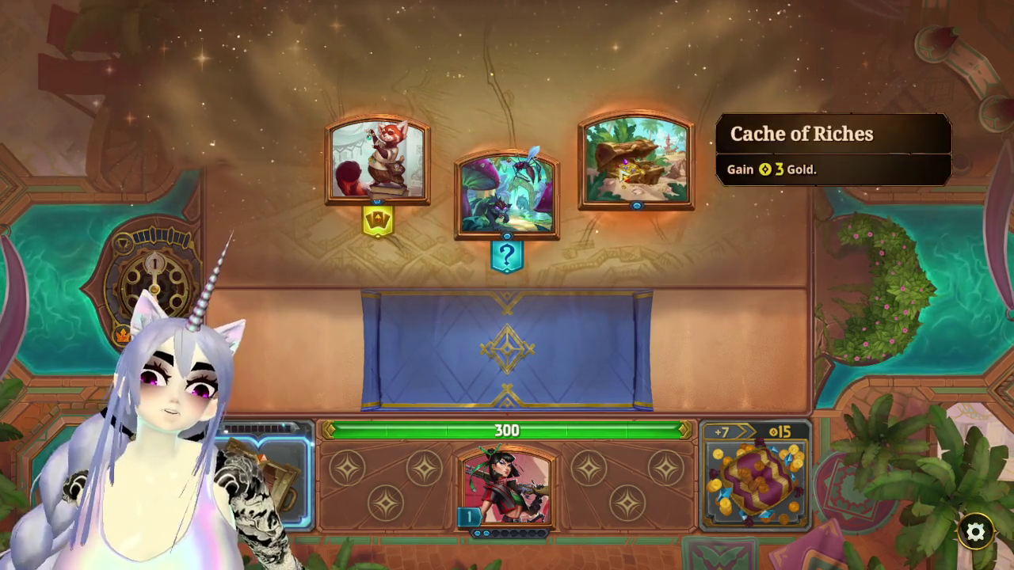
left_click(507, 198)
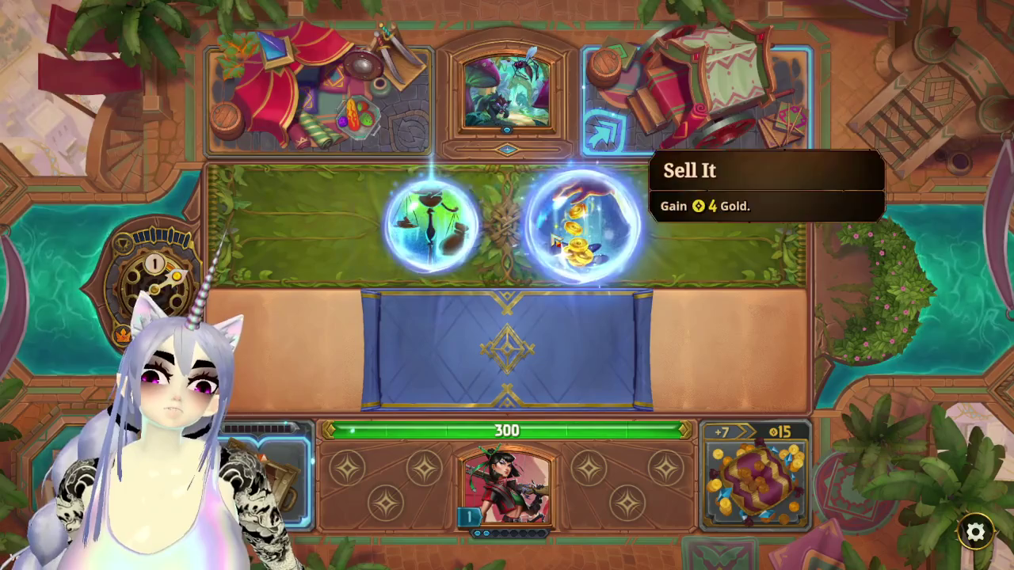
left_click(586, 229)
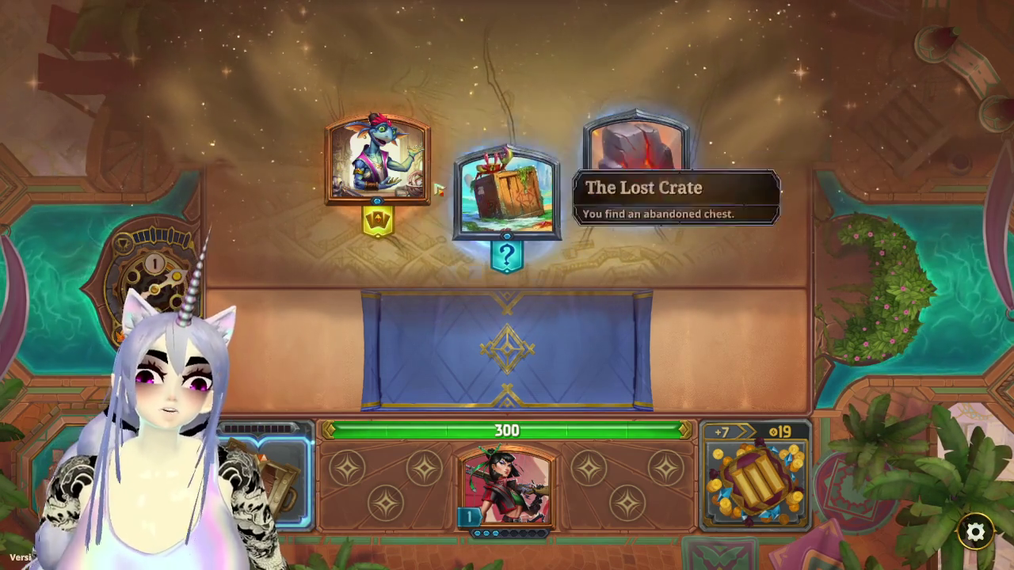
left_click(378, 158)
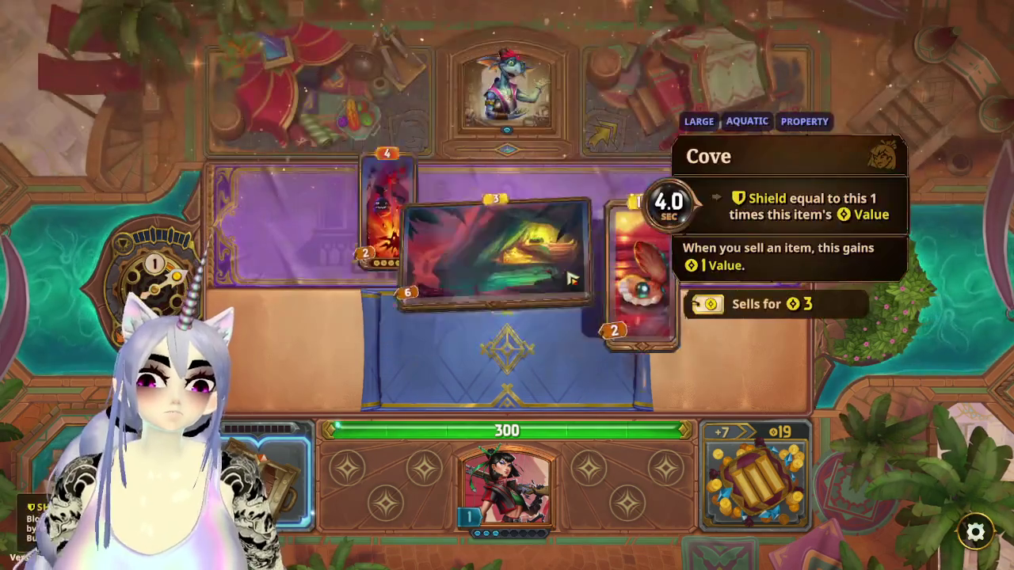
mouse_move(625, 226)
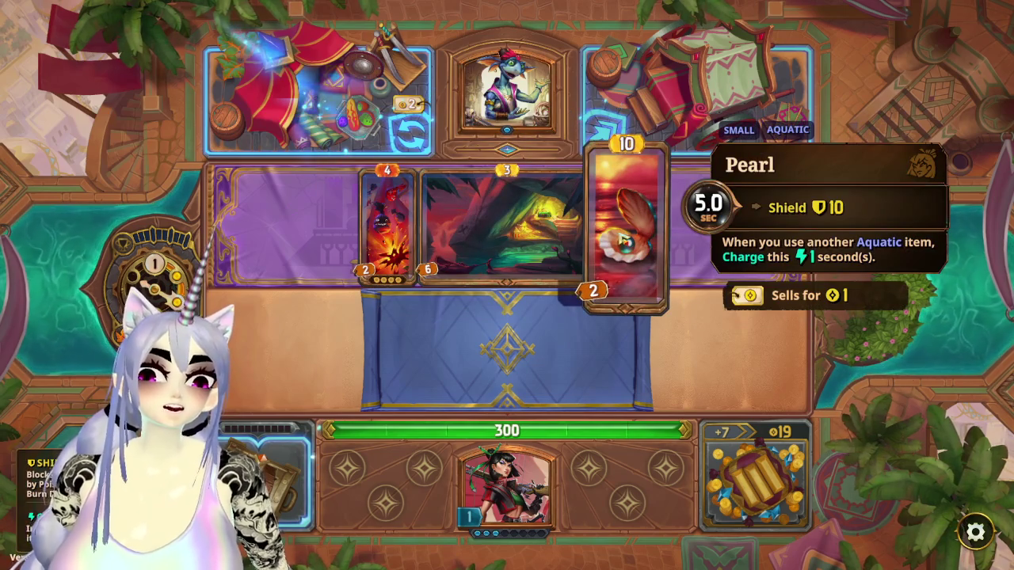
Step: Buy Cove, reroll the shop, then buy Zoarcid and Katana onto the board
left_click_drag(507, 230, 537, 348)
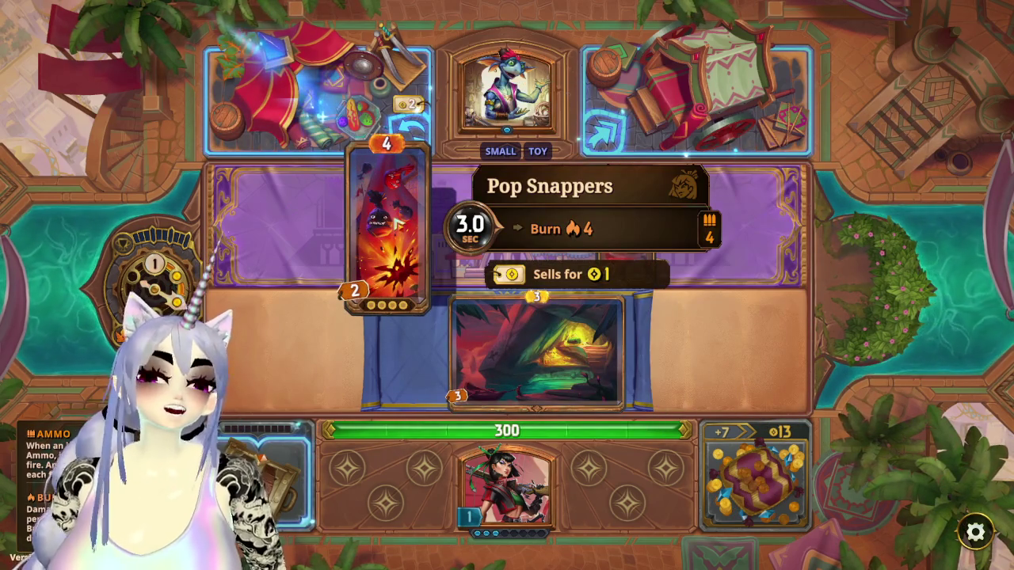
left_click(408, 129)
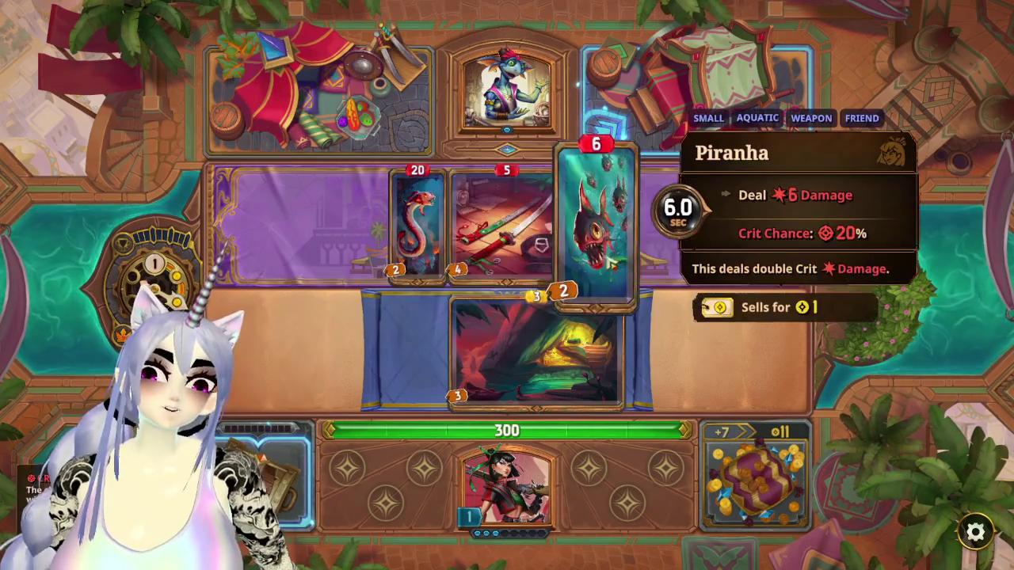
mouse_move(417, 221)
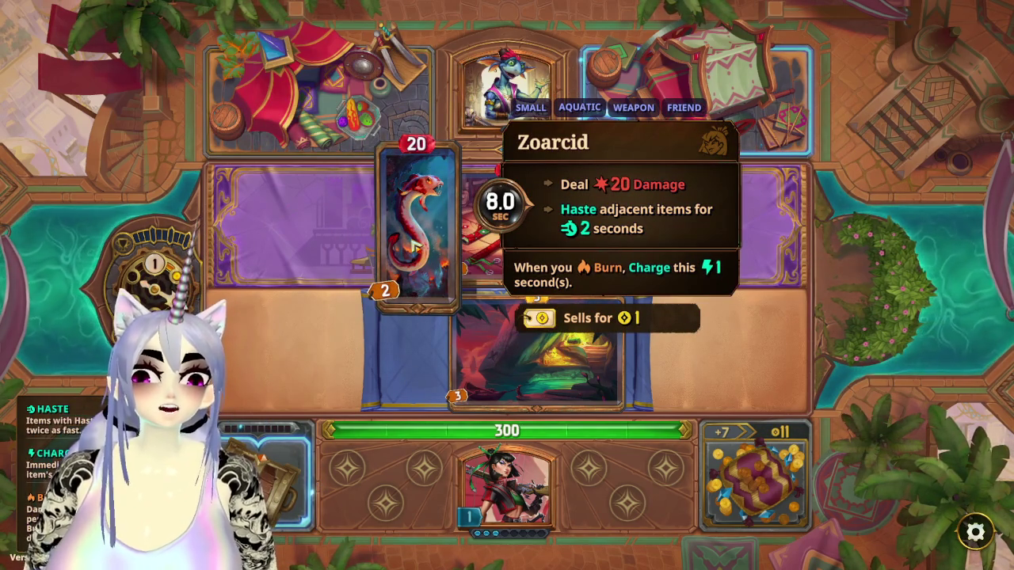
left_click_drag(538, 356, 301, 483)
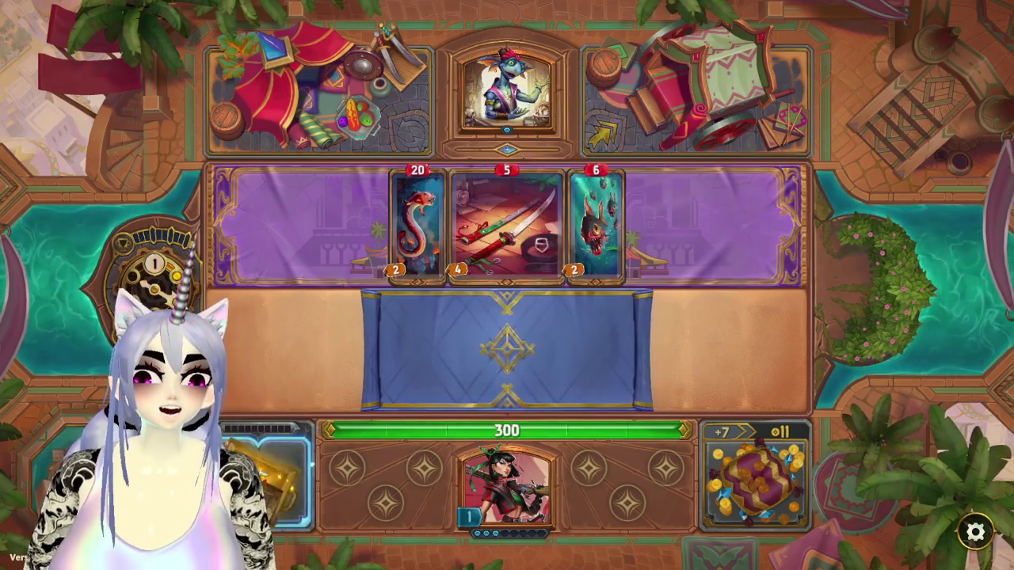
left_click_drag(417, 226, 404, 341)
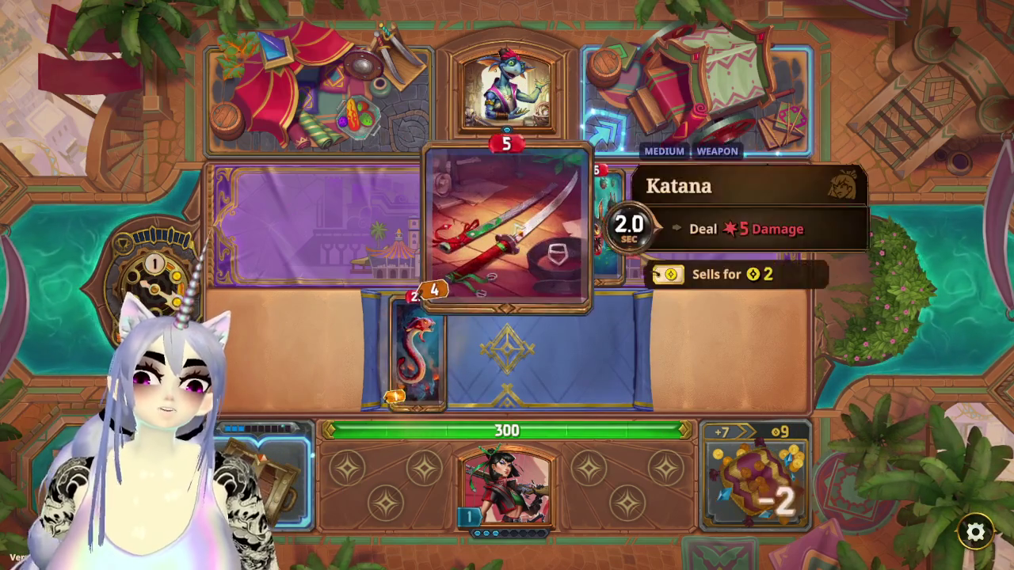
left_click_drag(517, 229, 507, 341)
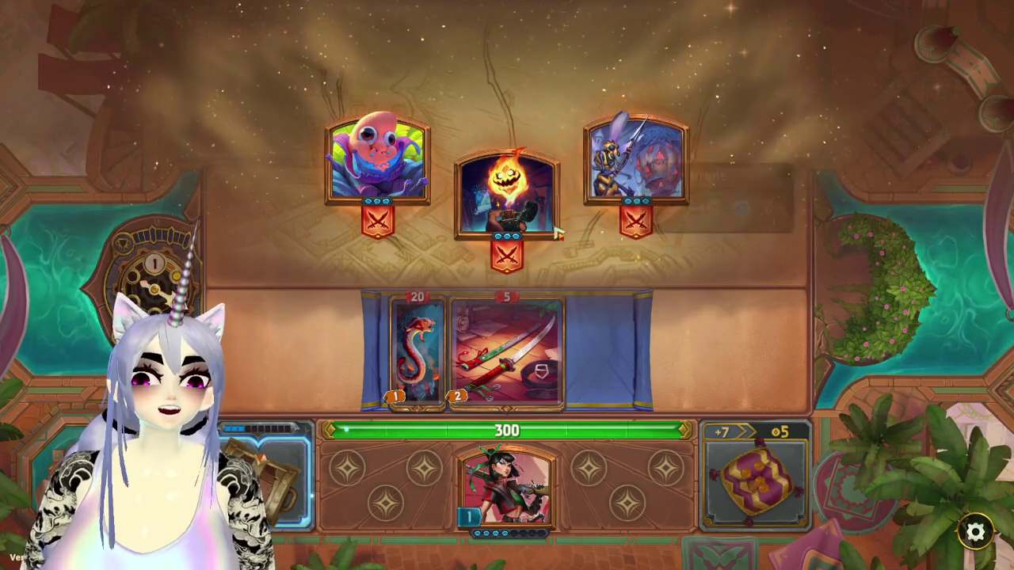
Step: Fight the Kyver Drone, collect the Insect Wing loot, and ask to concede from the pause menu
left_click(650, 141)
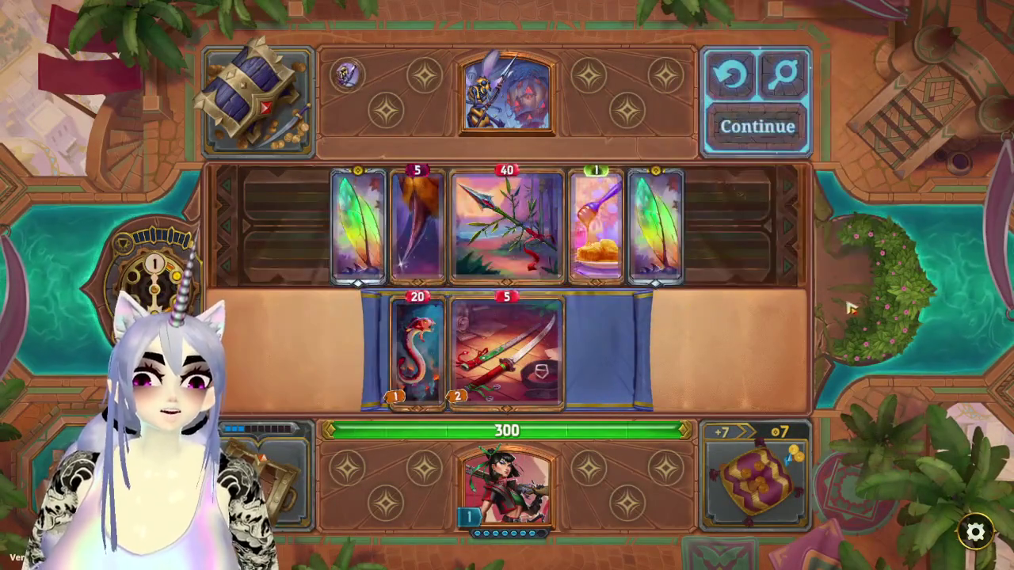
left_click(744, 136)
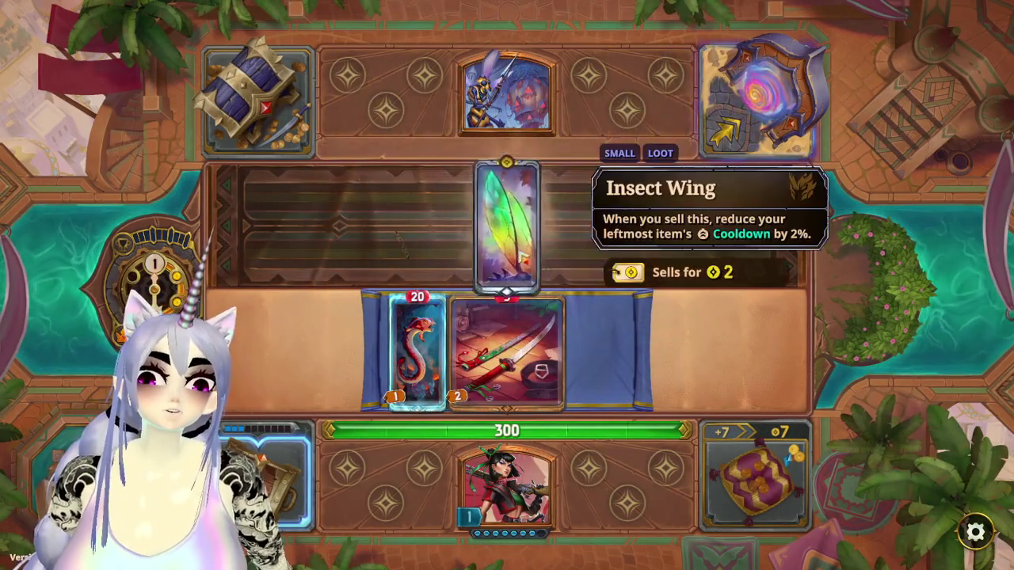
mouse_move(507, 533)
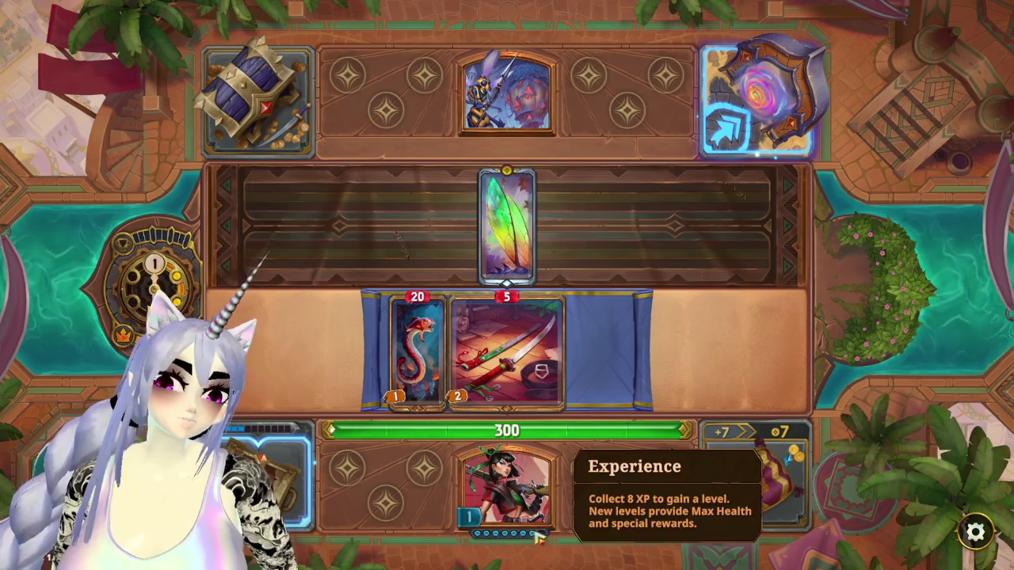
key("Escape")
left_click(473, 441)
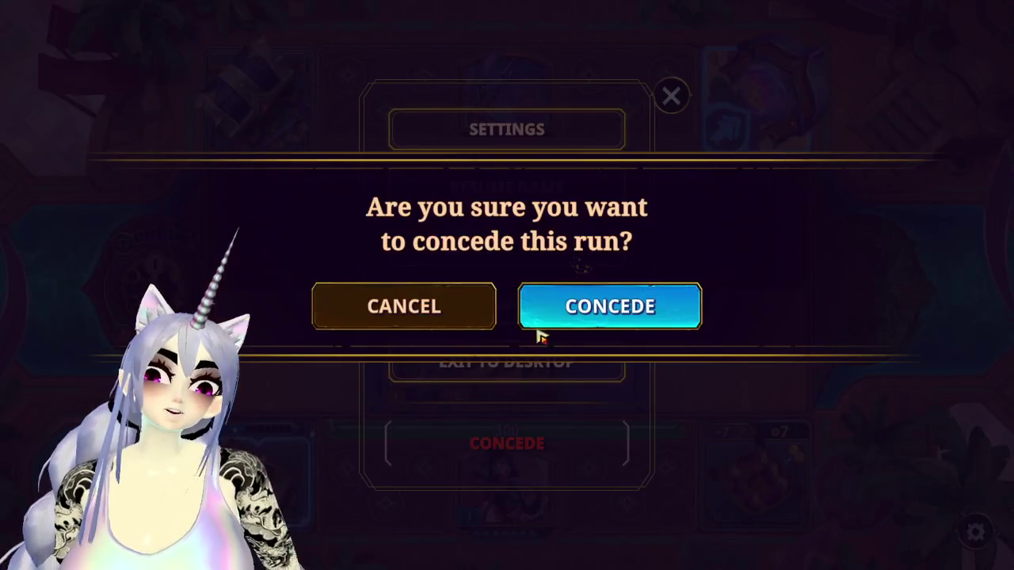
Step: Concede the run and continue through the summary and level 17 challenges screens to the hub
left_click(574, 317)
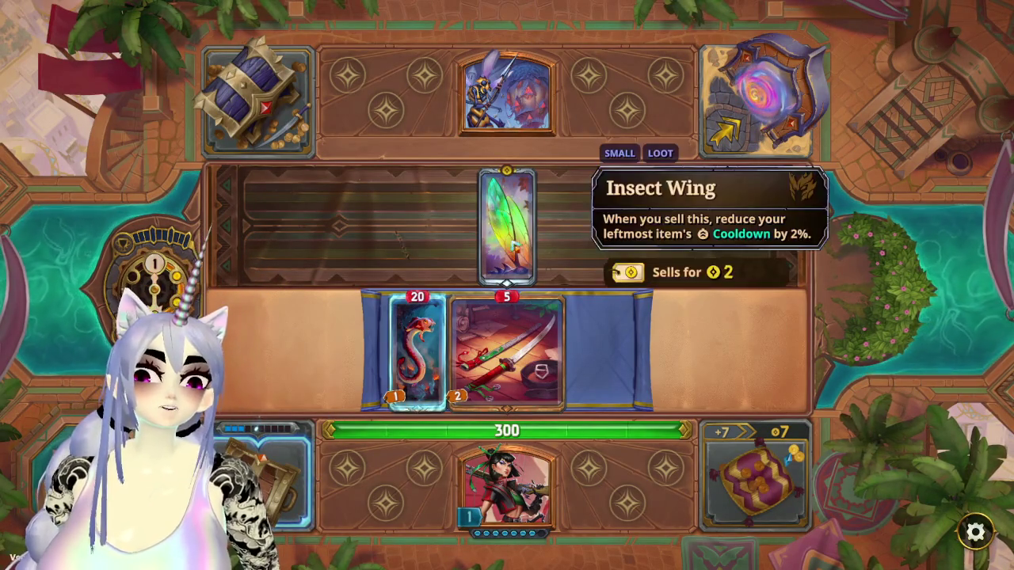
key("Escape")
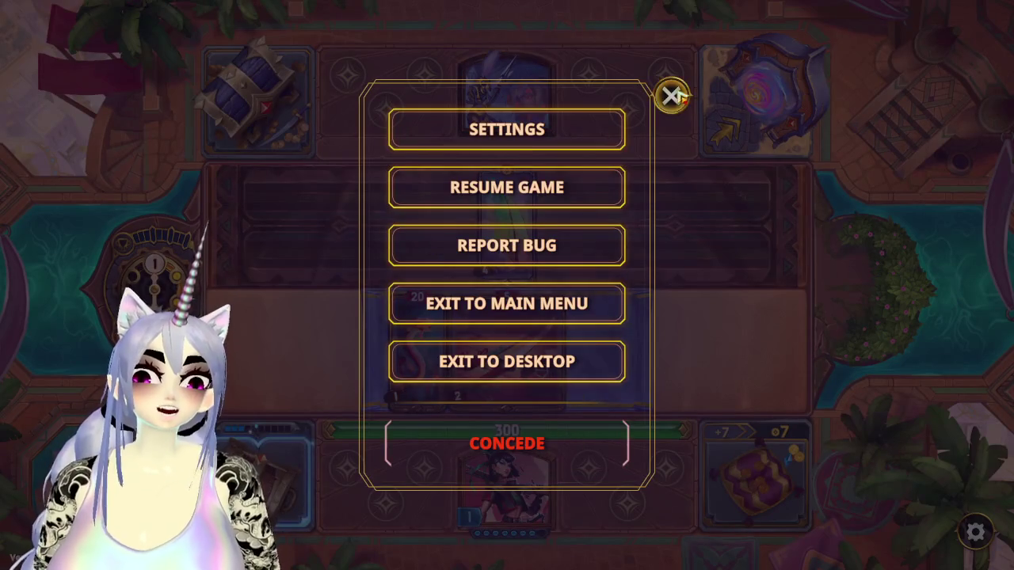
left_click(670, 96)
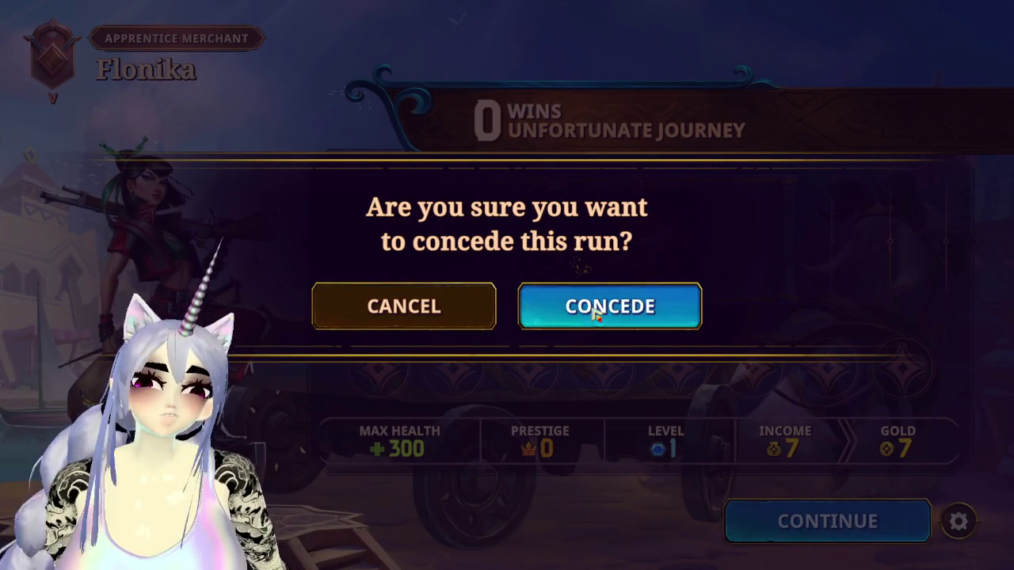
left_click(475, 306)
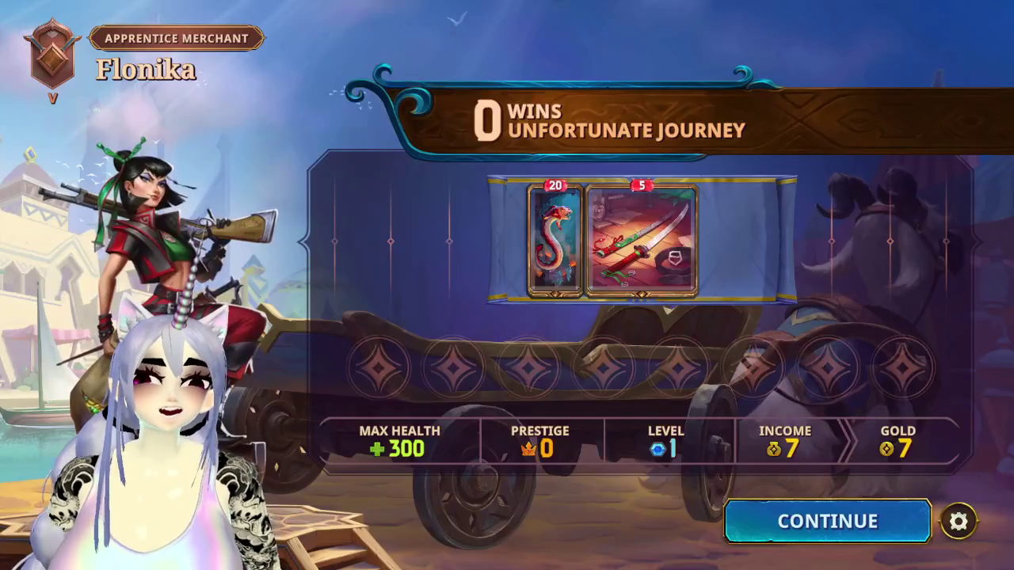
left_click(861, 531)
left_click(803, 520)
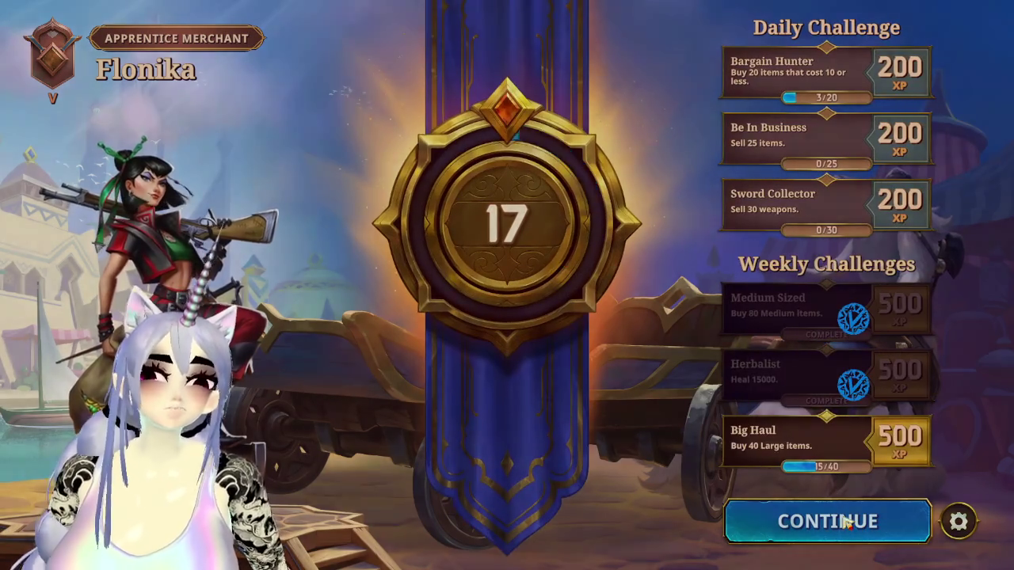
left_click(845, 523)
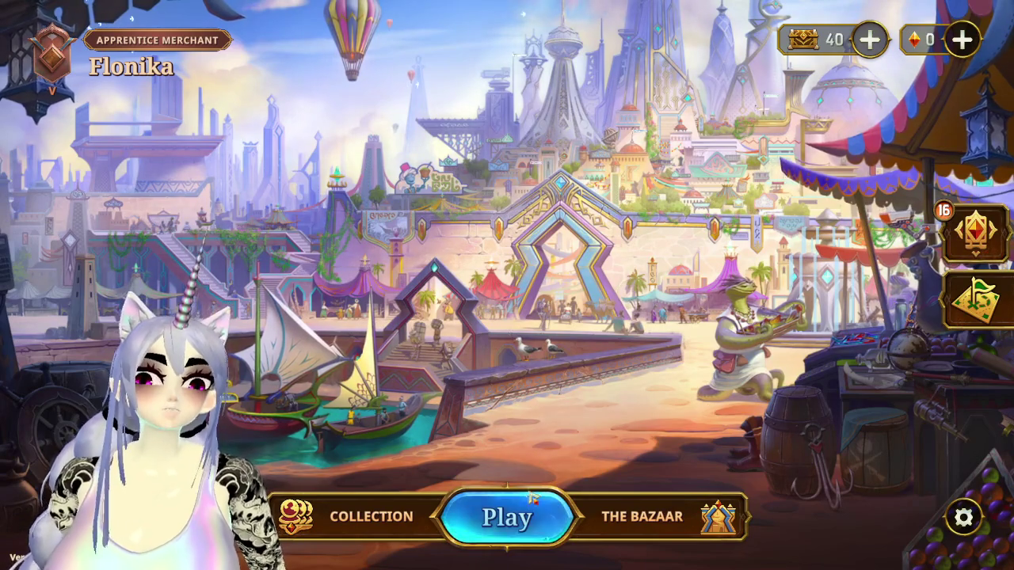
Step: Start a new run, visit the left merchant, reroll to get Bayonet, then leave the shop
left_click(509, 525)
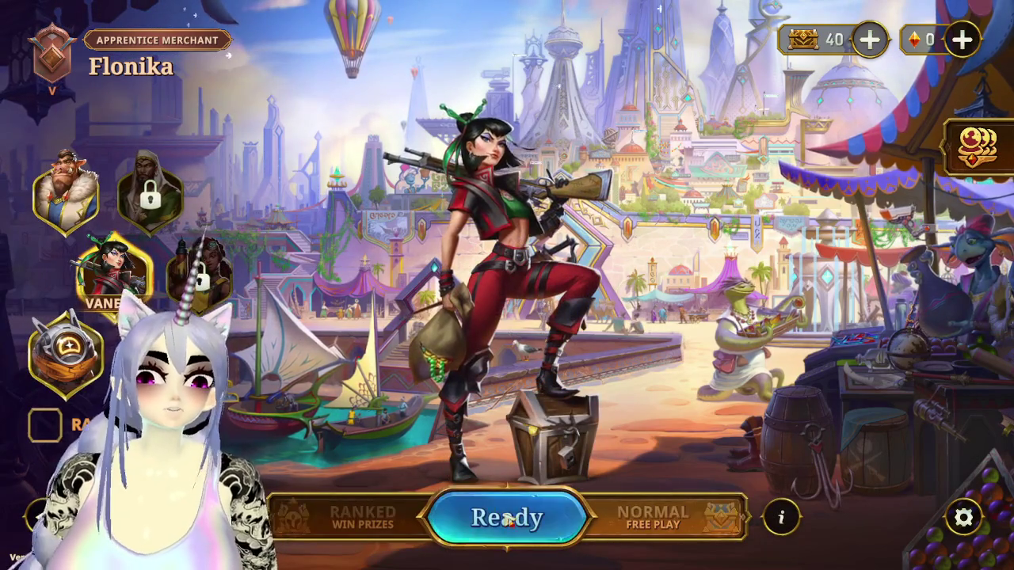
left_click(488, 510)
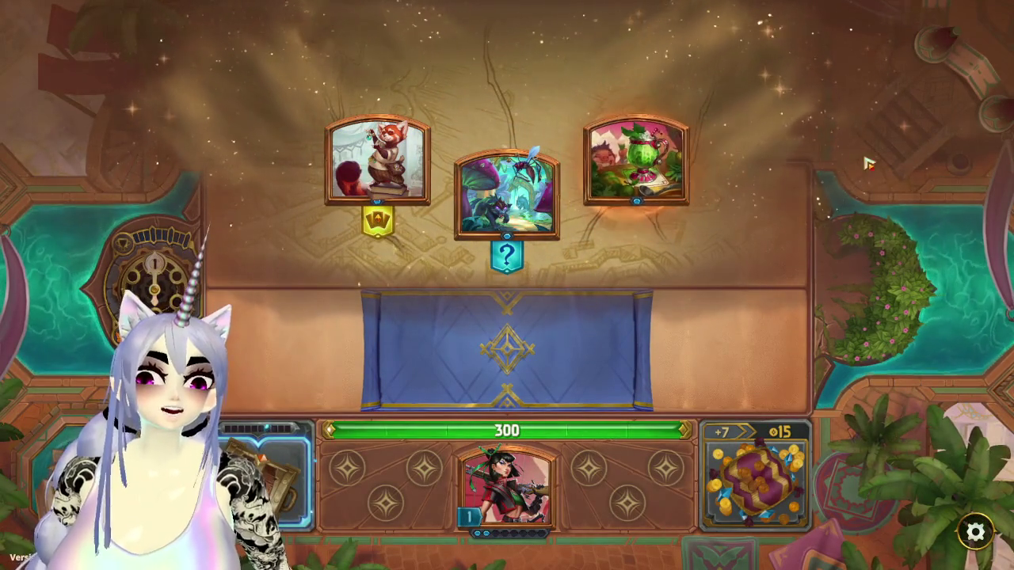
mouse_move(506, 194)
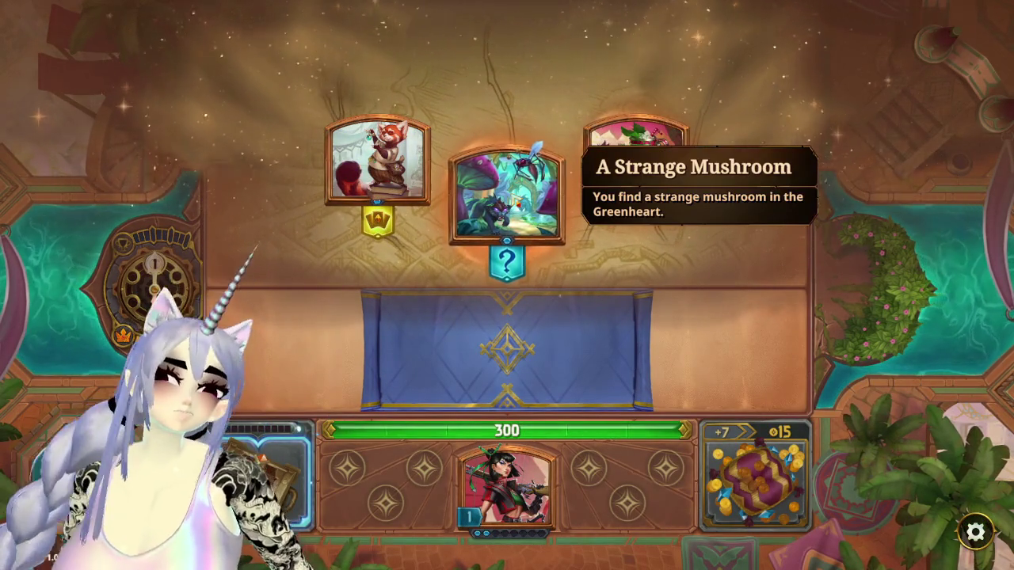
left_click(384, 170)
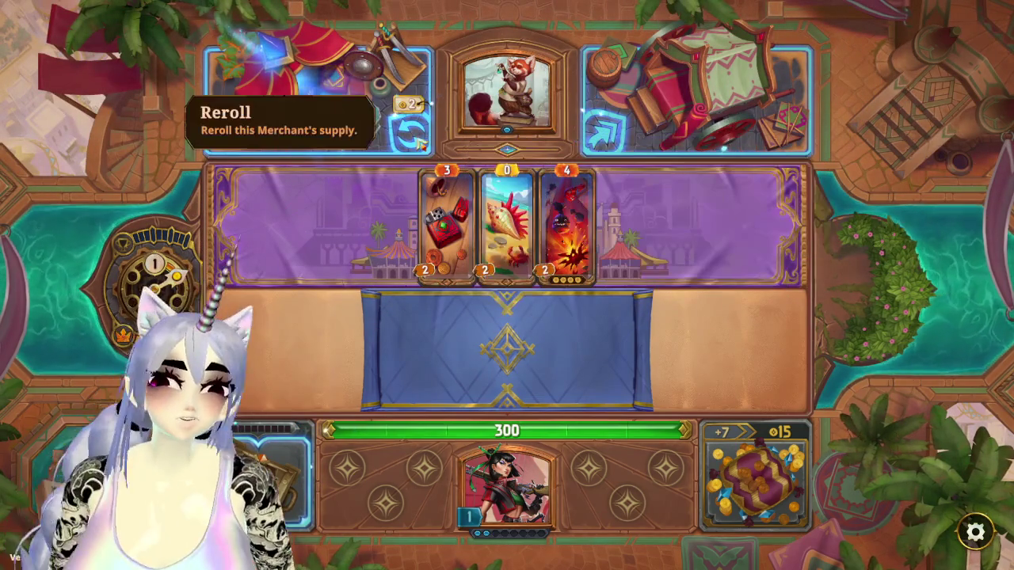
left_click(419, 141)
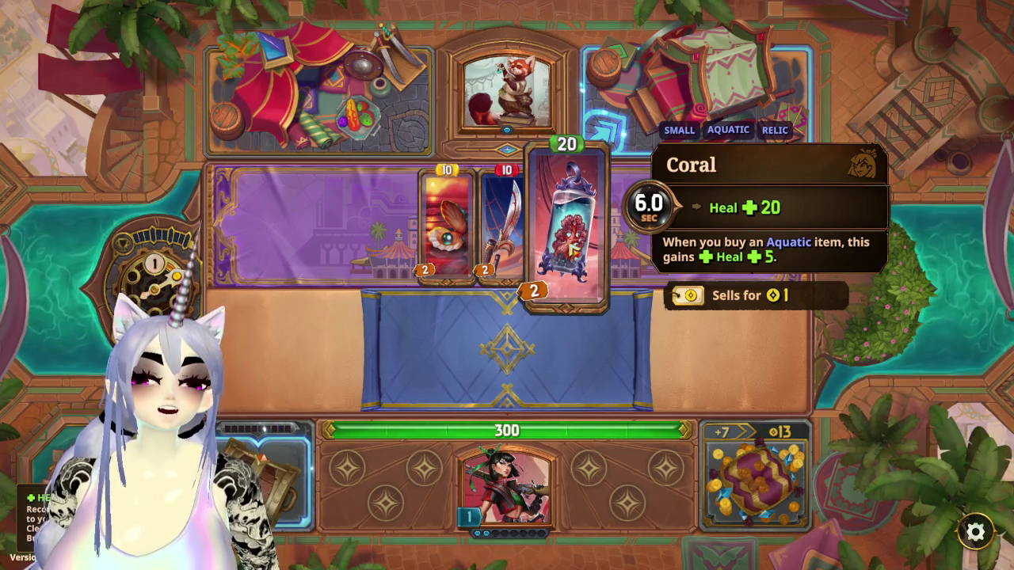
mouse_move(507, 229)
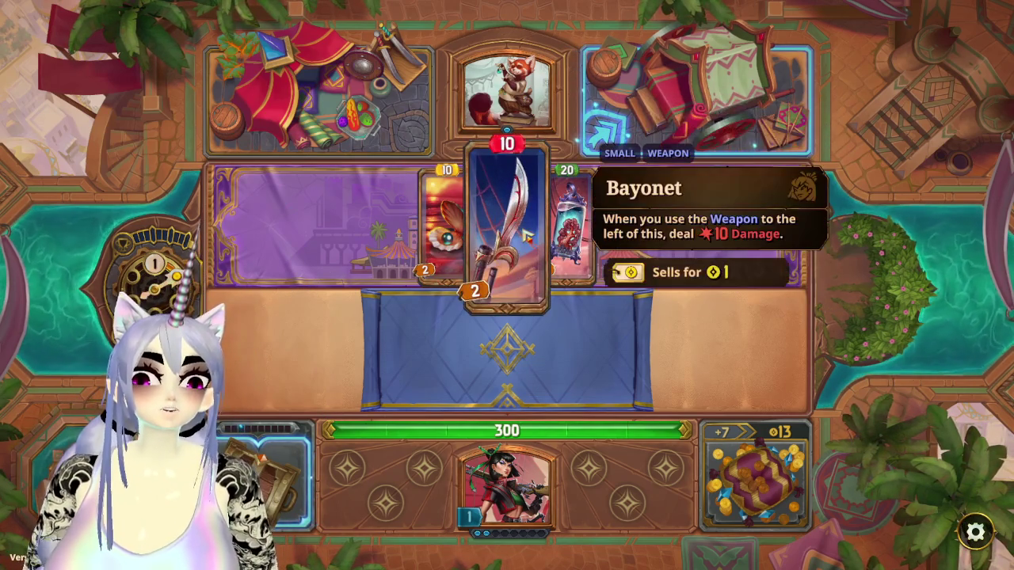
left_click(782, 115)
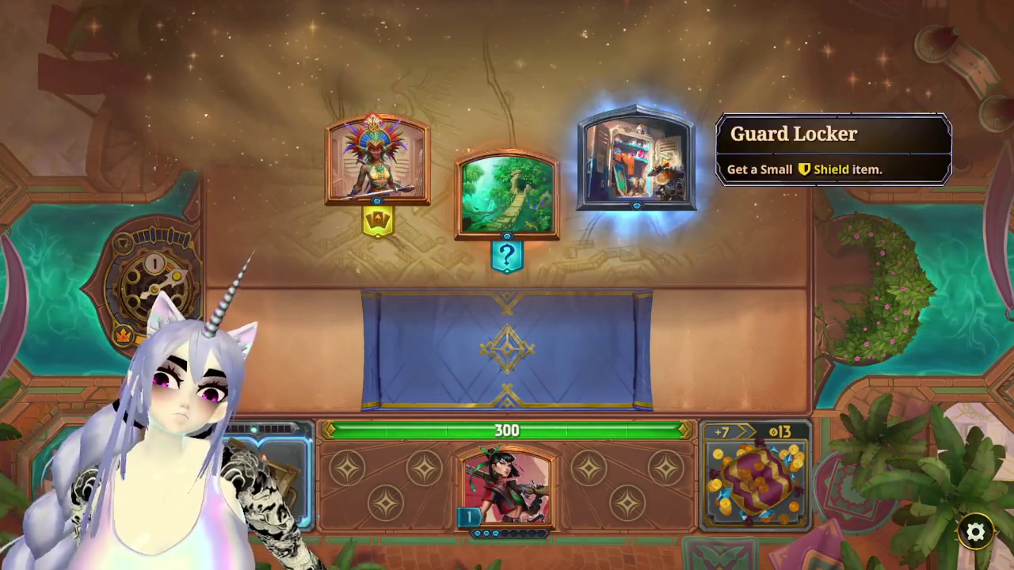
Step: Pick the Aila encounter and buy Langxian onto the board, leaving 9 gold
left_click(427, 196)
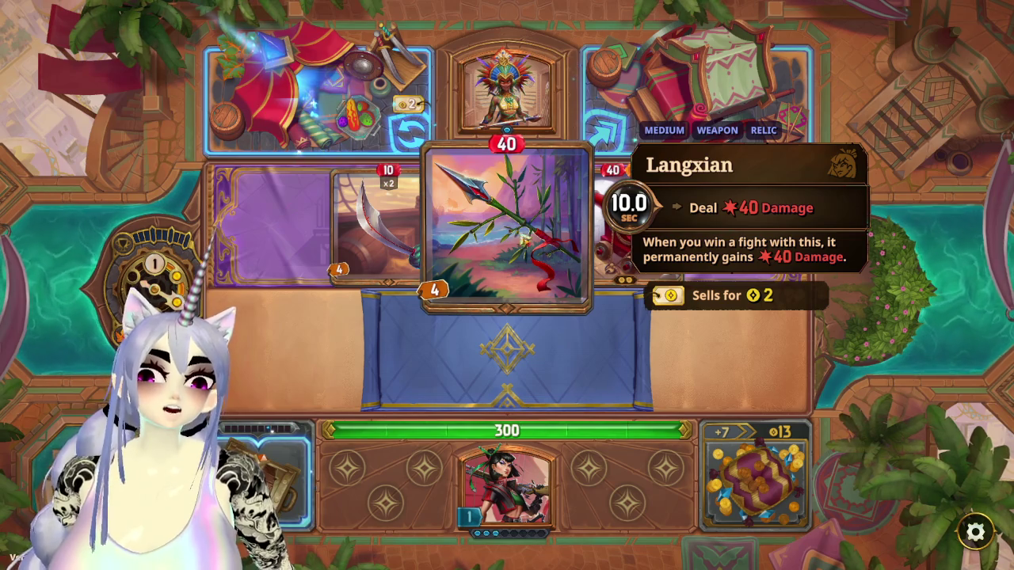
mouse_move(626, 226)
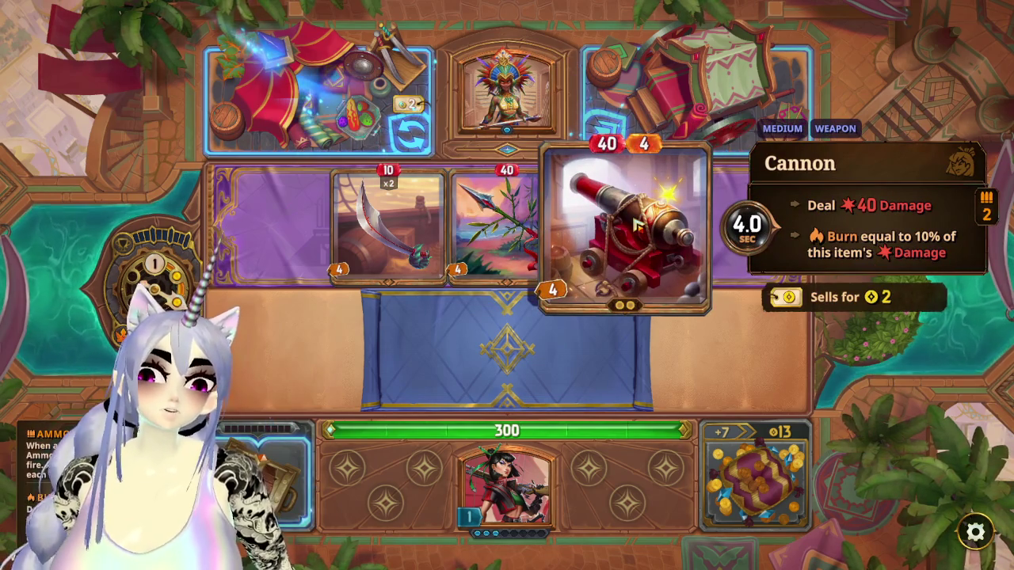
left_click_drag(478, 229, 584, 364)
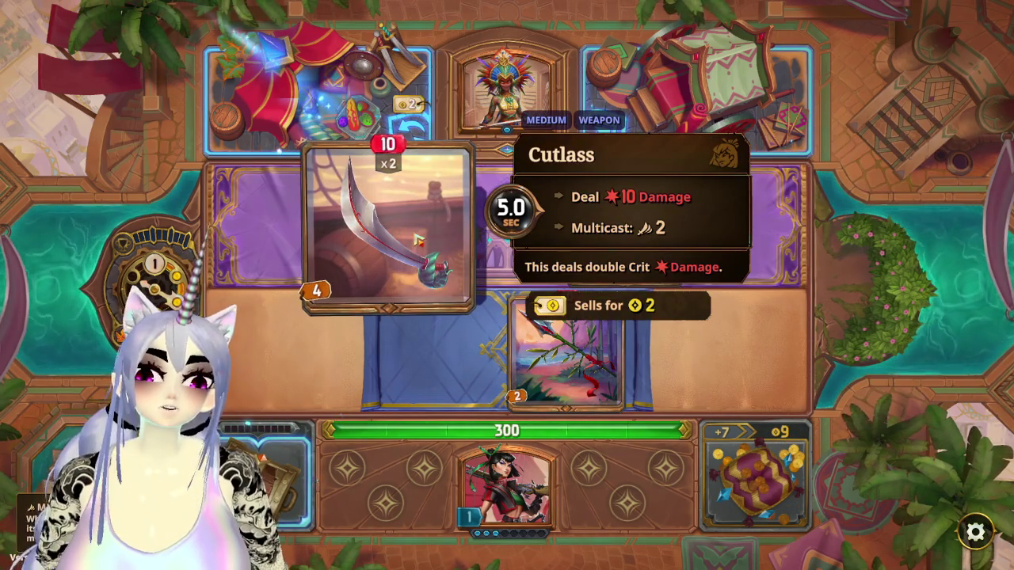